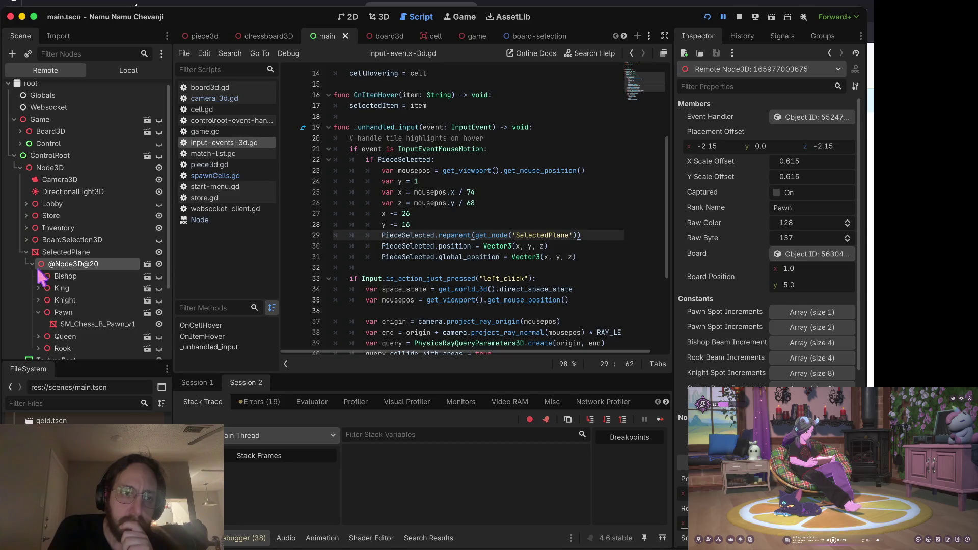
pyautogui.scroll(-4, 789, 153)
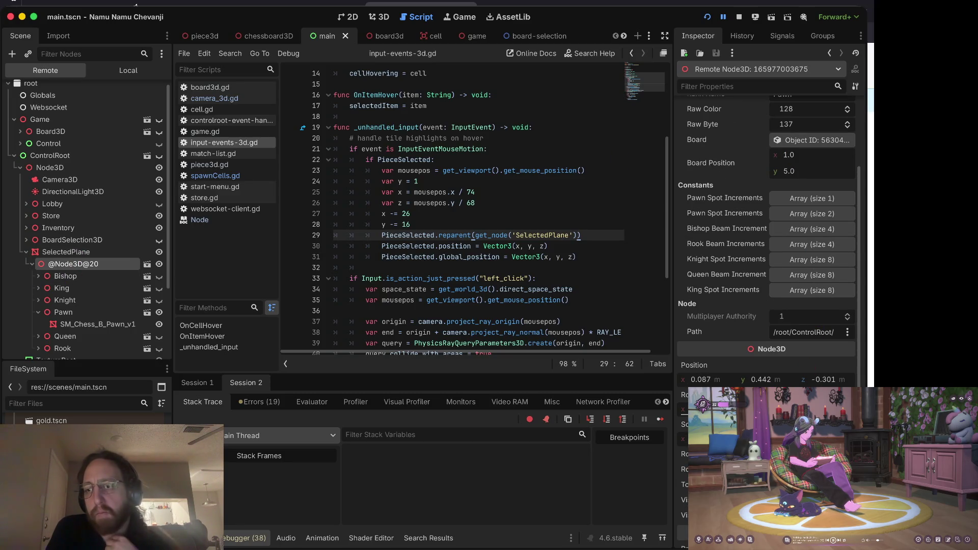
pyautogui.scroll(-7, 810, 367)
pyautogui.scroll(8, 810, 367)
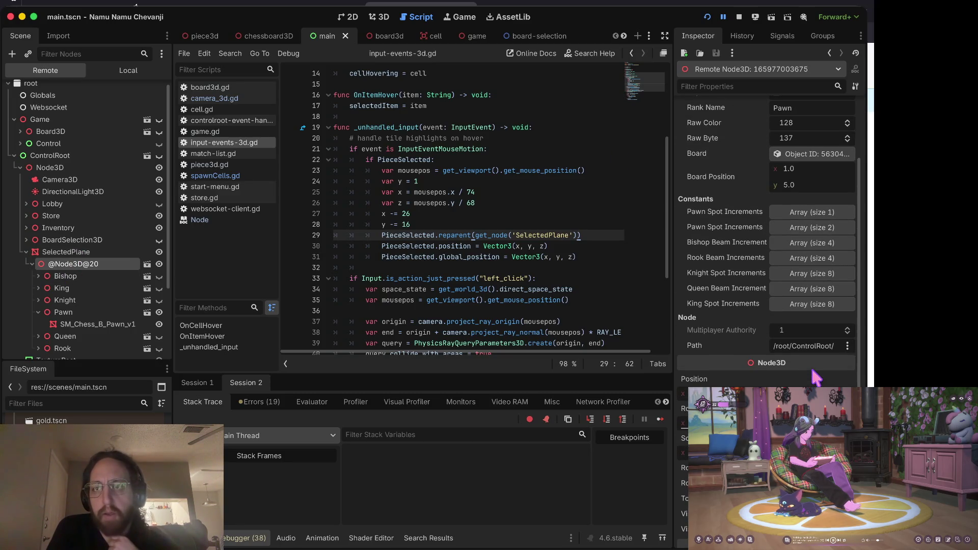
# - Inspect the remote SelectedPlane node, then switch to the we-have-chess-at-home GitHub page
pyautogui.click(77, 252)
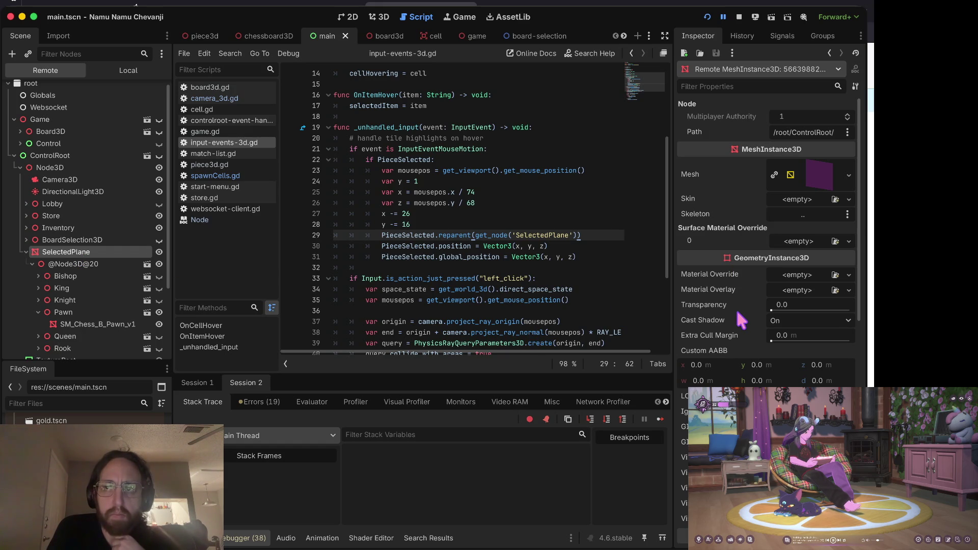
pyautogui.scroll(-10, 741, 319)
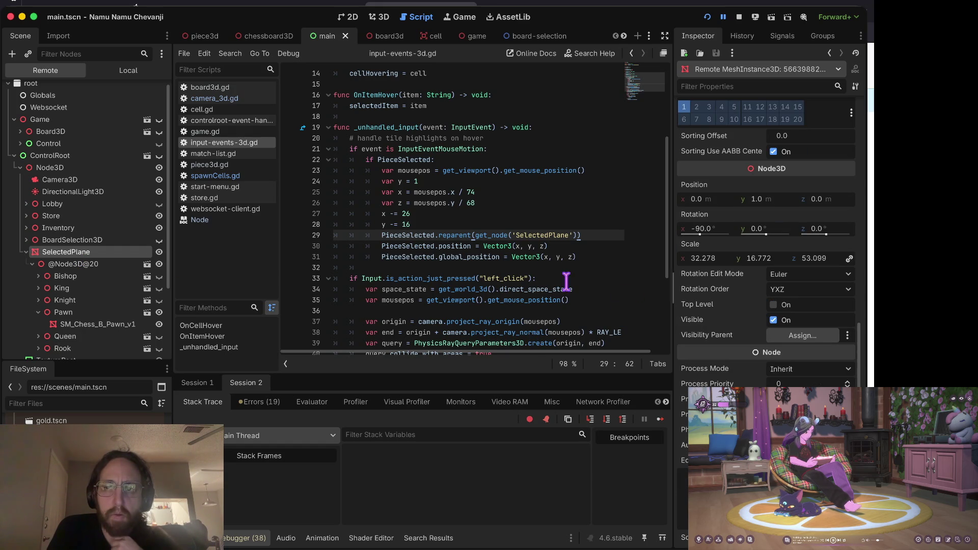
pyautogui.press('super+Tab')
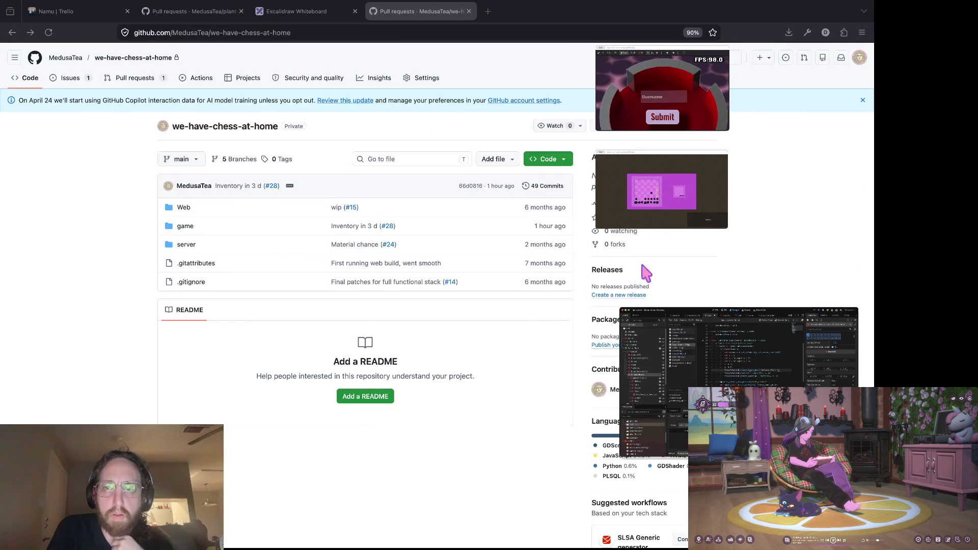
# - Switch from GitHub back to the Godot editor and the running chess game window
pyautogui.click(676, 207)
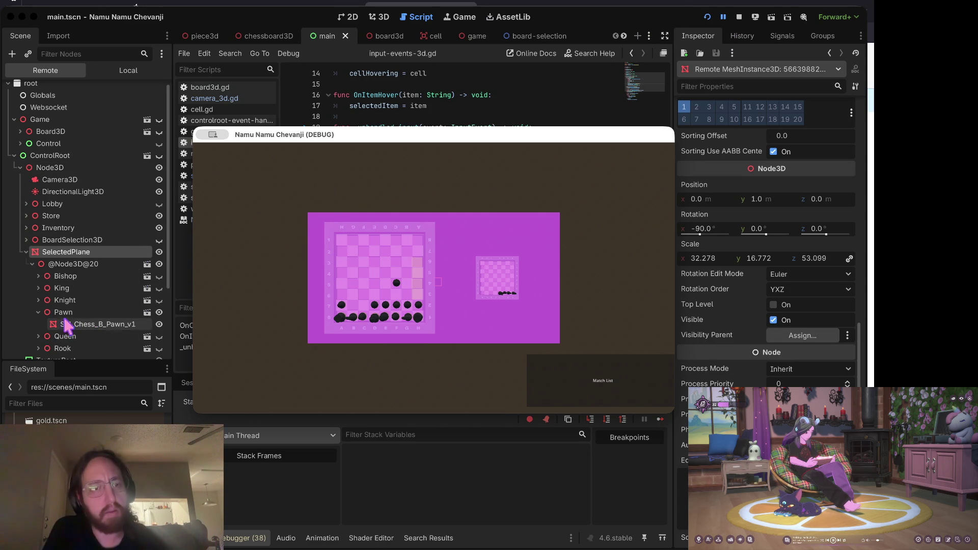
pyautogui.click(71, 336)
pyautogui.click(39, 336)
pyautogui.scroll(-3, 66, 255)
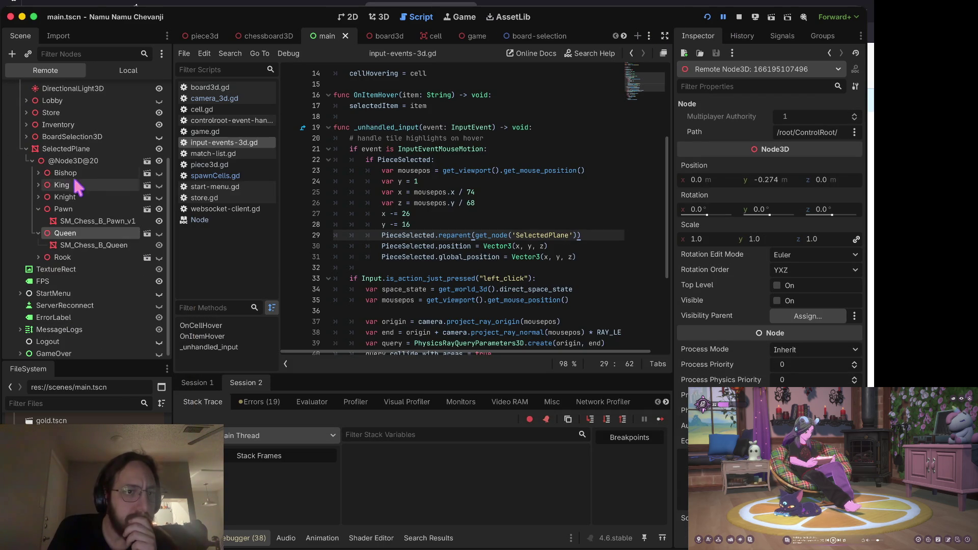
pyautogui.click(77, 162)
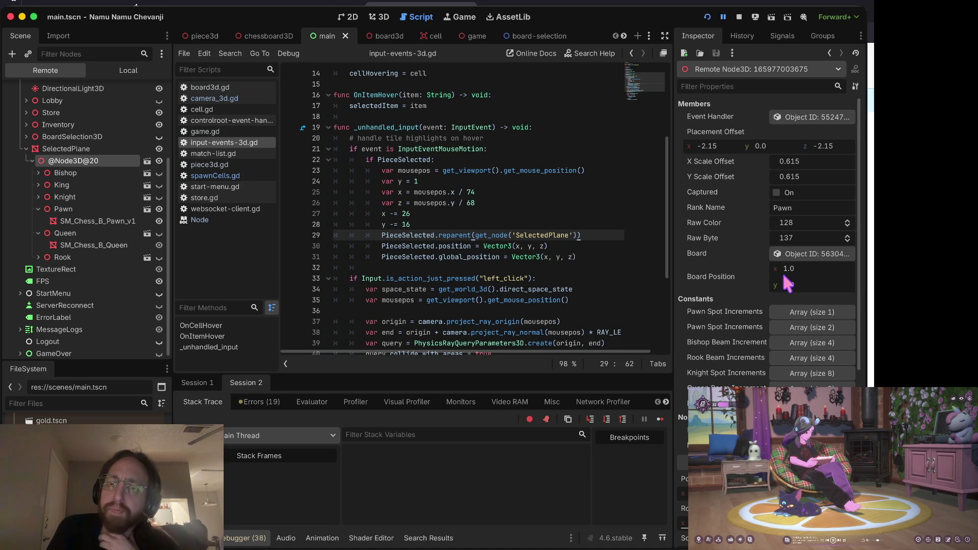
pyautogui.scroll(-5, 794, 261)
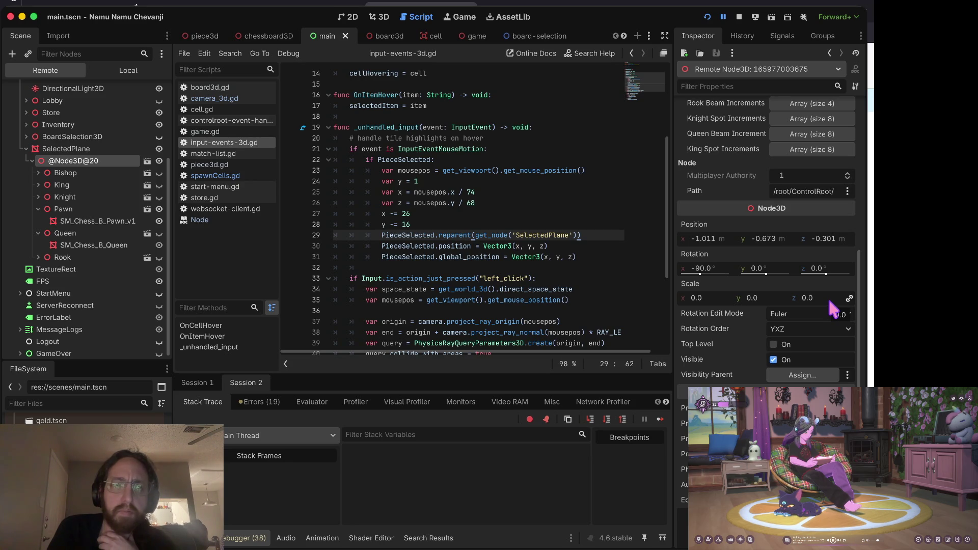
# - Set the piece's Scale to 1 on all axes, resume the game, then stop it
pyautogui.click(701, 298)
pyautogui.write('1')
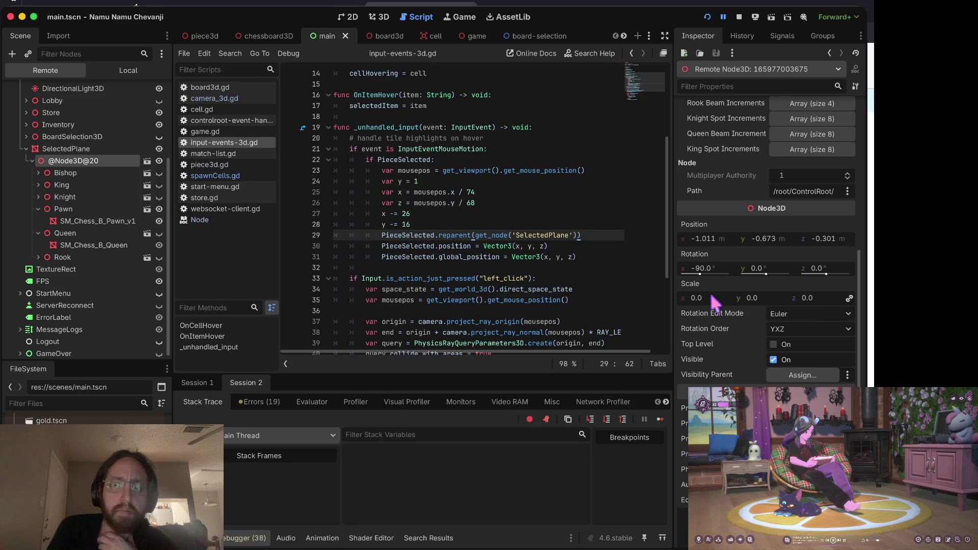
pyautogui.press('Tab')
pyautogui.press('Tab')
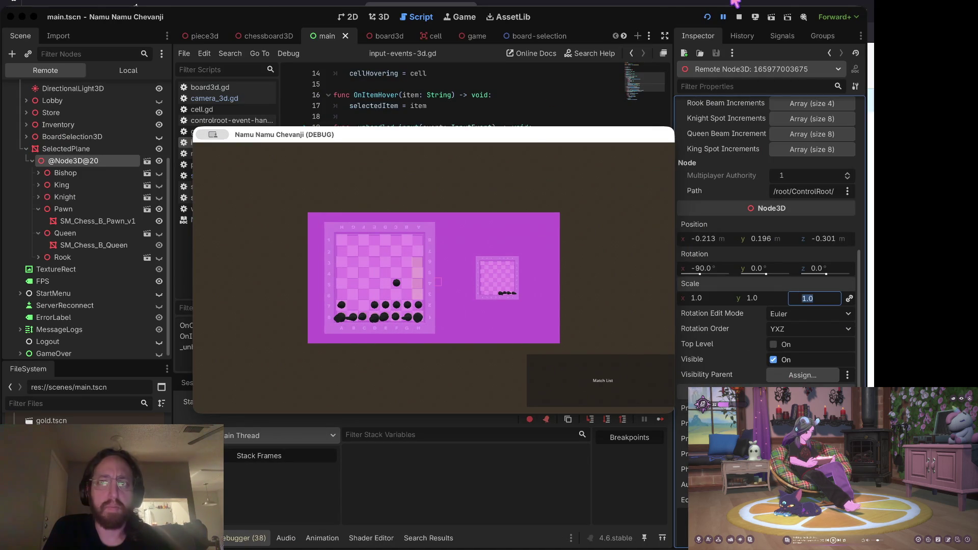
pyautogui.click(722, 17)
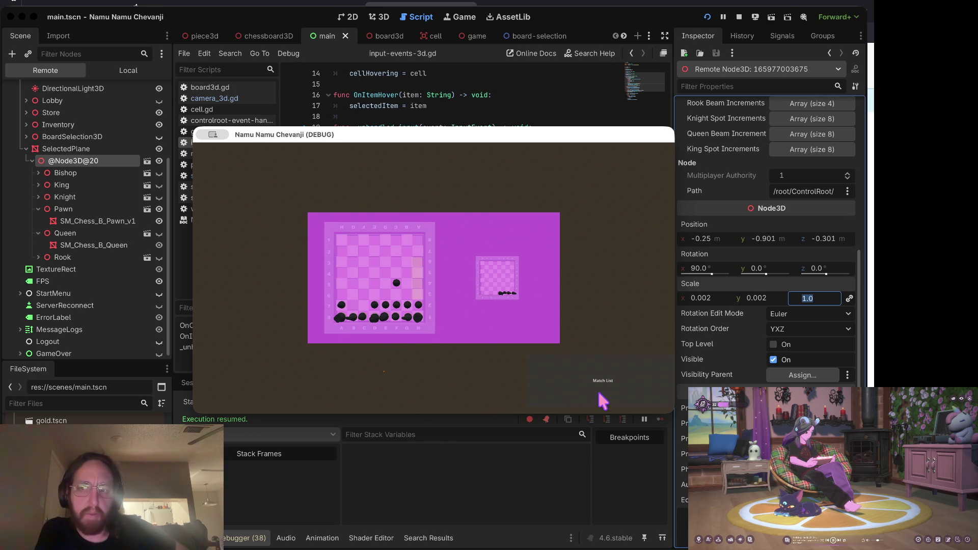
pyautogui.click(739, 17)
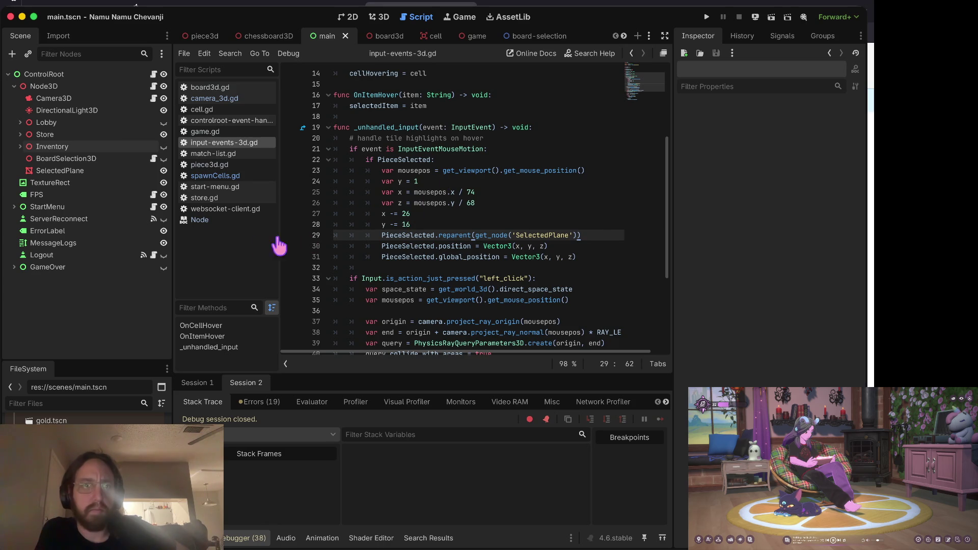
# - Inspect BoardSelection3D and Lobby, then select lines 28–29 around the reparent call
pyautogui.click(45, 159)
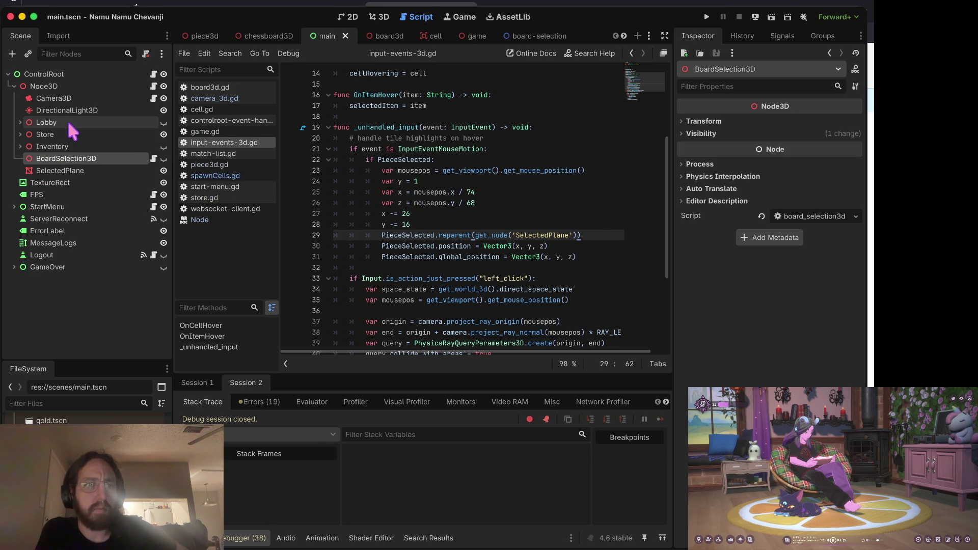
pyautogui.click(51, 122)
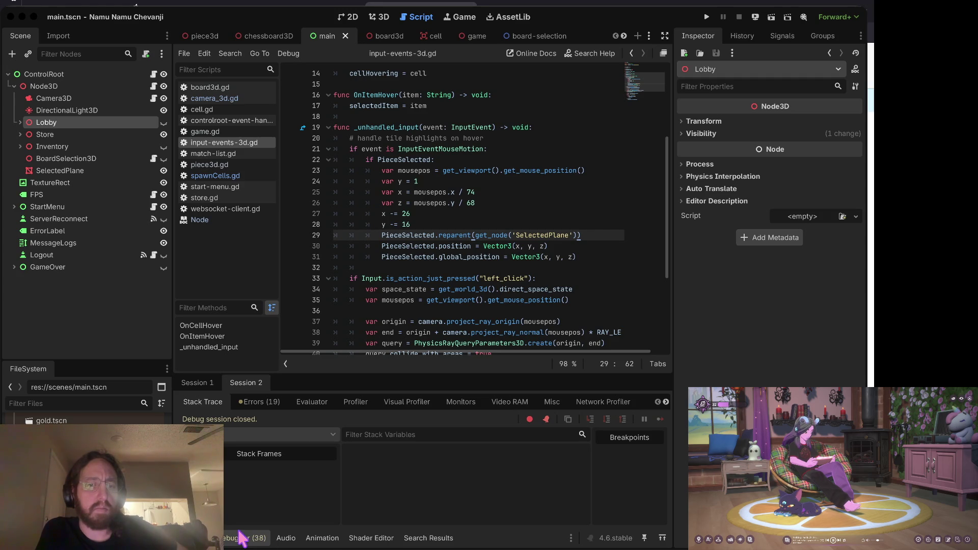
pyautogui.click(463, 226)
pyautogui.scroll(-1, 463, 226)
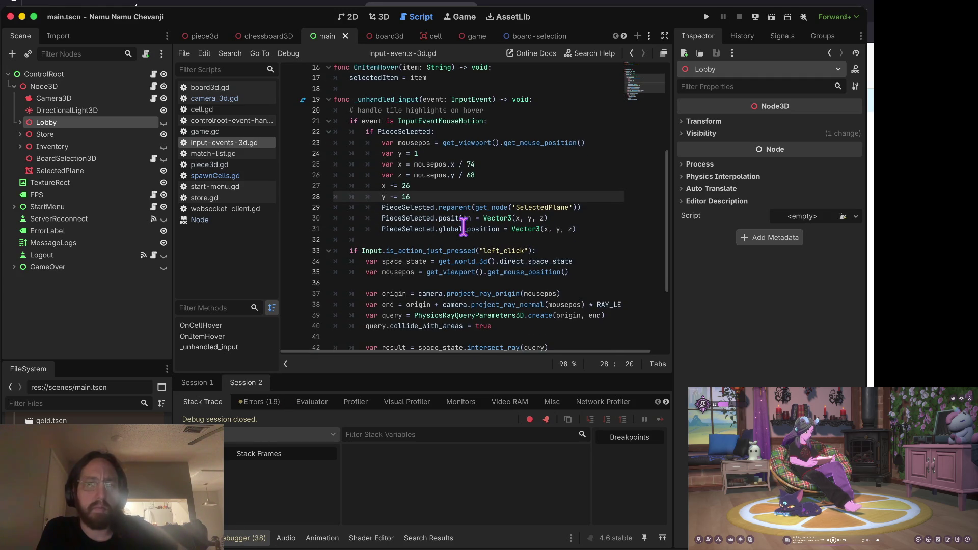
pyautogui.moveTo(442, 210); pyautogui.dragTo(551, 200)
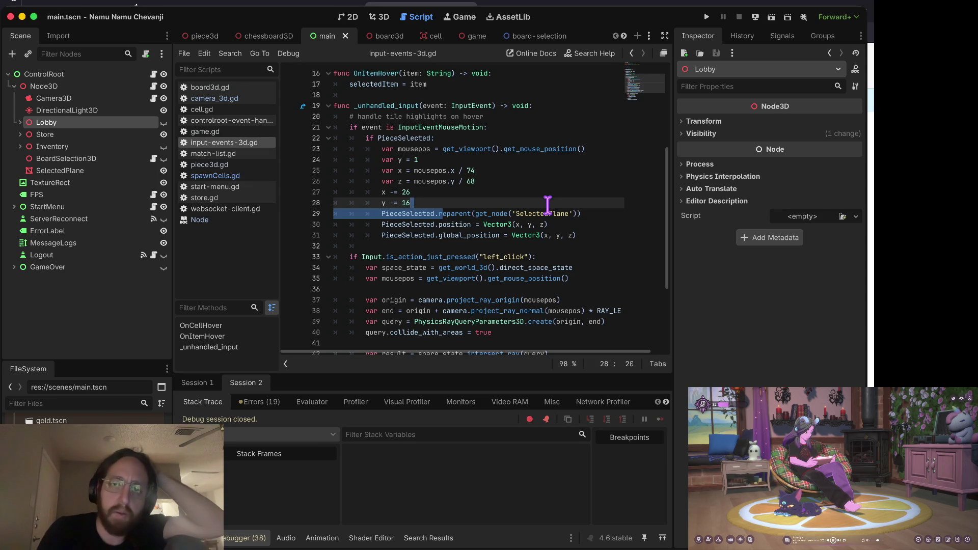
# - Step through lines 29, 23 and 31, landing before the global_position assignment
pyautogui.click(547, 213)
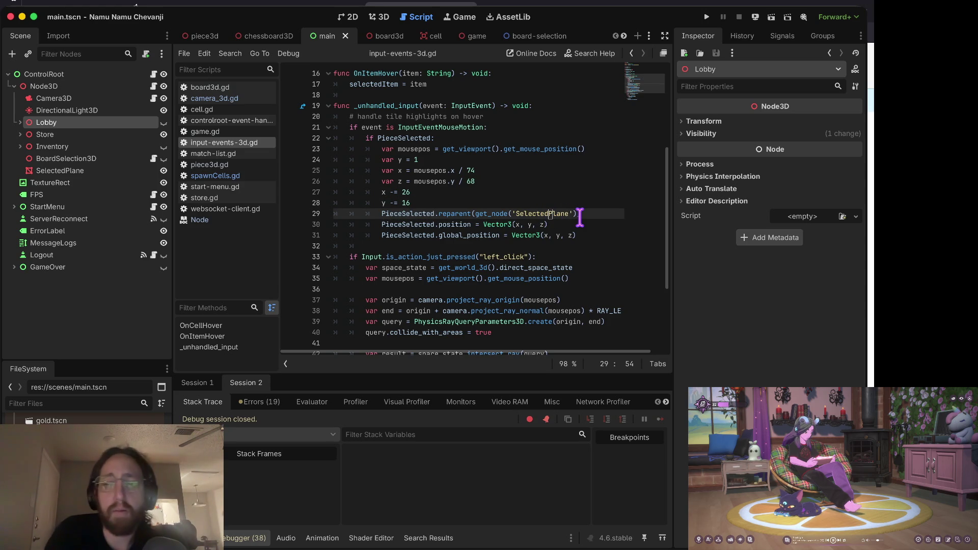
pyautogui.hotkey('alt', 'Left')
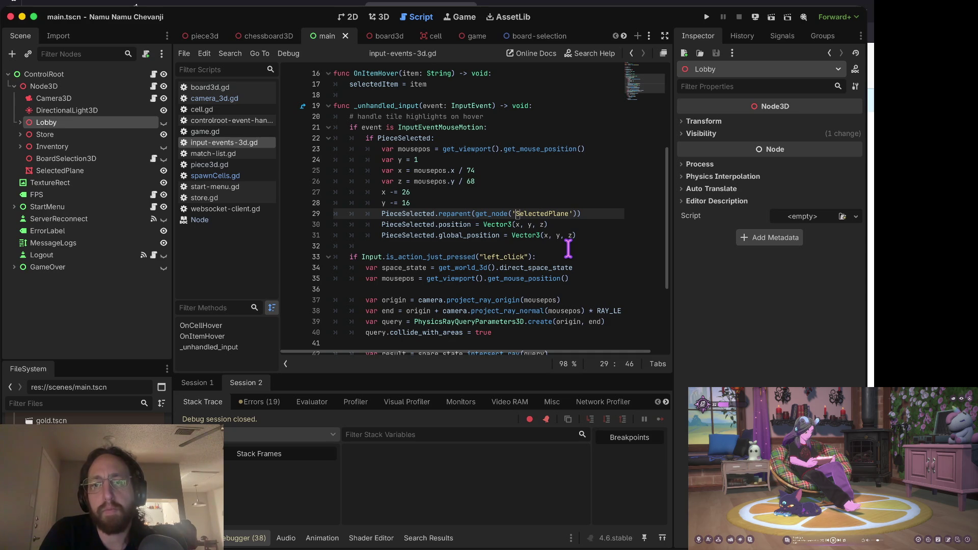
pyautogui.press('Down')
pyautogui.press('Down')
pyautogui.press('Up')
pyautogui.press('Up')
pyautogui.press('Up')
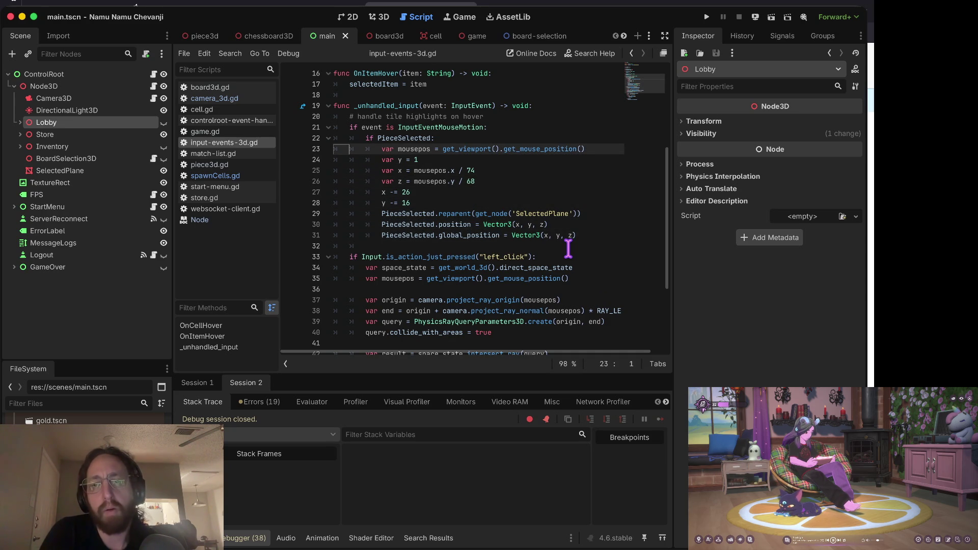
pyautogui.press('Home')
pyautogui.press('Down')
pyautogui.press('Down')
pyautogui.press('Down')
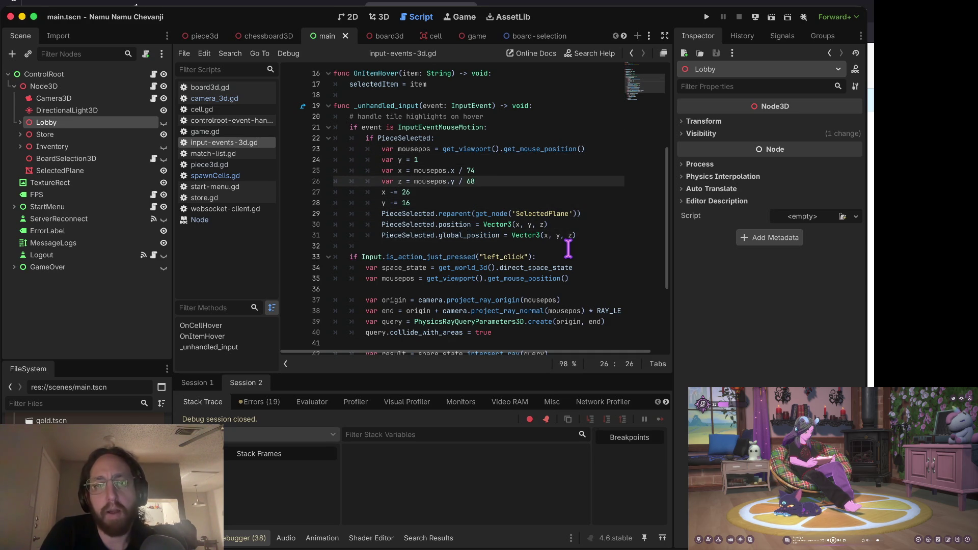
pyautogui.press('Down')
pyautogui.press('Down')
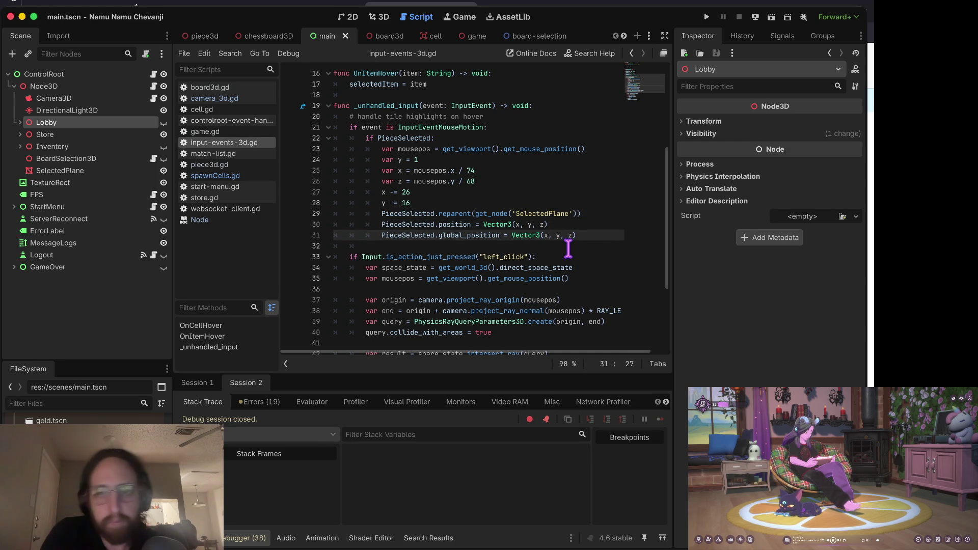
pyautogui.hotkey('ctrl', 'Right')
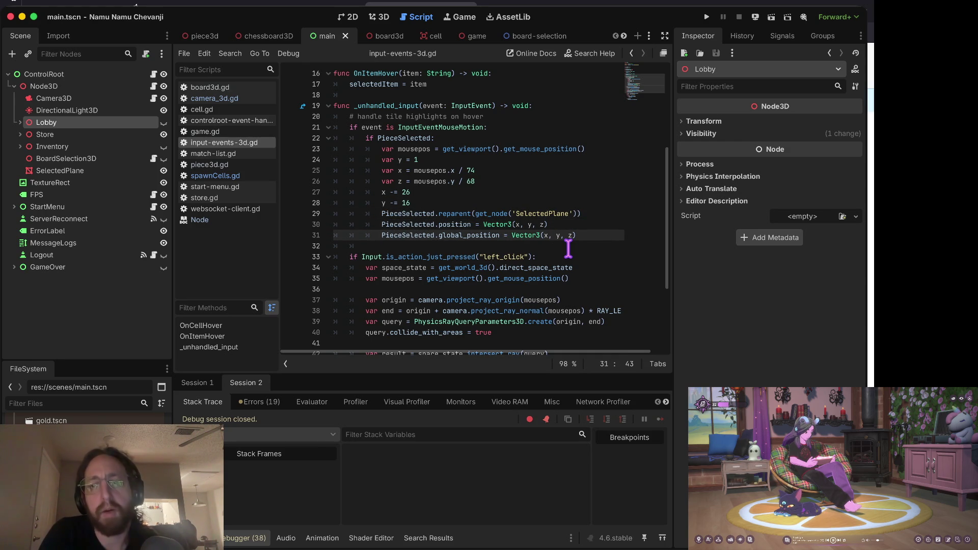
pyautogui.press('Home')
pyautogui.press('Home')
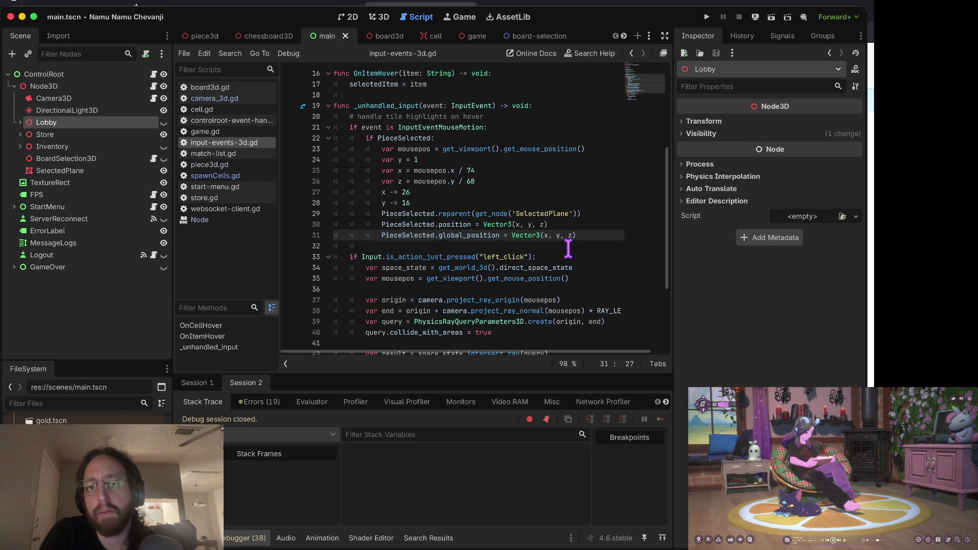
pyautogui.hotkey('ctrl', 'Right')
# - Review the position assignment on line 30 and the mousepos line 23
pyautogui.press('Up')
pyautogui.press('Up')
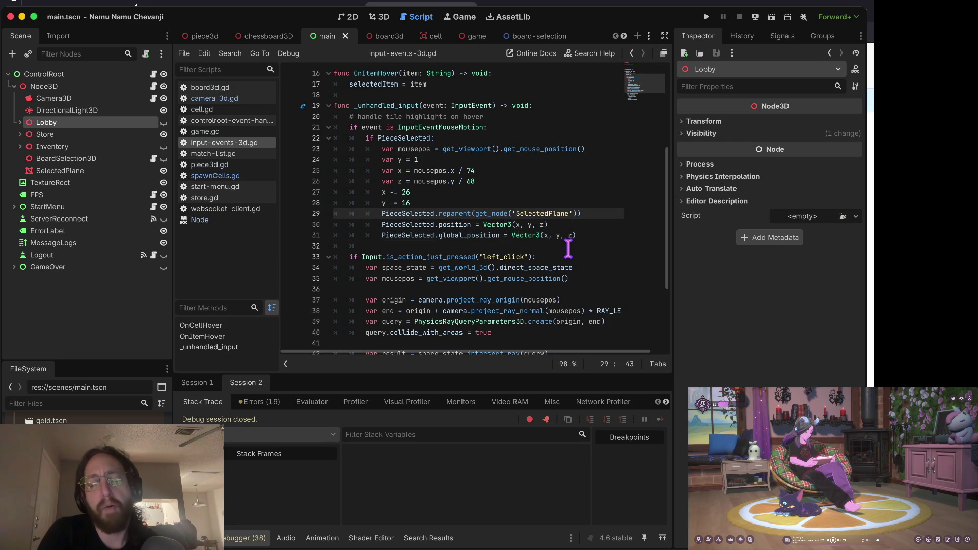
pyautogui.press('Down')
pyautogui.press('Home')
pyautogui.hotkey('ctrl', 'Right')
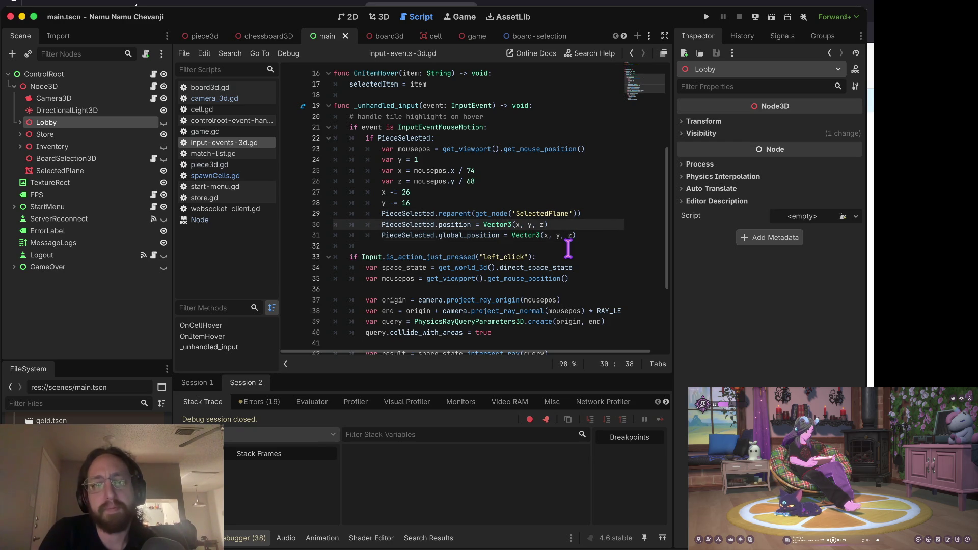
pyautogui.press('Up')
pyautogui.press('Up')
pyautogui.press('Up')
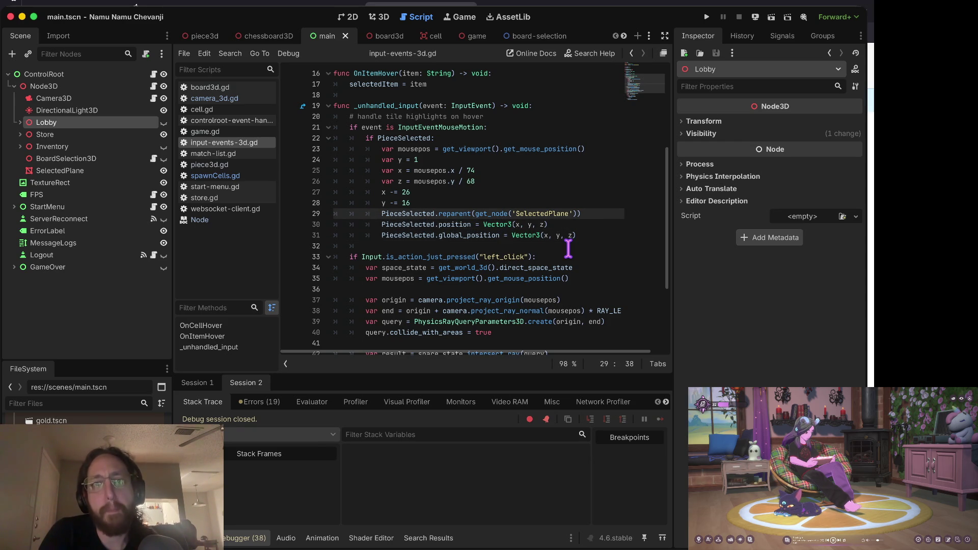
pyautogui.press('Down')
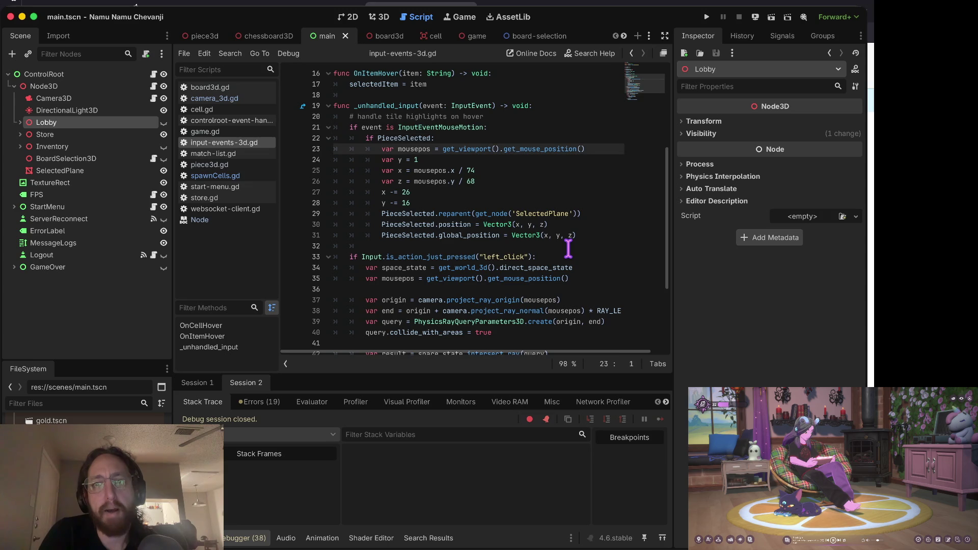
pyautogui.press('Home')
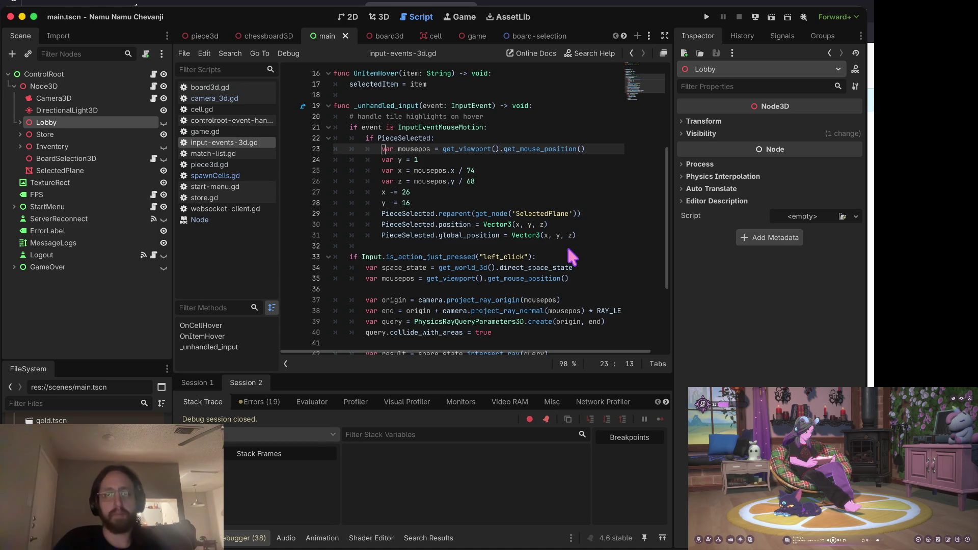
pyautogui.press('Down')
pyautogui.press('Down')
pyautogui.press('Down')
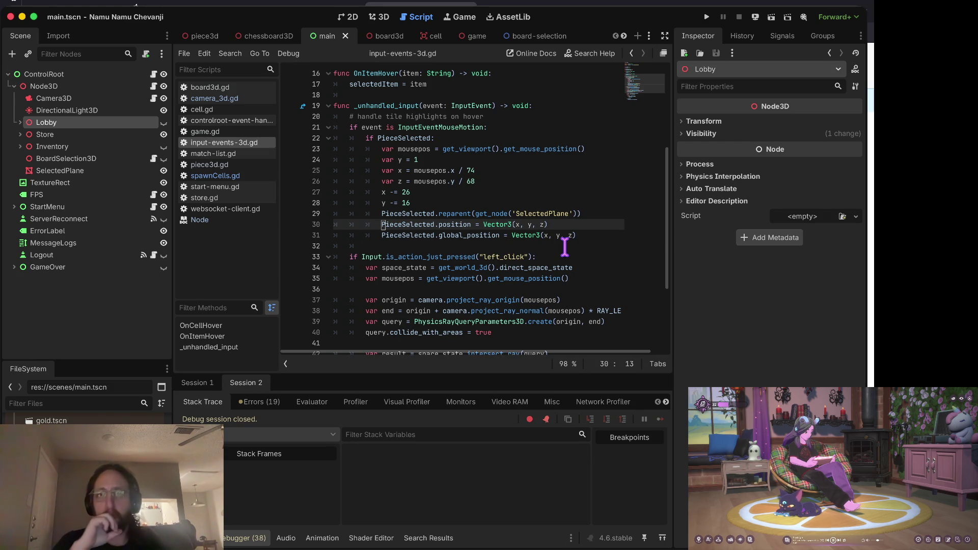
# - Delete the '# handle tile highlights on hover' comment on line 20
pyautogui.click(487, 117)
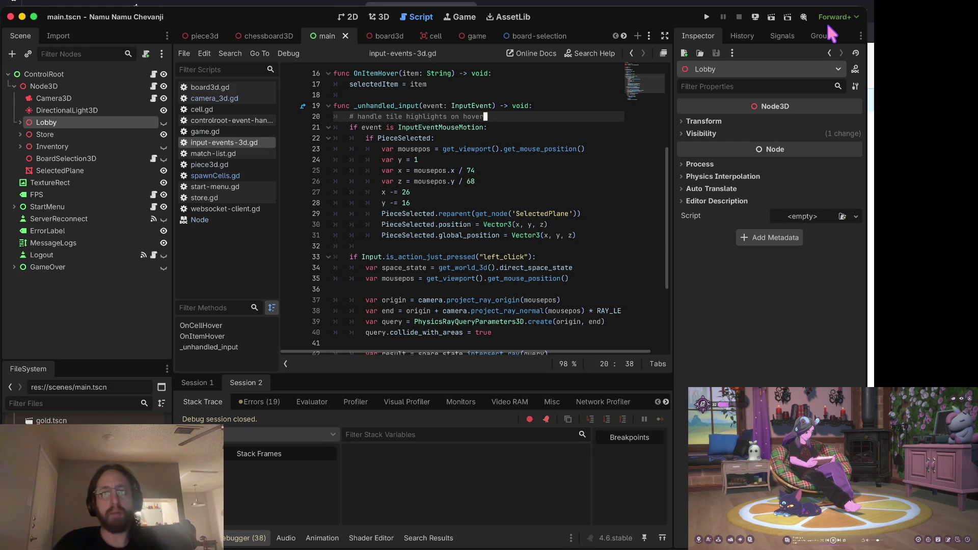
pyautogui.press('Home')
pyautogui.hotkey('ctrl', 'shift', 'k')
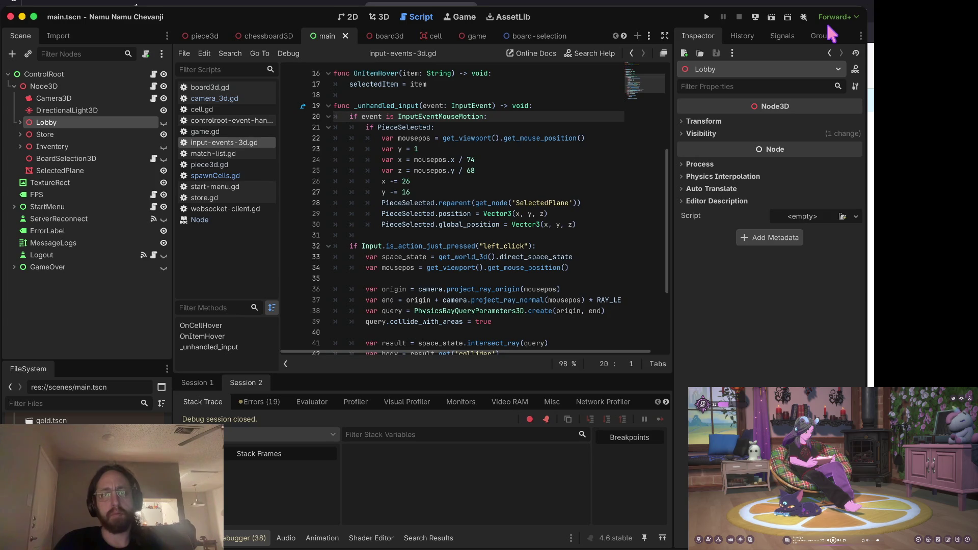
pyautogui.press('Down')
pyautogui.press('Home')
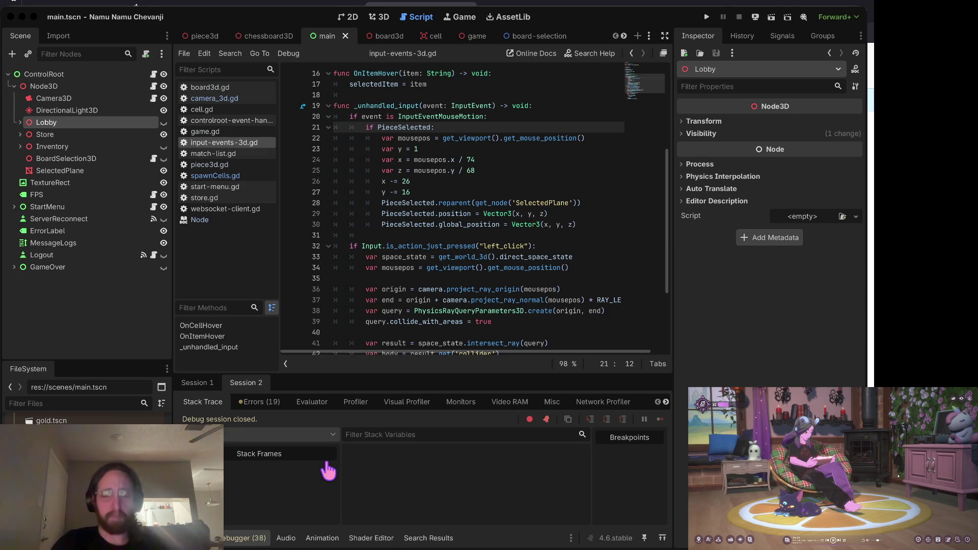
# - Review the z calculation and the PieceSelected reparent call on line 28
pyautogui.click(324, 462)
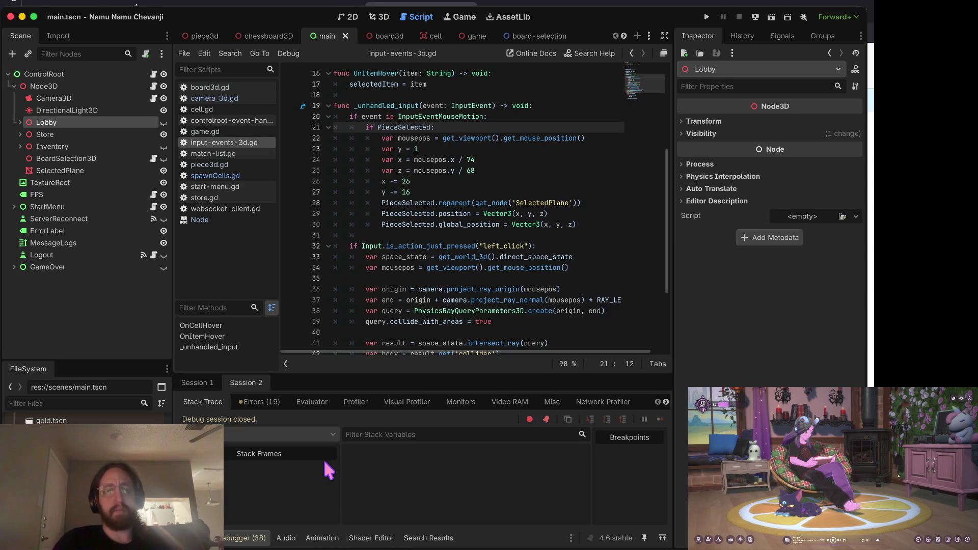
pyautogui.press('Down')
pyautogui.press('Down')
pyautogui.press('Down')
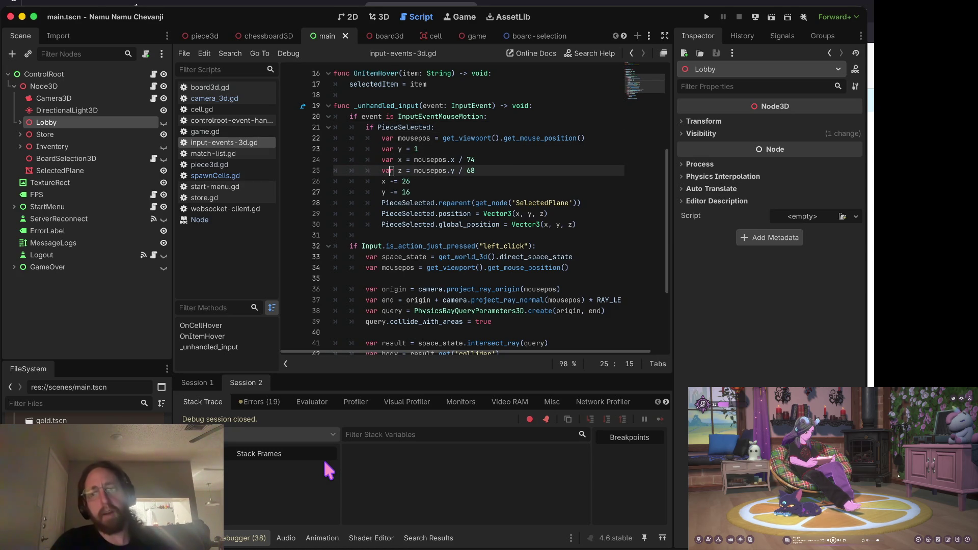
pyautogui.press('Down')
pyautogui.press('Down')
pyautogui.press('Down')
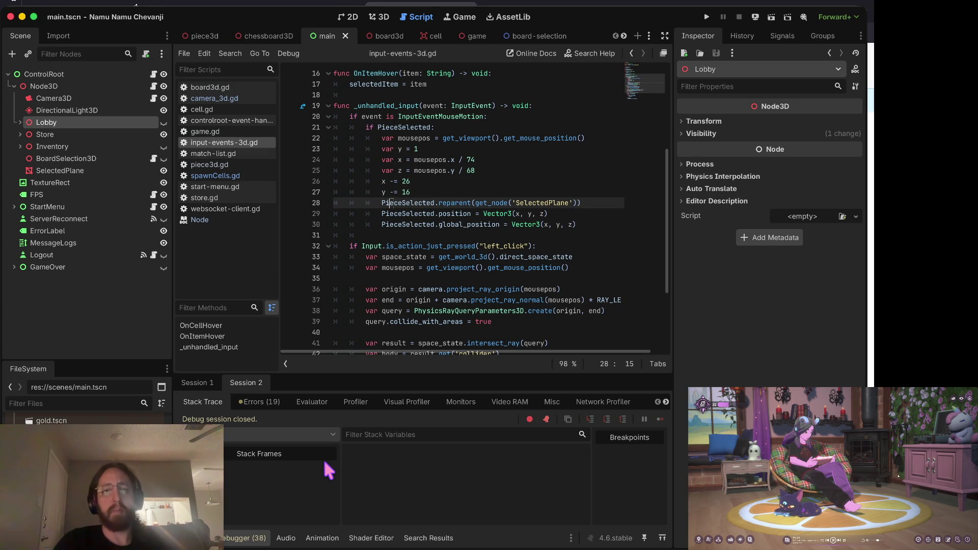
pyautogui.hotkey('ctrl', 'Right')
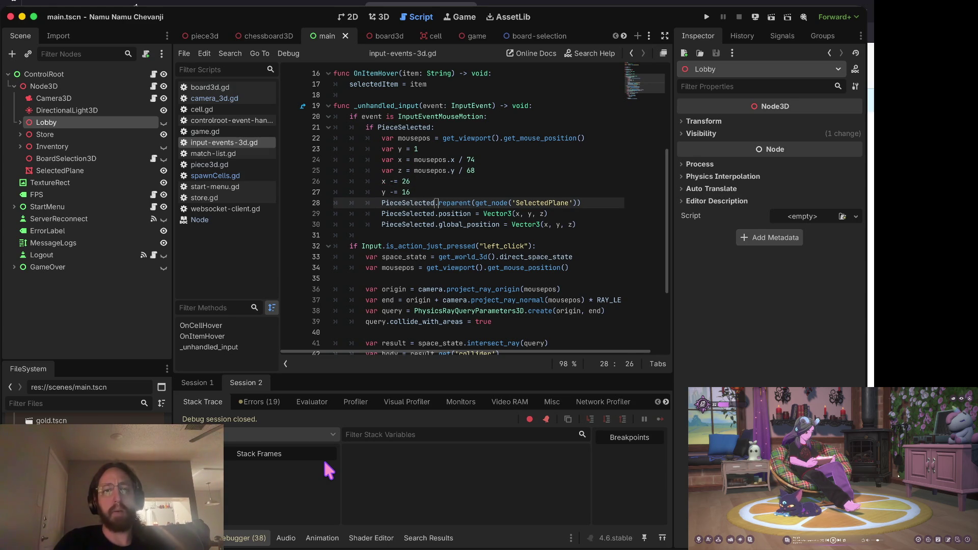
pyautogui.press('Right')
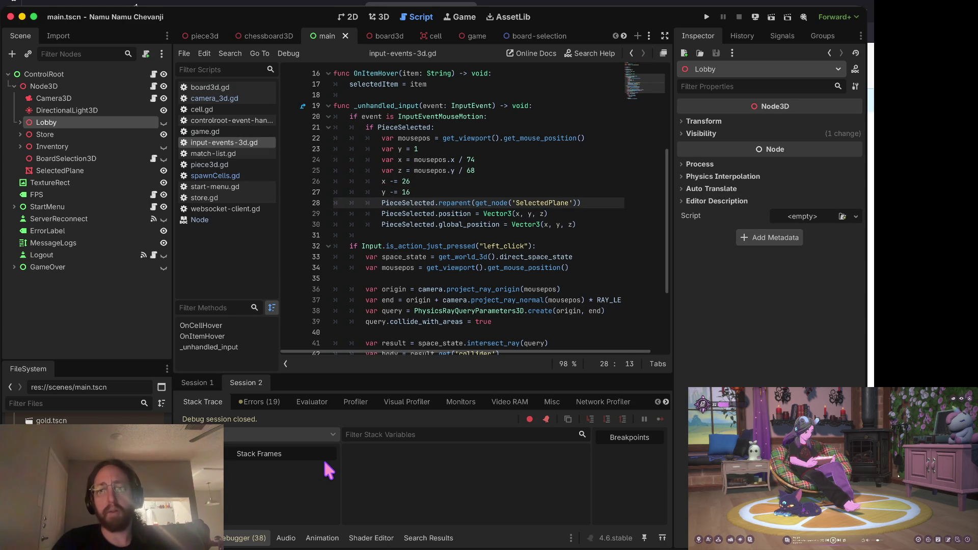
pyautogui.press('Left')
pyautogui.hotkey('ctrl', 'Left')
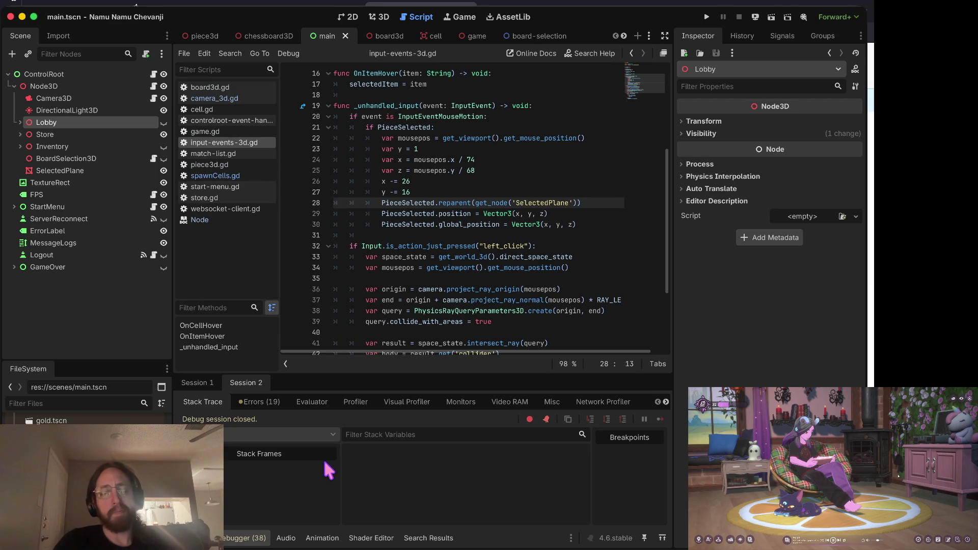
pyautogui.hotkey('ctrl', 'Right')
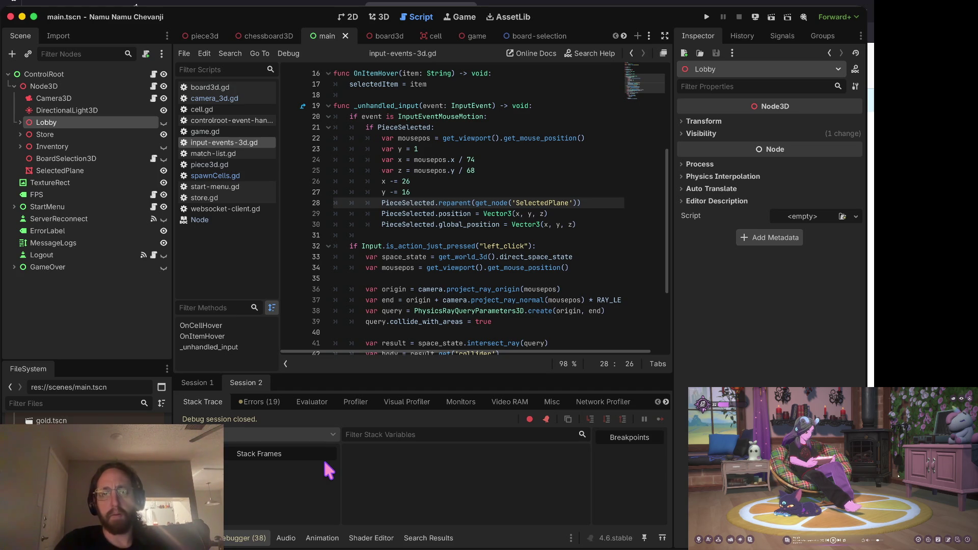
# - Settle on the get_node call on line 28 and run the chess game to test
pyautogui.press('Down')
pyautogui.press('Up')
pyautogui.press('Up')
pyautogui.press('Down')
pyautogui.press('Up')
pyautogui.press('Up')
pyautogui.press('Down')
pyautogui.press('Down')
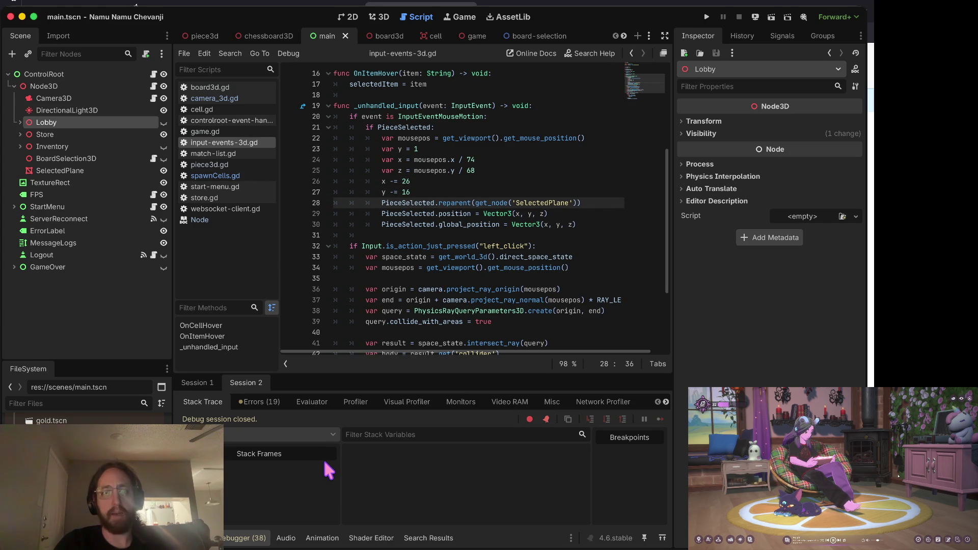
pyautogui.press('super+b')
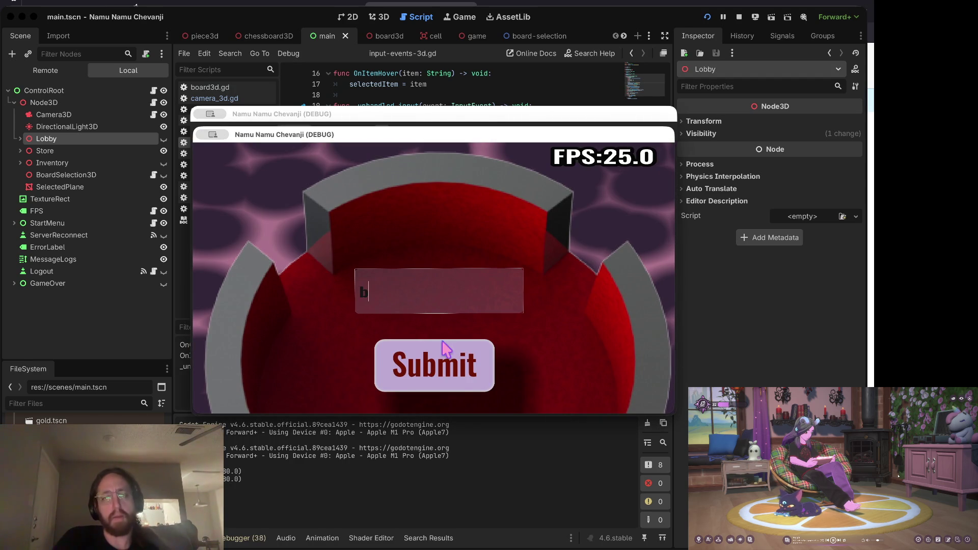
# - Submit a username, open the middle chessboard, visit the Store, select a square, then return to the editor
pyautogui.click(443, 349)
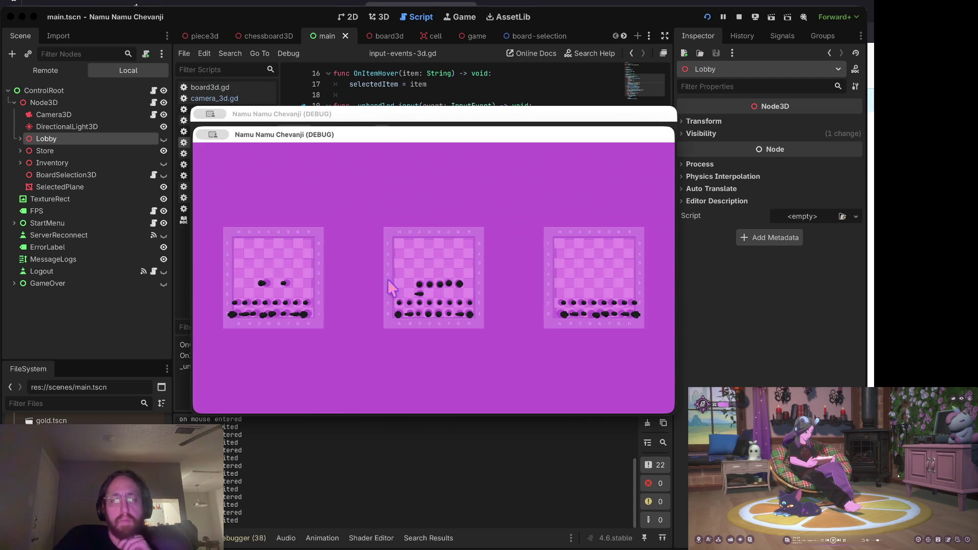
pyautogui.click(389, 284)
pyautogui.click(327, 364)
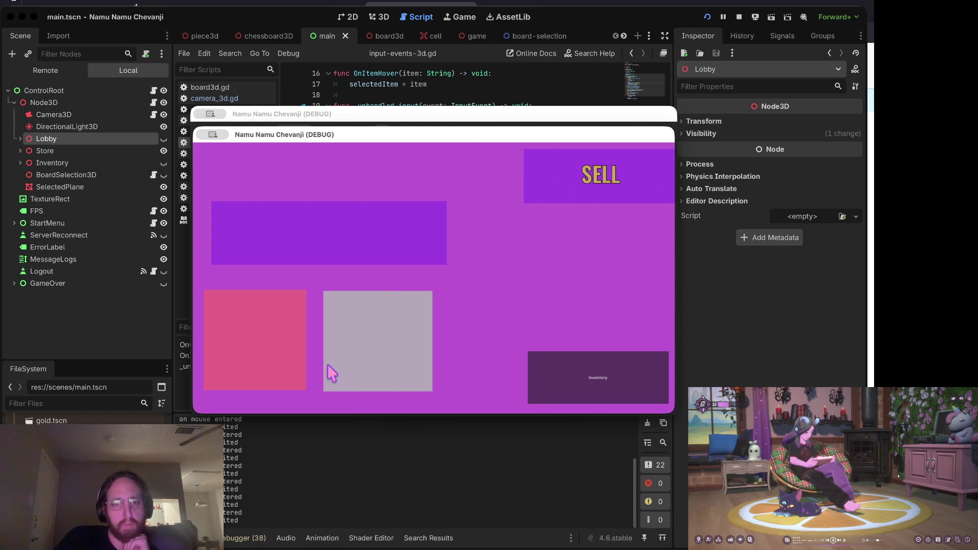
pyautogui.click(543, 380)
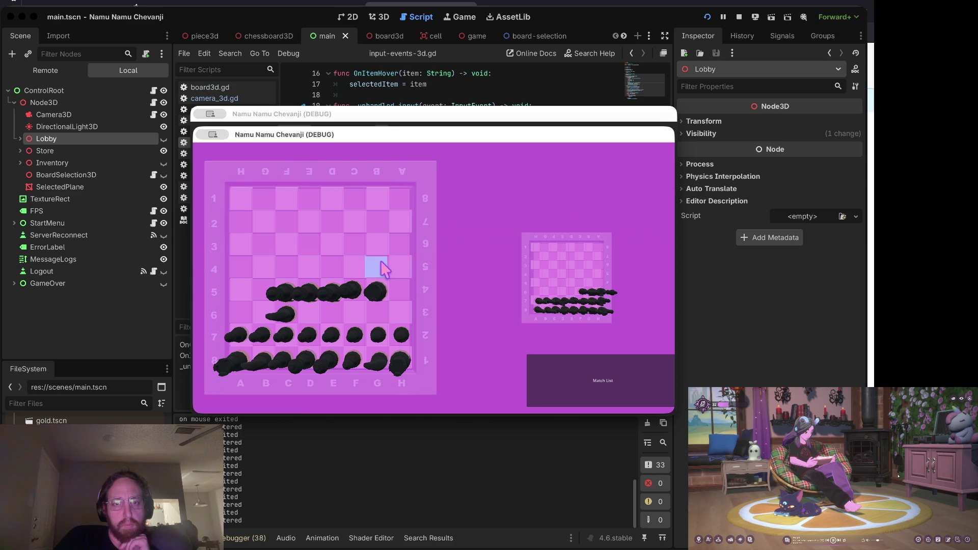
pyautogui.click(277, 243)
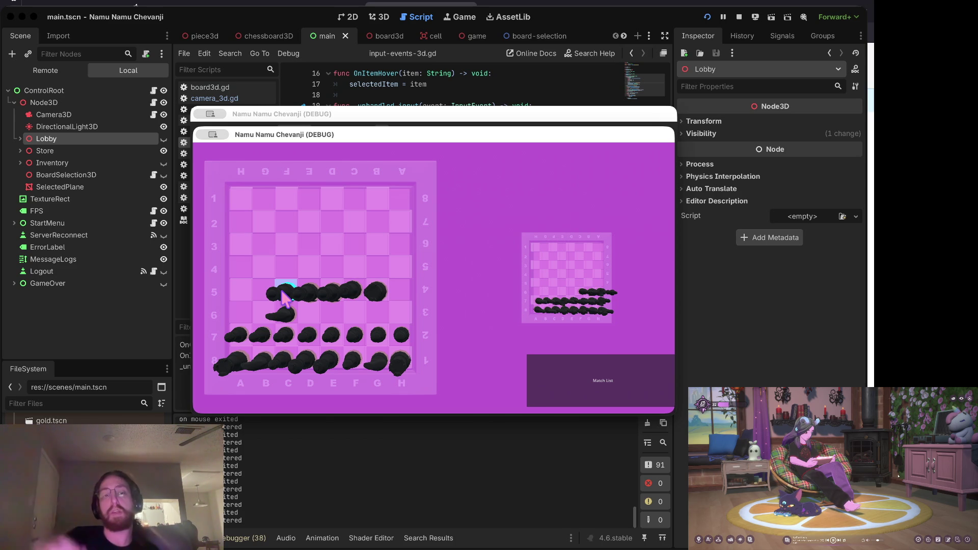
pyautogui.click(277, 448)
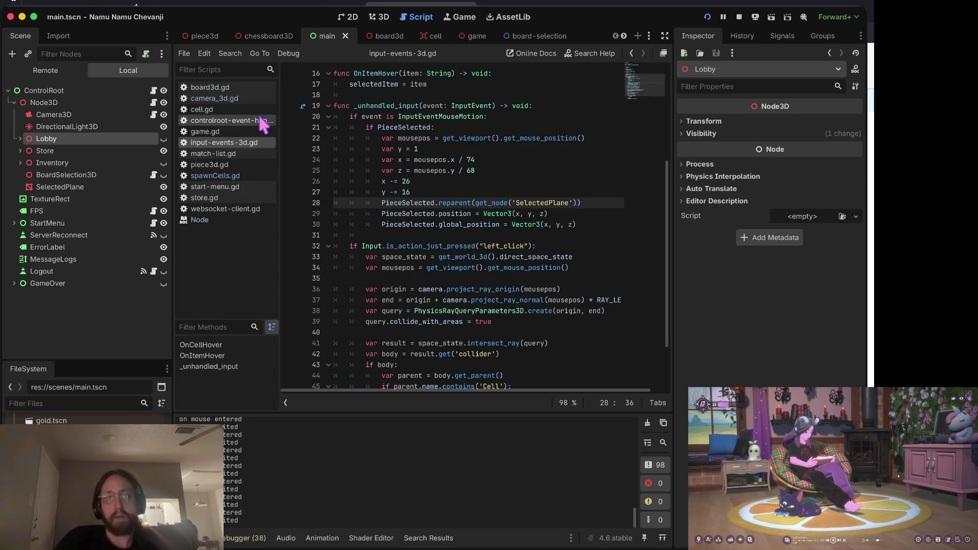
# - Open piece3d.gd, then board3d.gd, and scroll down toward its pieceClicked function
pyautogui.click(240, 165)
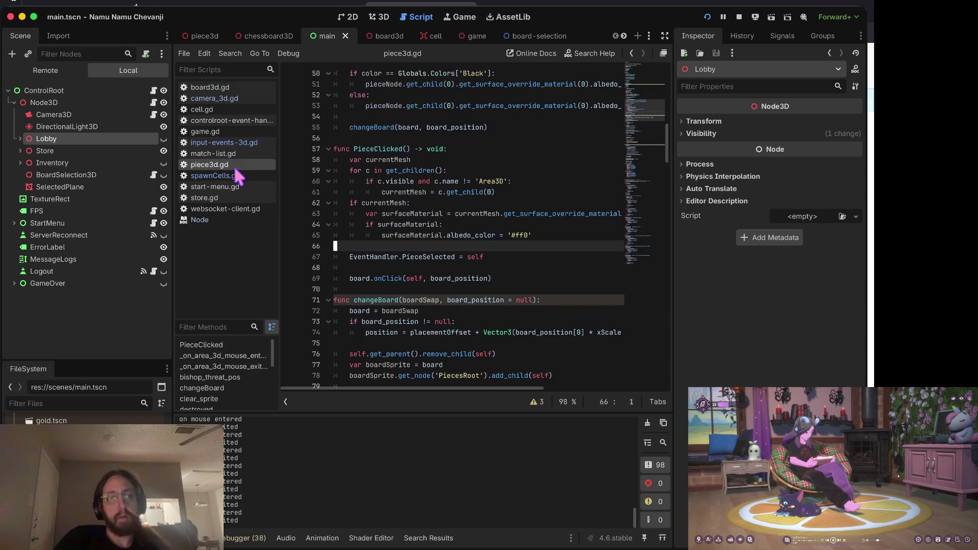
pyautogui.click(232, 88)
pyautogui.scroll(-6, 480, 248)
pyautogui.scroll(-7, 481, 248)
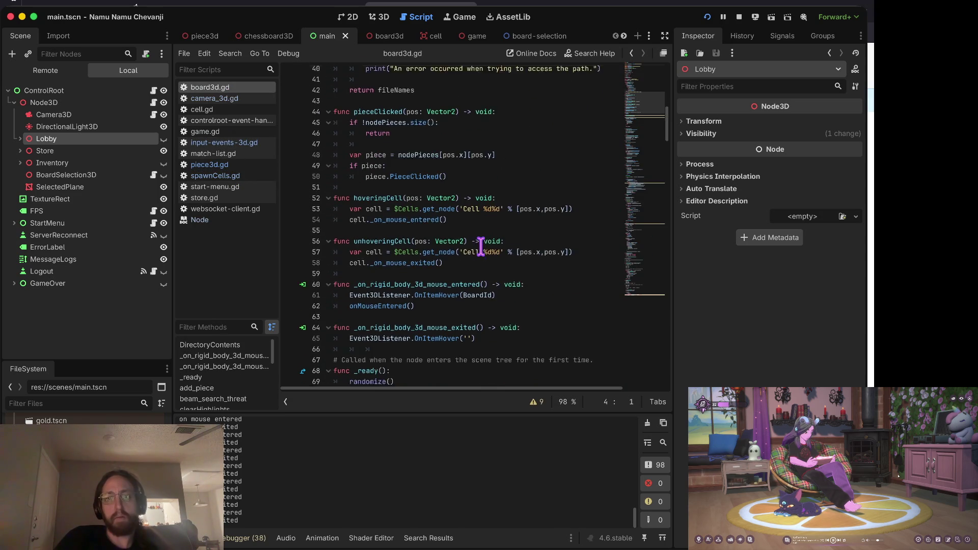
pyautogui.scroll(-1, 409, 203)
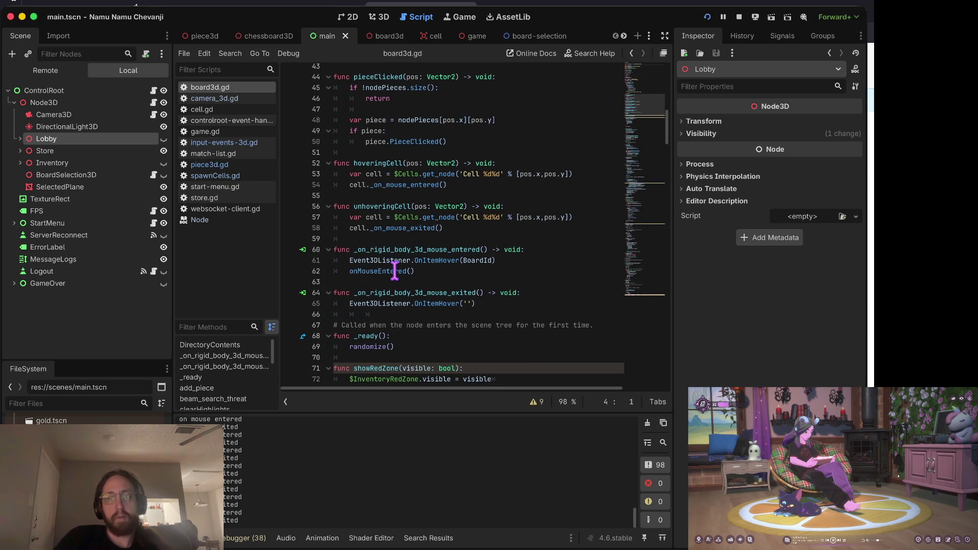
pyautogui.scroll(-1, 395, 278)
# - Search board3d.gd for 'select' and step through matches on lines 118, 128, 156, 141, 160
pyautogui.press('super+f')
pyautogui.write('select')
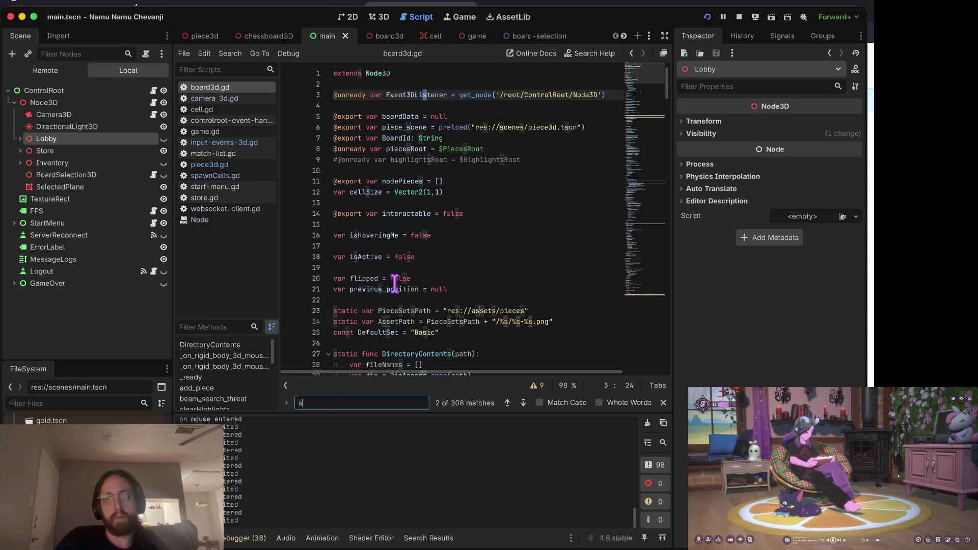
pyautogui.press('Return')
pyautogui.press('Return')
pyautogui.press('Return')
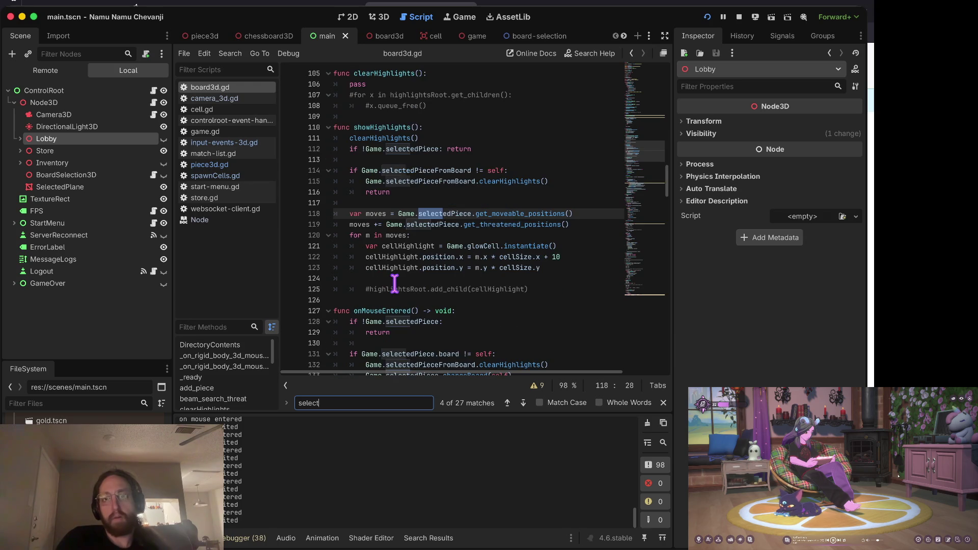
pyautogui.press('Return')
pyautogui.press('Return')
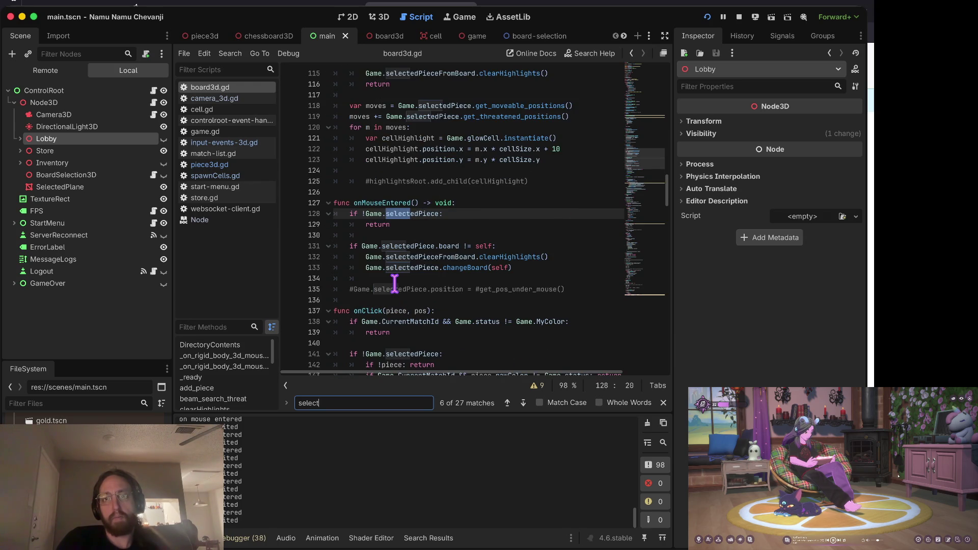
pyautogui.press('Return')
pyautogui.press('Return')
pyautogui.press('Return')
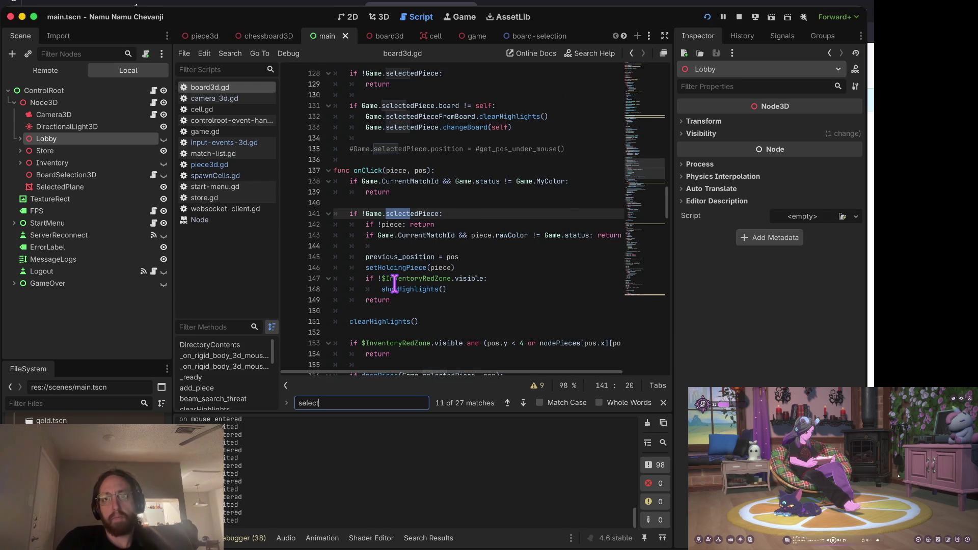
pyautogui.hotkey('shift', 'Return')
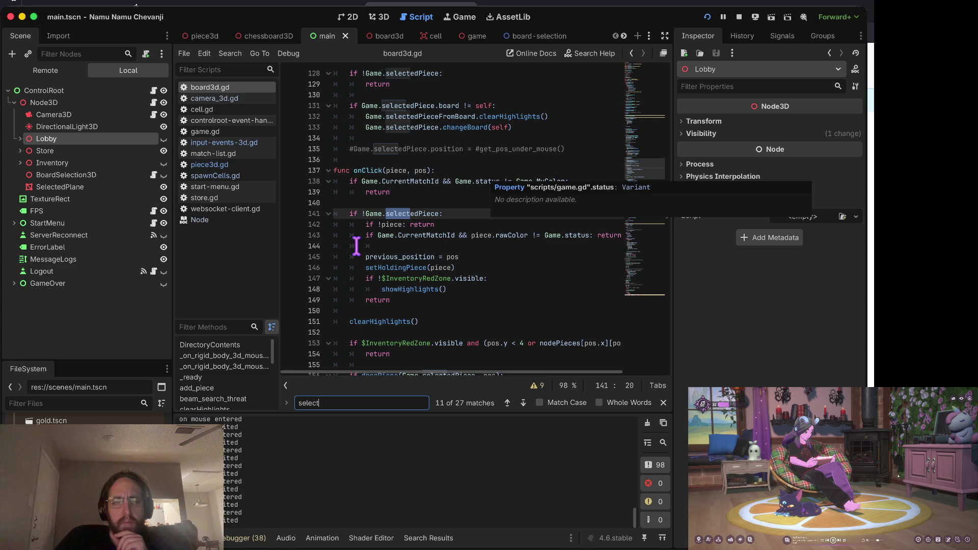
pyautogui.press('Return')
pyautogui.press('Return')
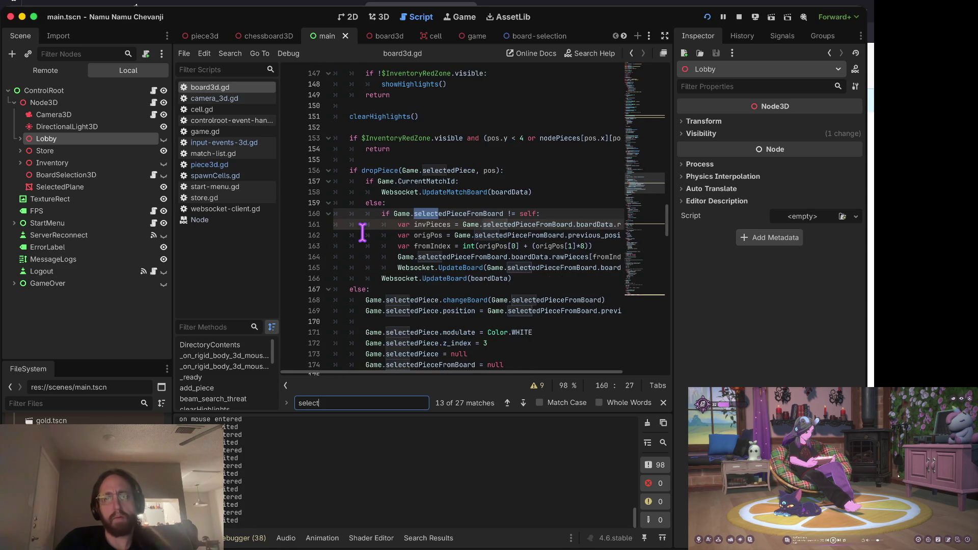
# - Step back through matches on lines 114, 180, 165 and 141, then close the search
pyautogui.hotkey('shift', 'Return')
pyautogui.hotkey('shift', 'Return')
pyautogui.hotkey('shift', 'Return')
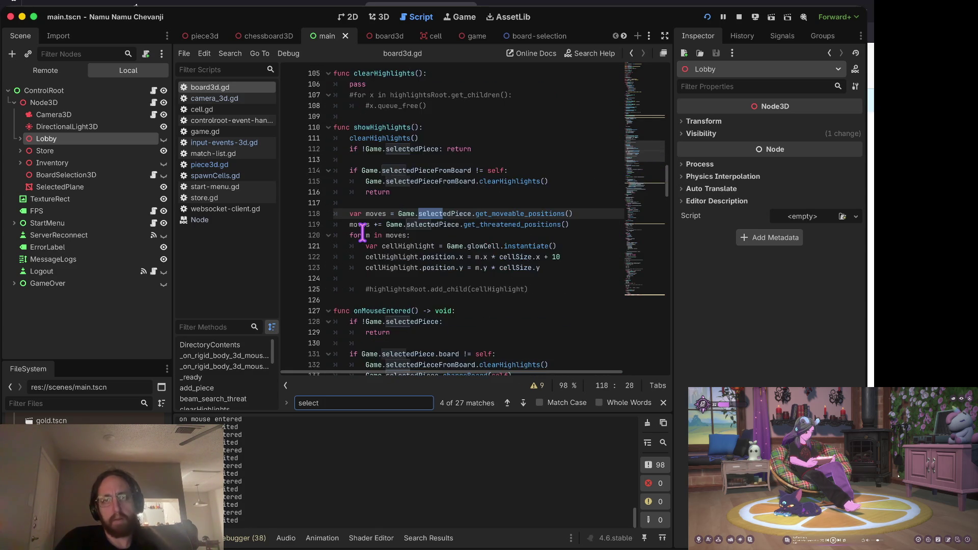
pyautogui.hotkey('shift', 'Return')
pyautogui.hotkey('shift', 'Return')
pyautogui.hotkey('shift', 'Return')
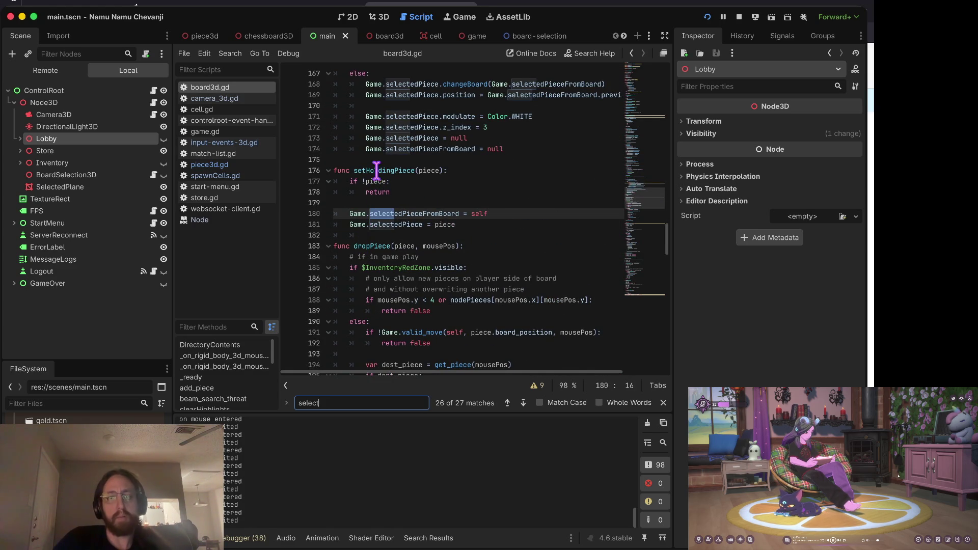
pyautogui.hotkey('shift', 'Return')
pyautogui.hotkey('shift', 'Return')
pyautogui.hotkey('shift', 'Return')
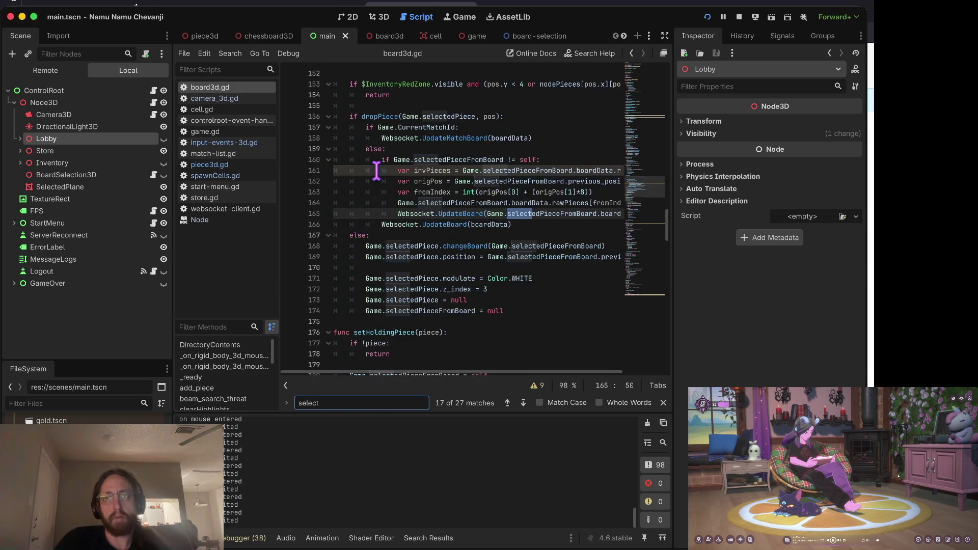
pyautogui.hotkey('shift', 'Return')
pyautogui.hotkey('shift', 'Return')
pyautogui.hotkey('shift', 'Return')
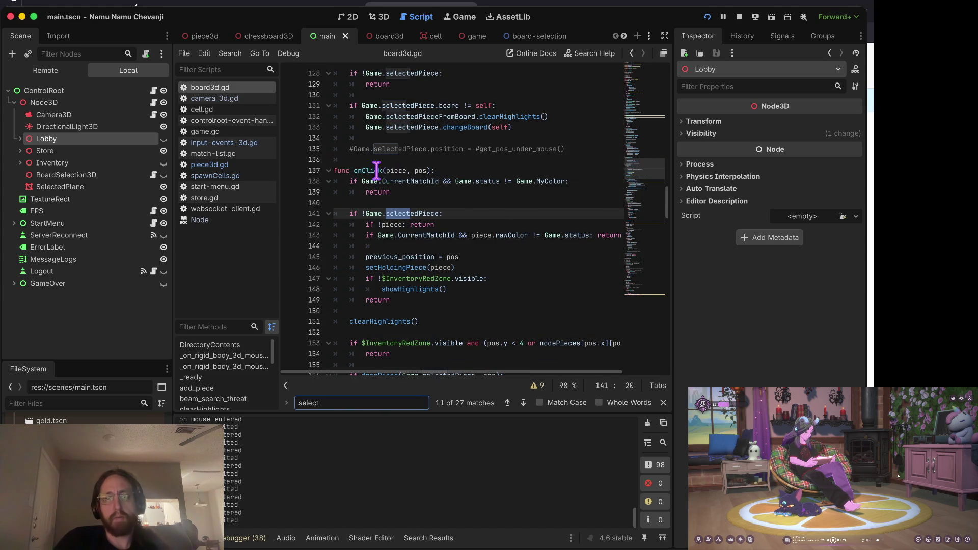
pyautogui.press('Escape')
pyautogui.scroll(20, 376, 171)
pyautogui.scroll(-5, 377, 179)
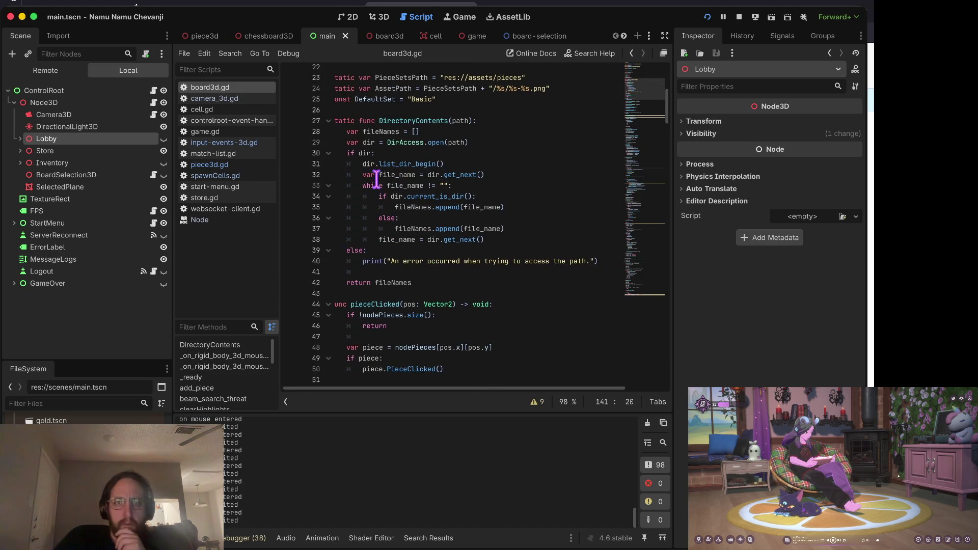
# - Read board3d.gd's pieceClicked(pos: Vector2) function, including its nodePieces empty check
pyautogui.scroll(-4, 376, 178)
pyautogui.click(370, 199)
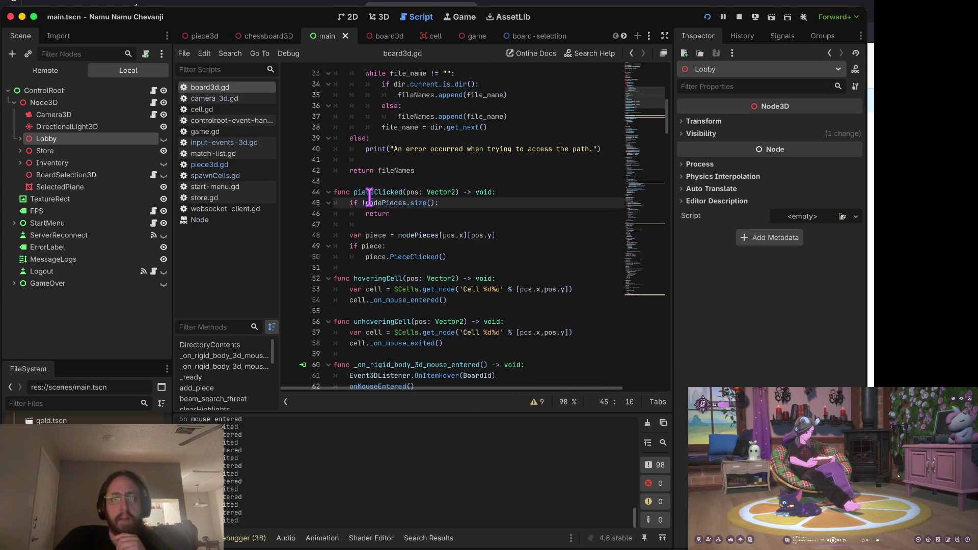
pyautogui.click(364, 192)
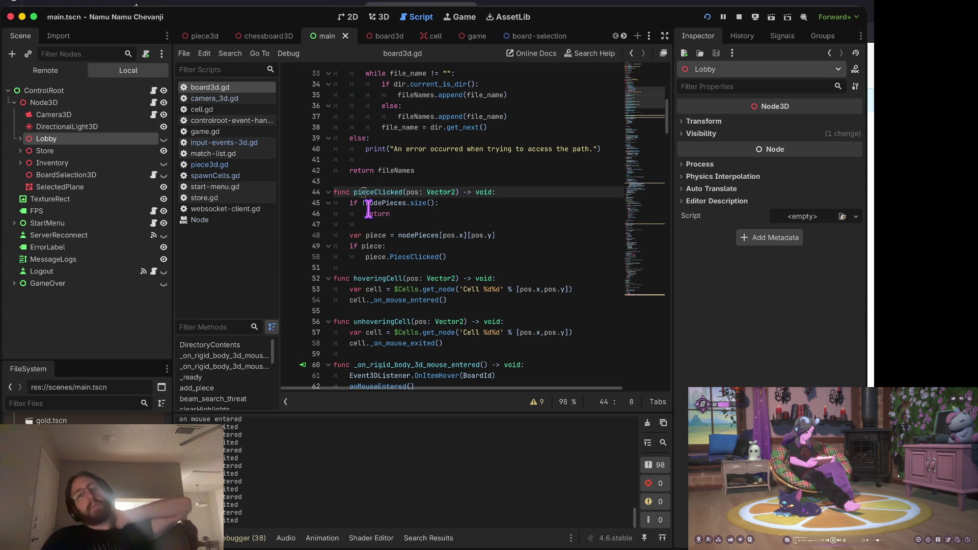
pyautogui.click(384, 181)
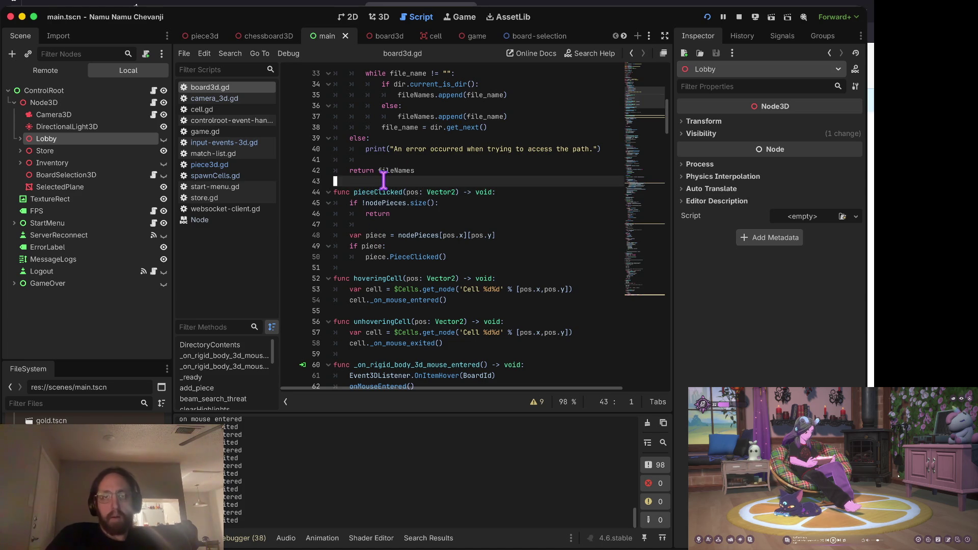
pyautogui.moveTo(354, 192); pyautogui.dragTo(386, 192)
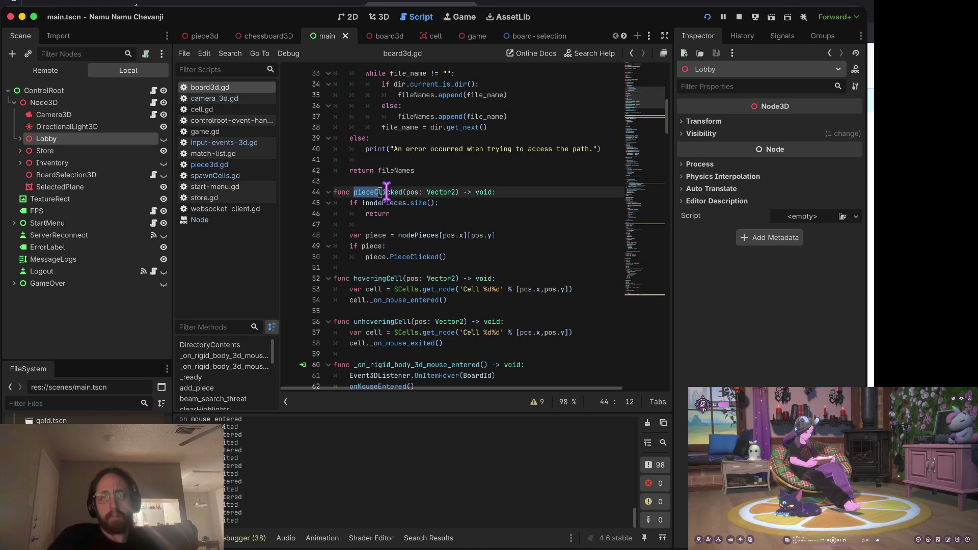
pyautogui.click(412, 188)
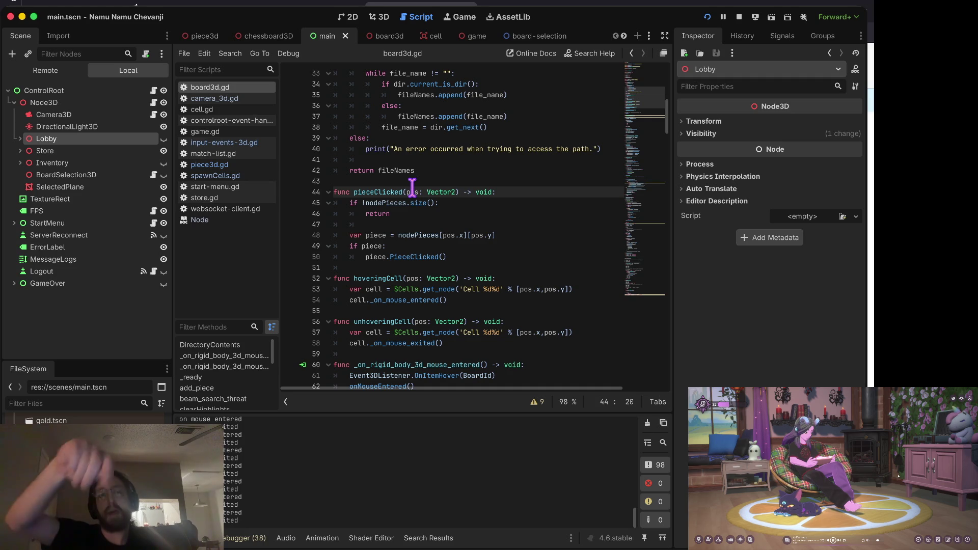
pyautogui.click(227, 167)
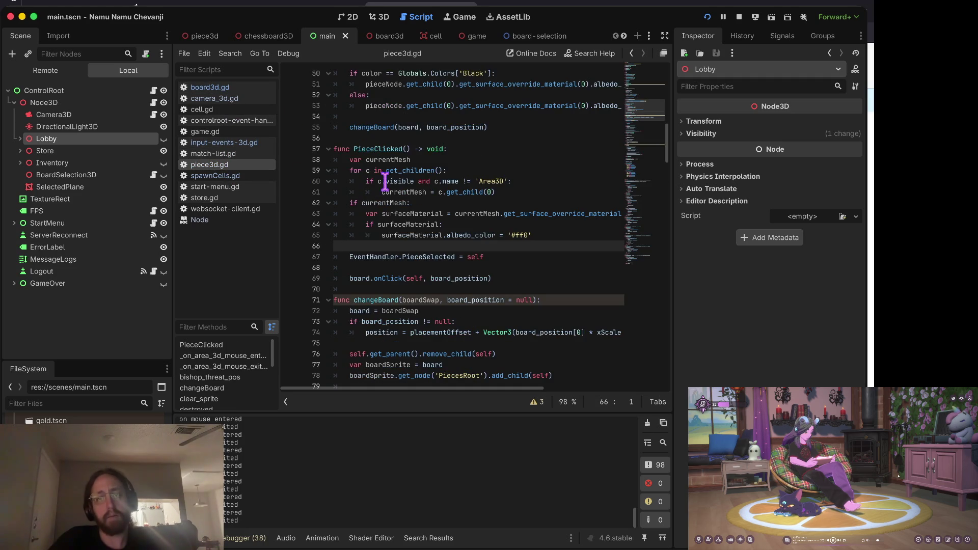
pyautogui.scroll(-5, 401, 180)
pyautogui.scroll(-3, 401, 179)
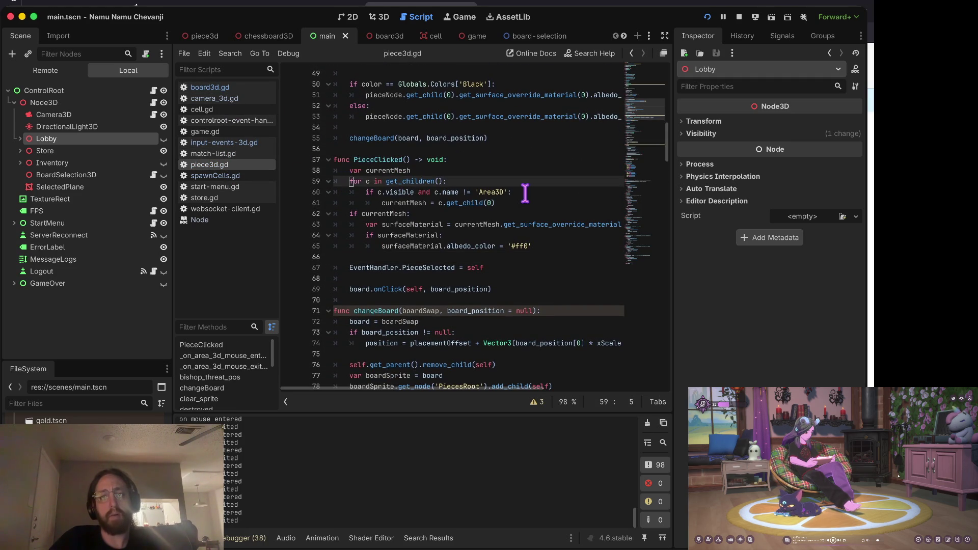
pyautogui.moveTo(551, 212); pyautogui.dragTo(308, 178)
pyautogui.click(336, 181)
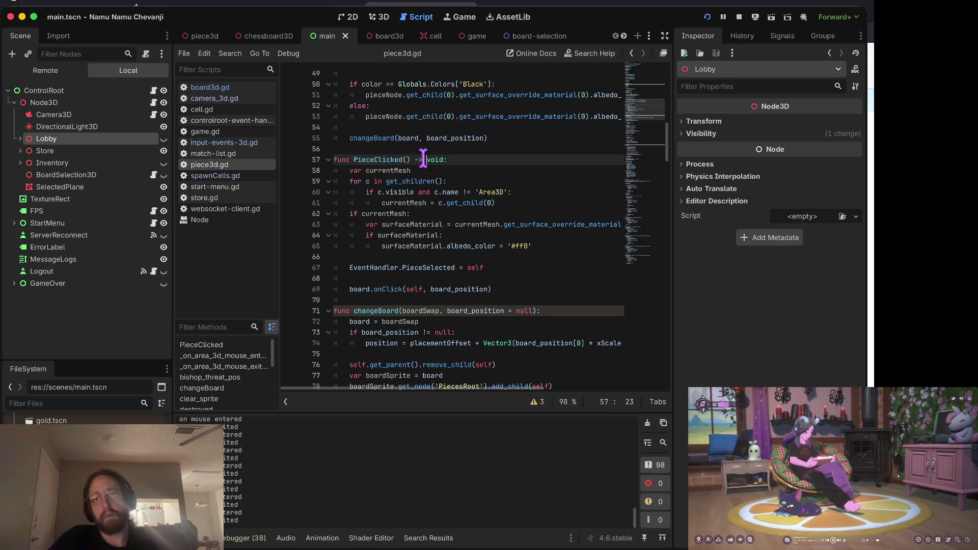
pyautogui.click(328, 192)
pyautogui.click(328, 203)
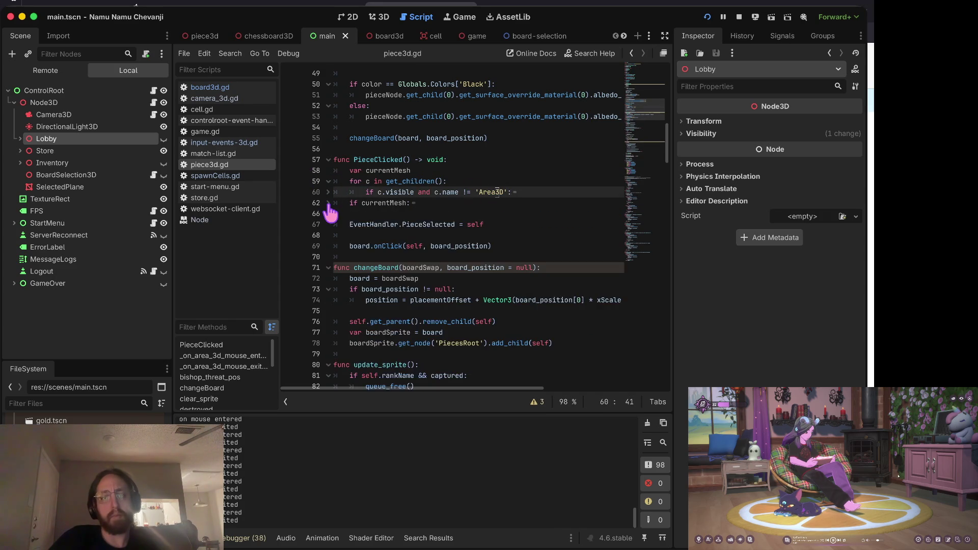
pyautogui.click(328, 192)
pyautogui.click(327, 211)
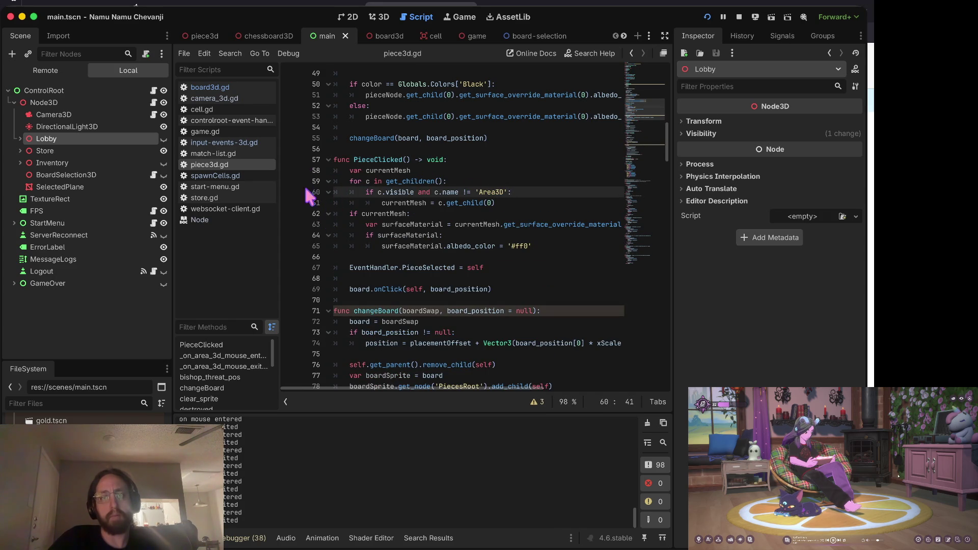
pyautogui.moveTo(490, 203); pyautogui.dragTo(371, 193)
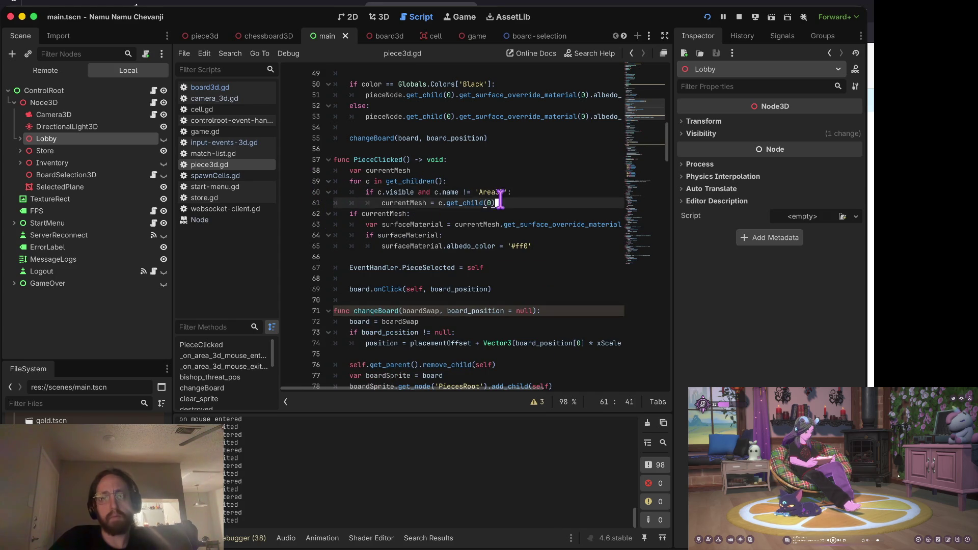
pyautogui.click(478, 214)
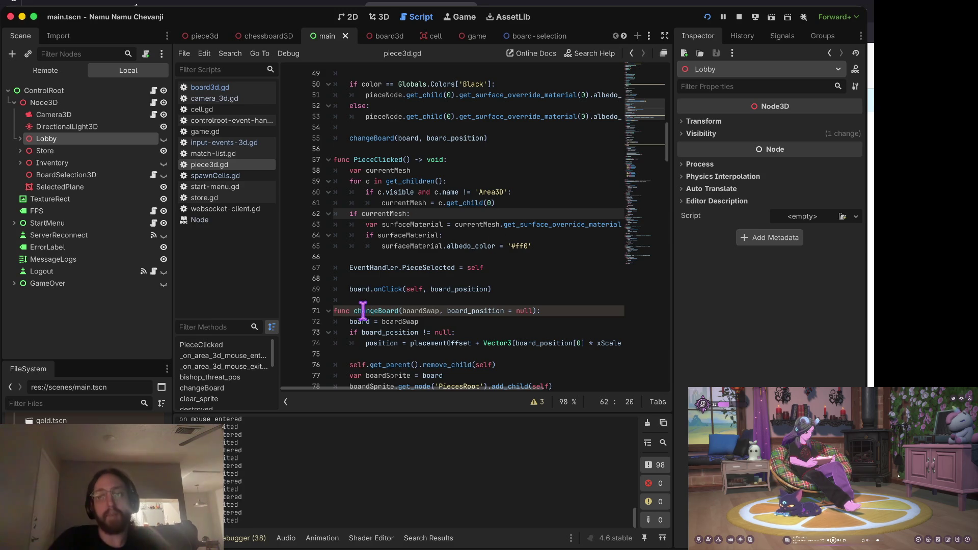
pyautogui.moveTo(350, 267); pyautogui.dragTo(473, 267)
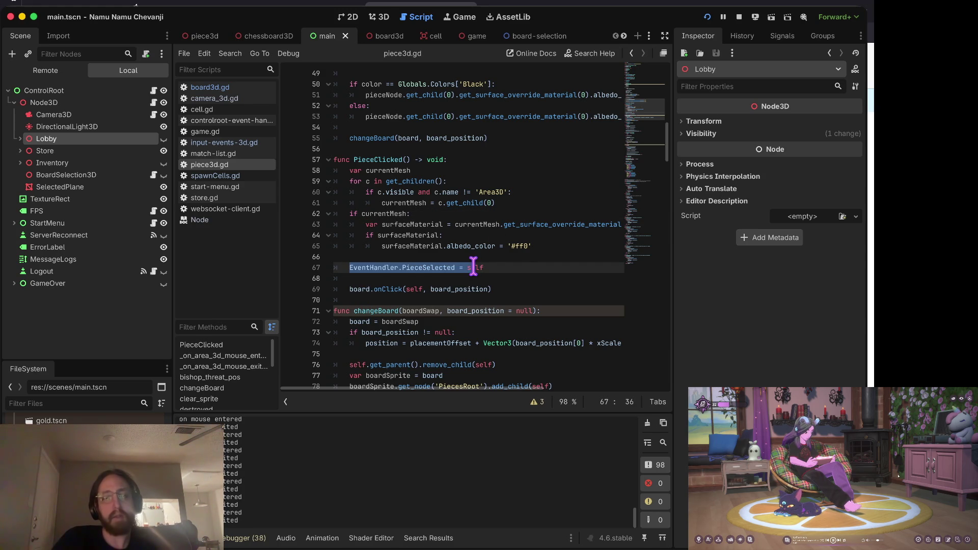
pyautogui.moveTo(359, 292)
pyautogui.mouseDown()
pyautogui.moveTo(578, 290)
pyautogui.moveTo(530, 296)
pyautogui.mouseUp()
pyautogui.click(530, 295)
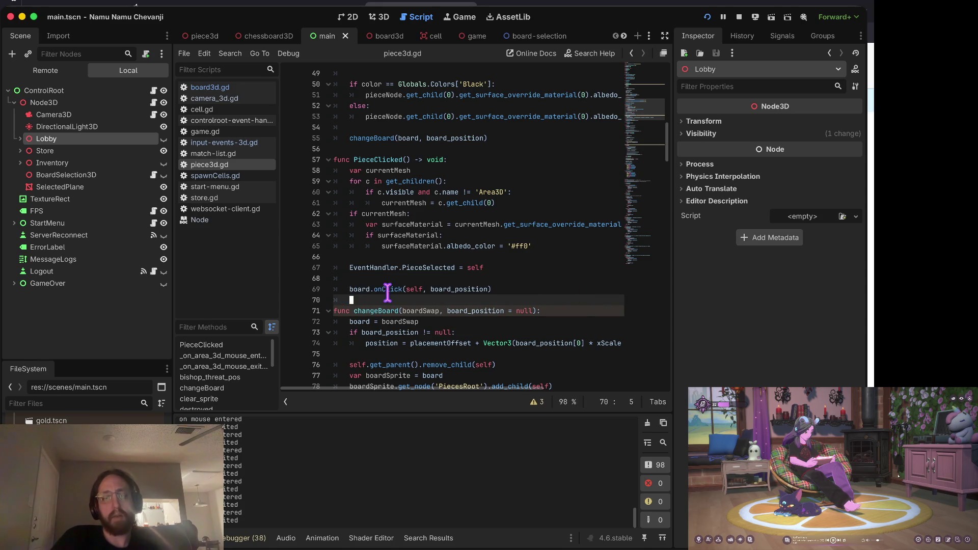
pyautogui.click(387, 292)
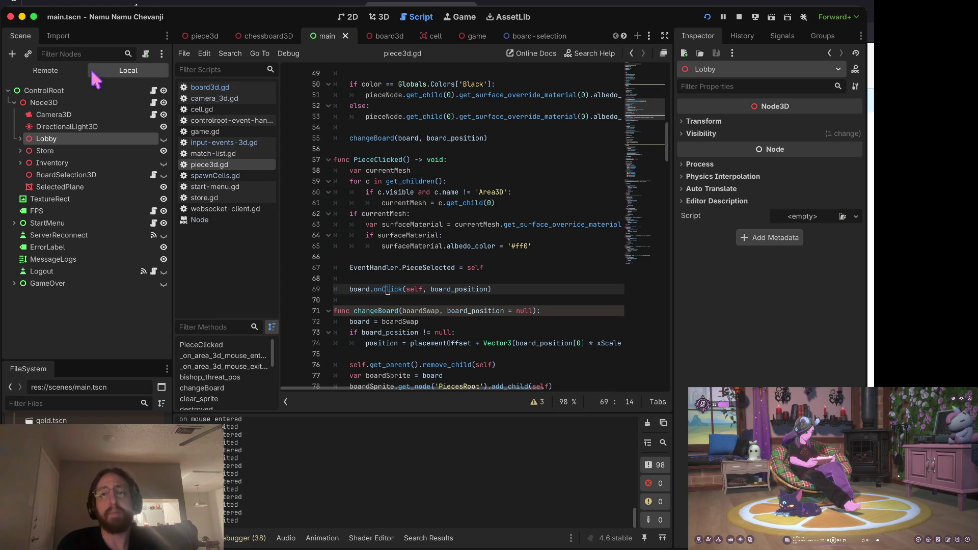
pyautogui.click(415, 145)
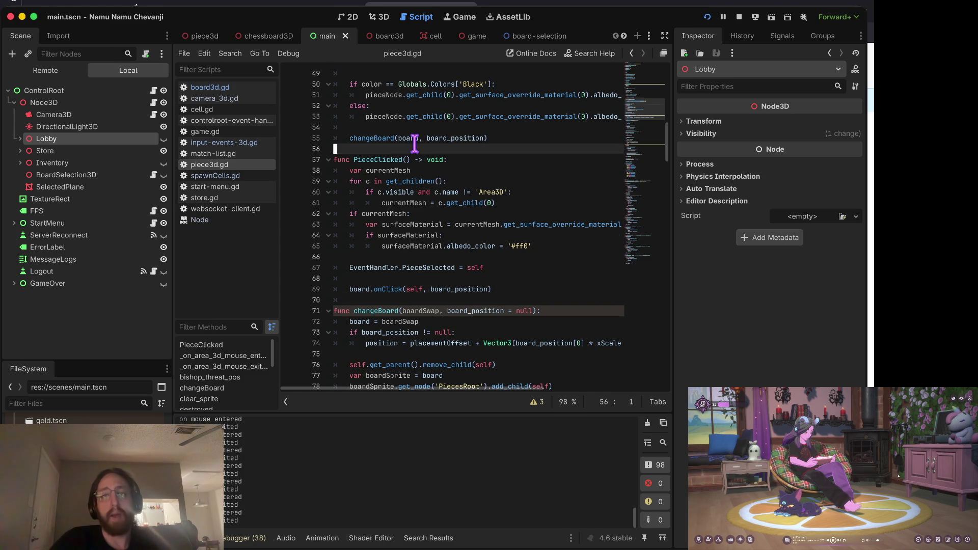
pyautogui.scroll(3, 414, 145)
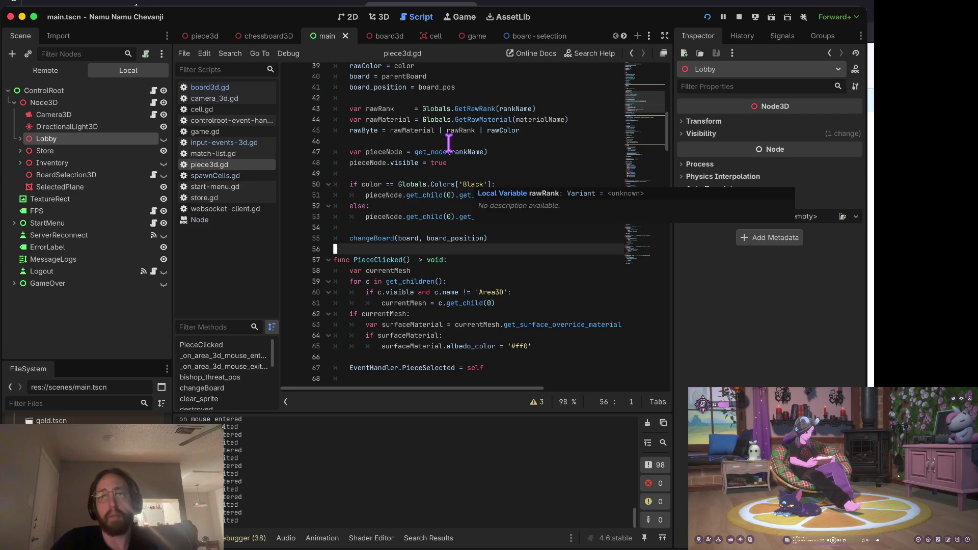
pyautogui.click(405, 109)
pyautogui.scroll(3, 410, 122)
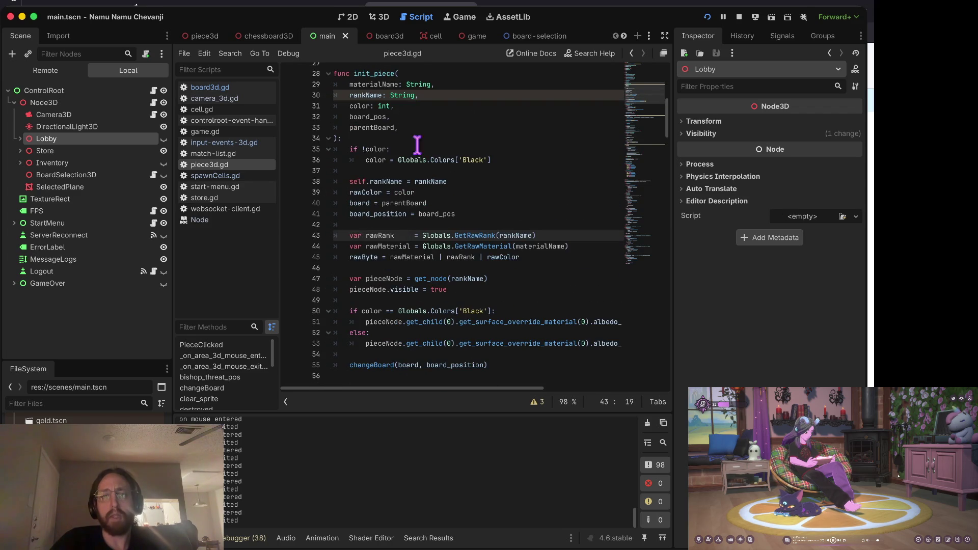
pyautogui.moveTo(426, 181); pyautogui.dragTo(427, 176)
pyautogui.click(399, 256)
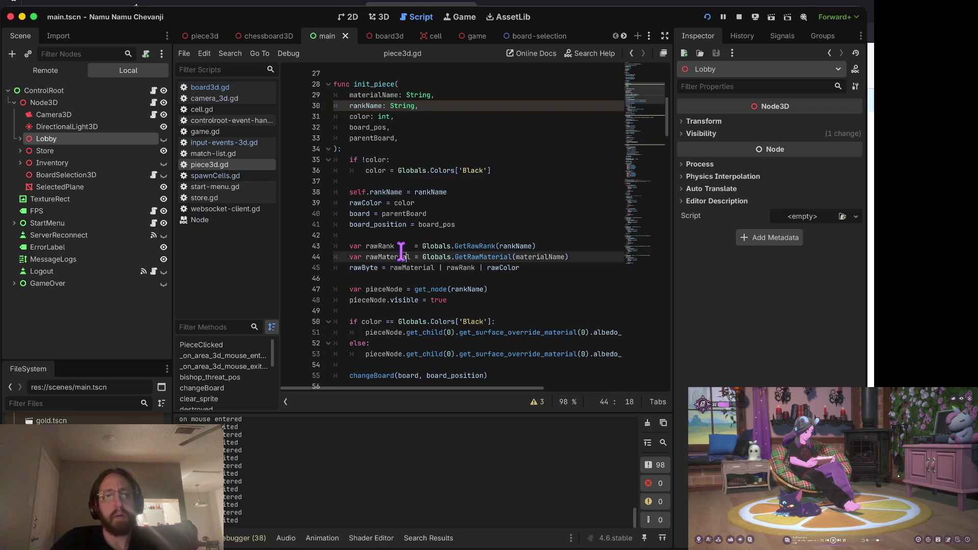
pyautogui.scroll(-5, 407, 229)
pyautogui.click(446, 191)
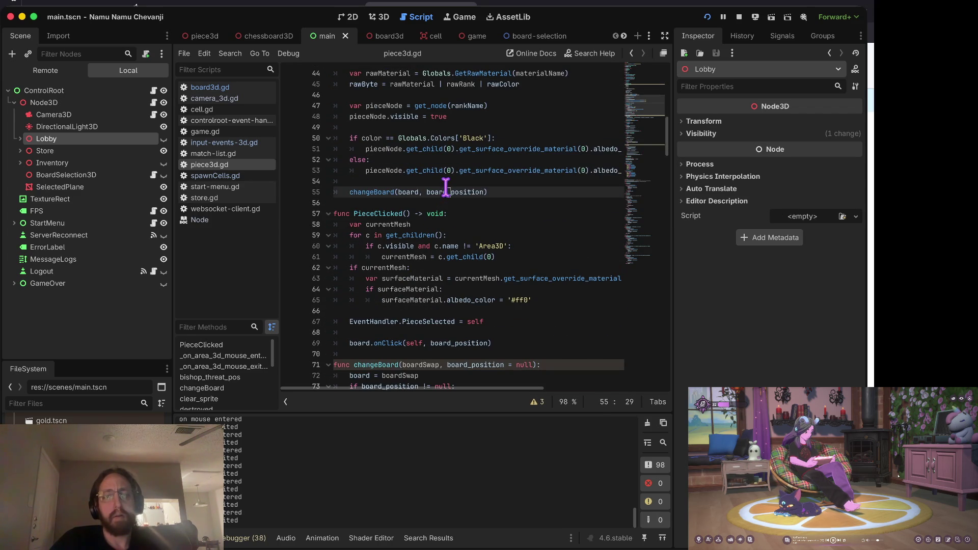
pyautogui.click(426, 206)
pyautogui.scroll(-2, 428, 204)
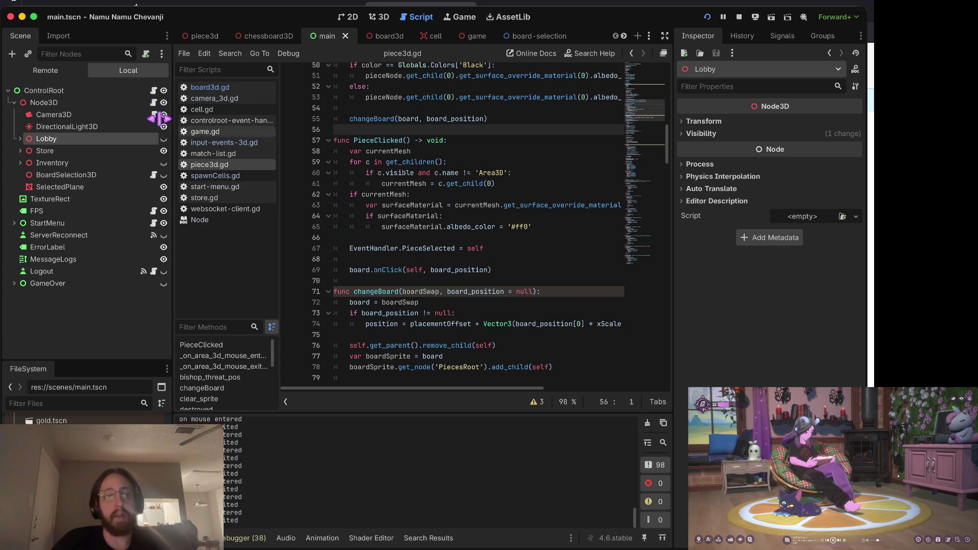
pyautogui.moveTo(469, 150); pyautogui.dragTo(469, 144)
pyautogui.scroll(3, 469, 148)
pyautogui.scroll(3, 468, 147)
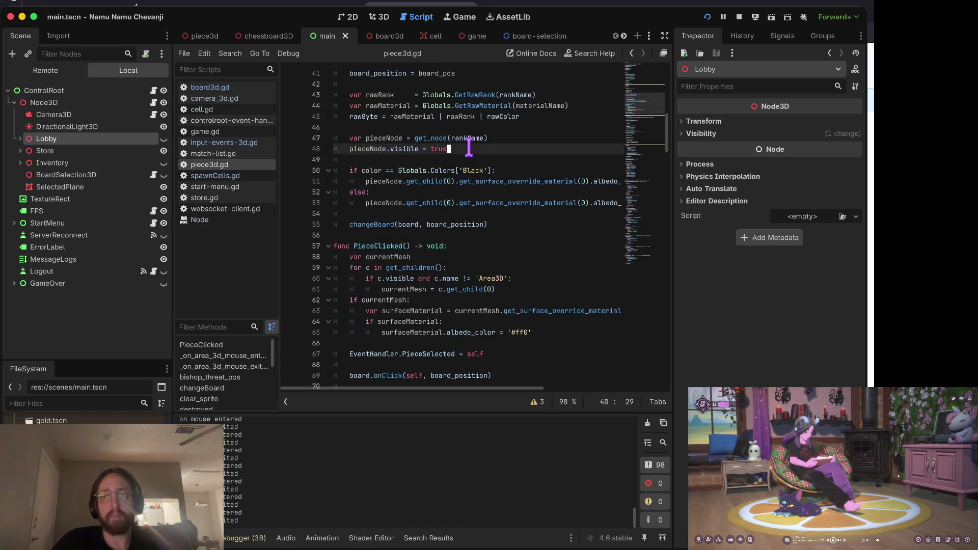
pyautogui.click(464, 202)
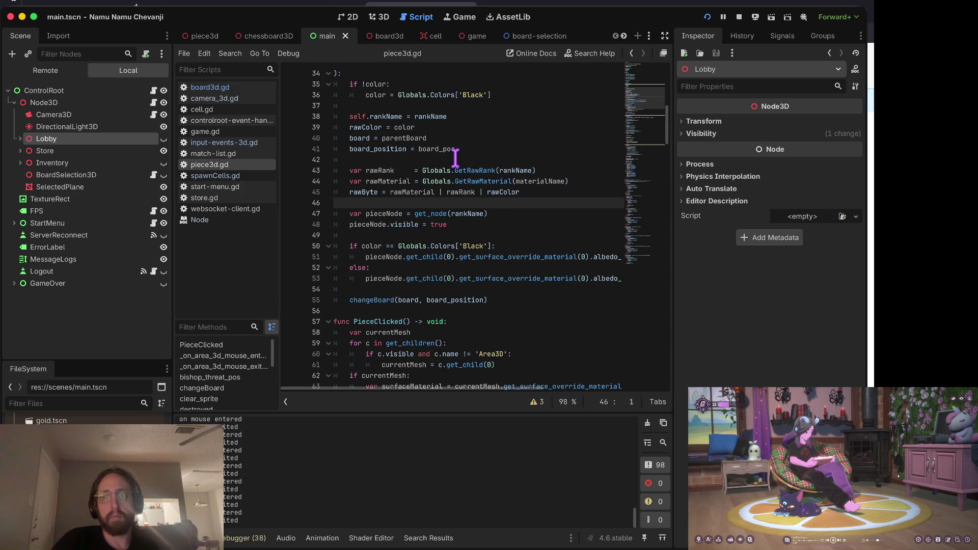
pyautogui.scroll(4, 464, 201)
pyautogui.moveTo(408, 218); pyautogui.dragTo(405, 203)
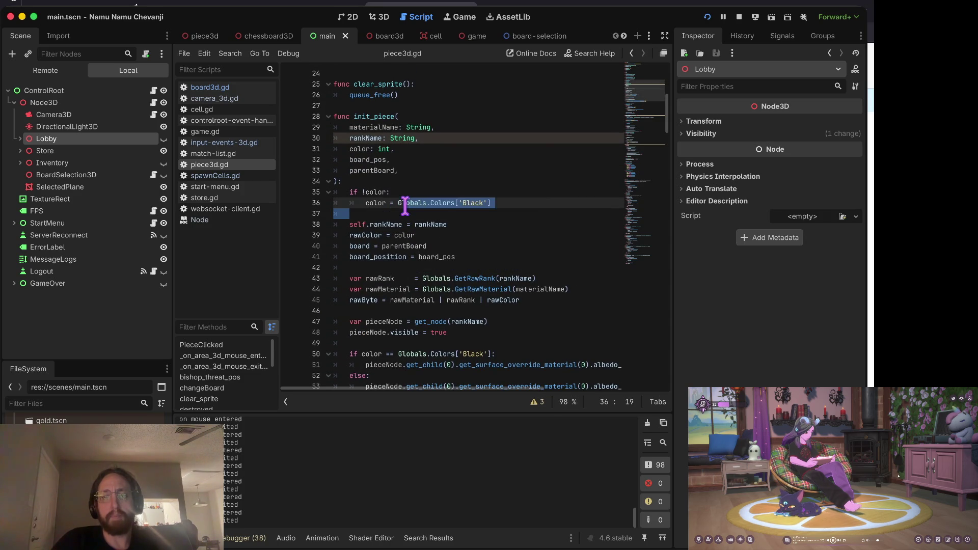
pyautogui.click(498, 202)
pyautogui.click(405, 181)
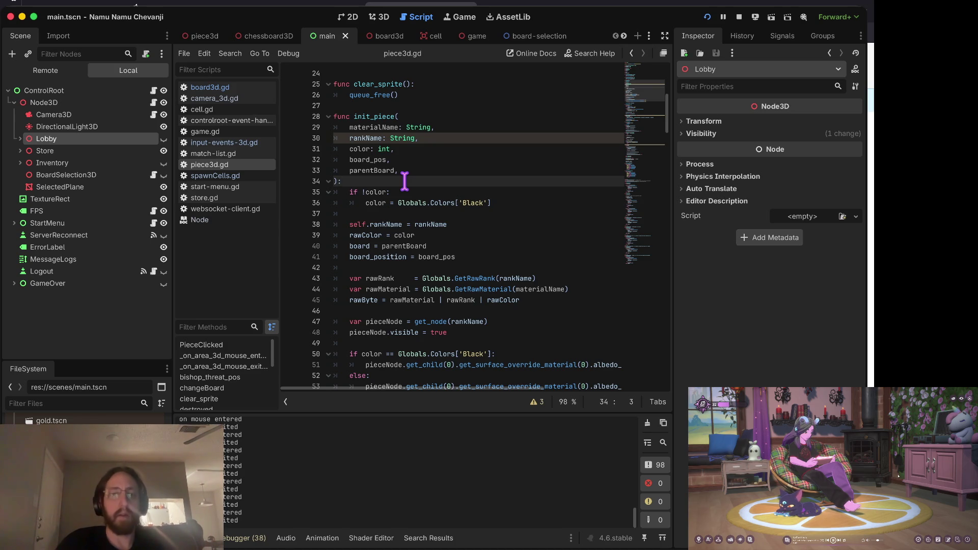
pyautogui.press('Down')
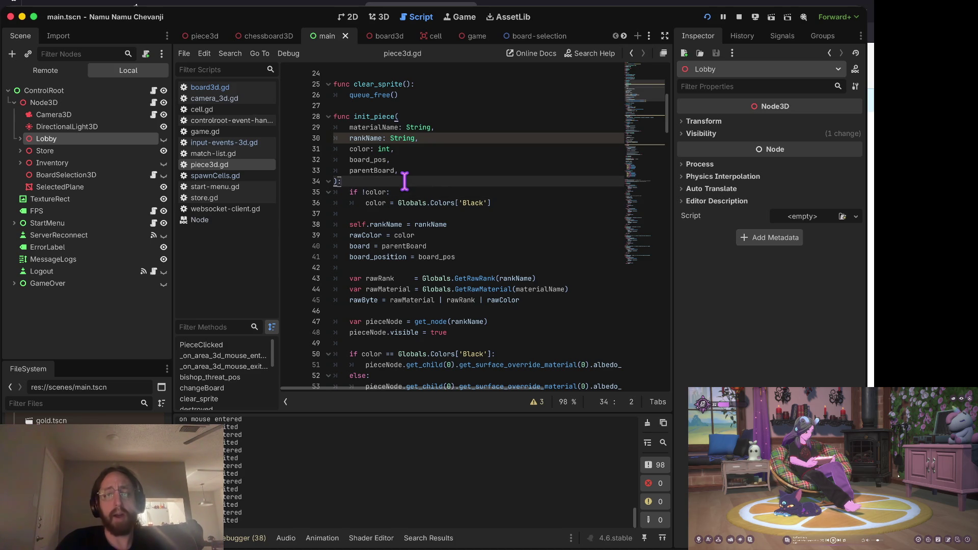
pyautogui.press('Down')
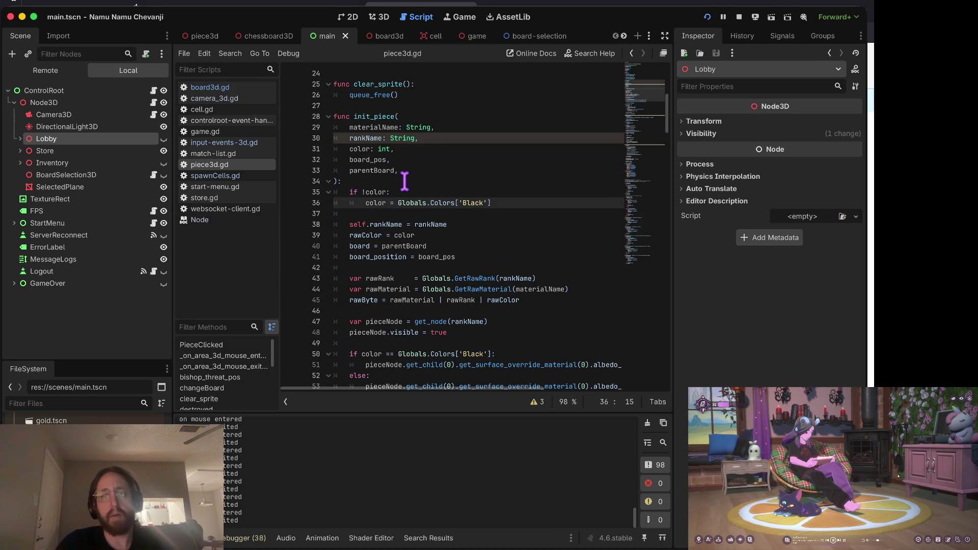
pyautogui.press('Down')
pyautogui.press('Down')
pyautogui.press('Down')
pyautogui.press('Down')
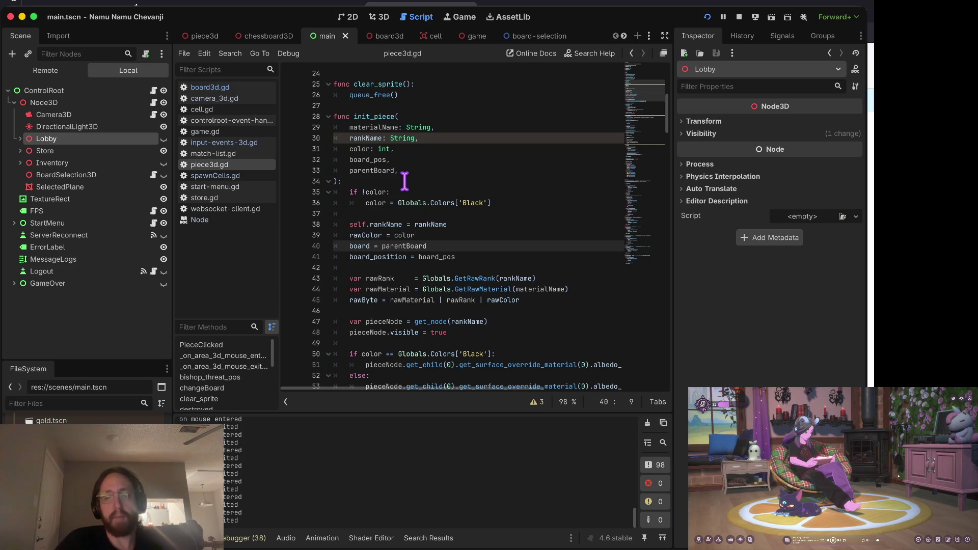
pyautogui.press('Down')
pyautogui.press('Down')
pyautogui.press('Up')
pyautogui.press('Up')
pyautogui.press('Up')
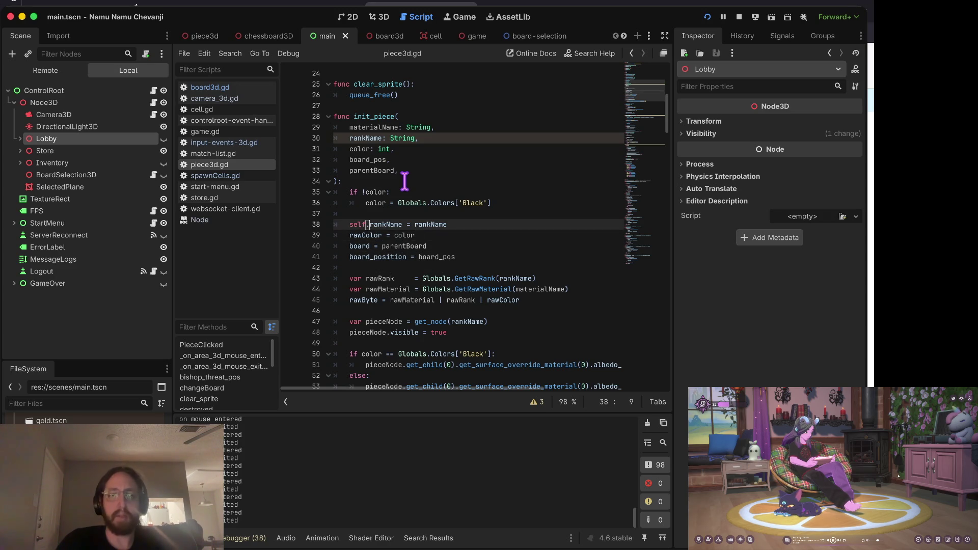
pyautogui.press('Down')
pyautogui.press('Down')
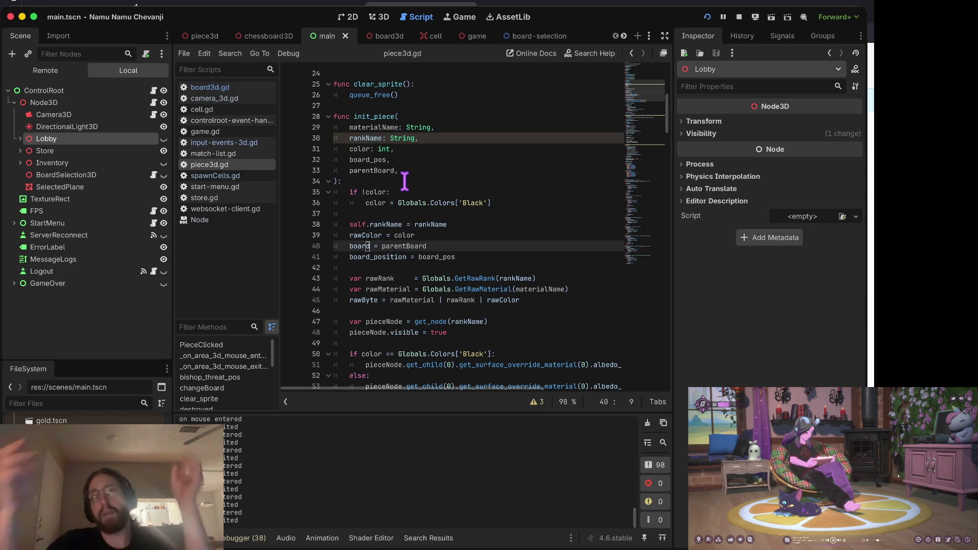
pyautogui.press('Up')
pyautogui.press('Down')
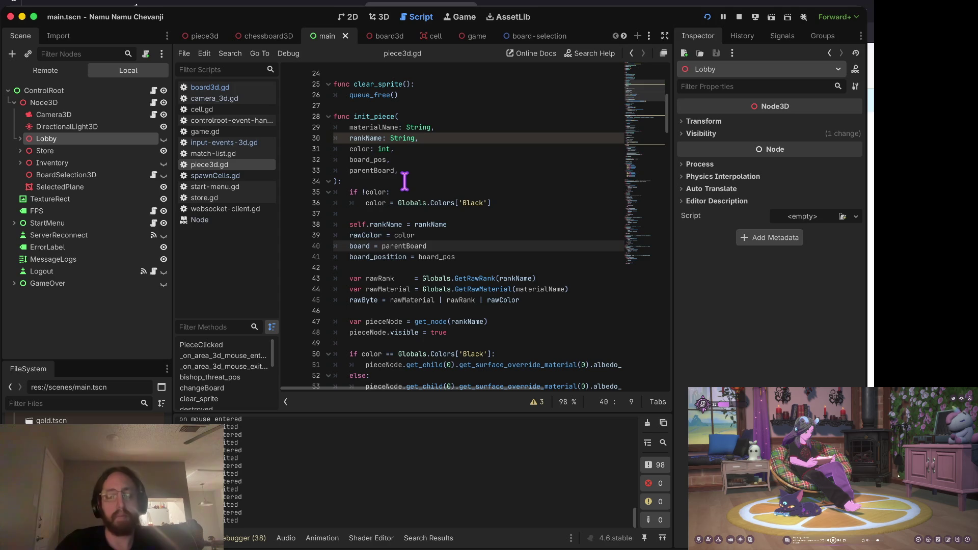
pyautogui.press('Up')
pyautogui.press('Down')
pyautogui.press('Down')
pyautogui.press('Down')
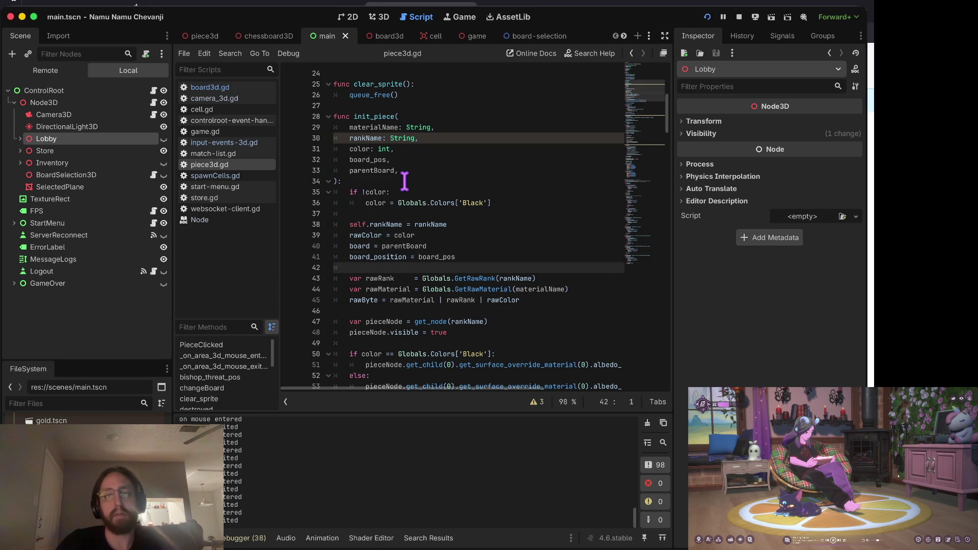
pyautogui.press('Up')
pyautogui.hotkey('ctrl', 'Right')
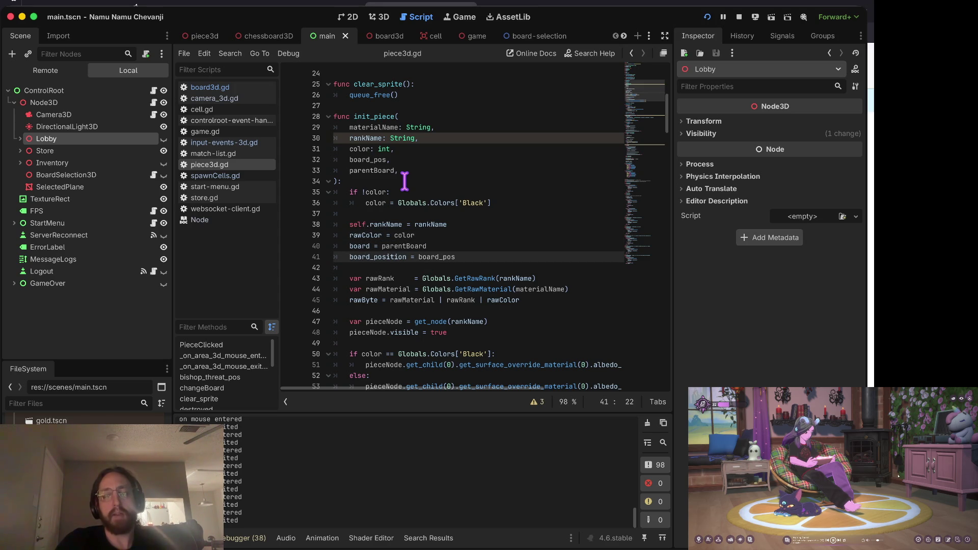
pyautogui.press('Down')
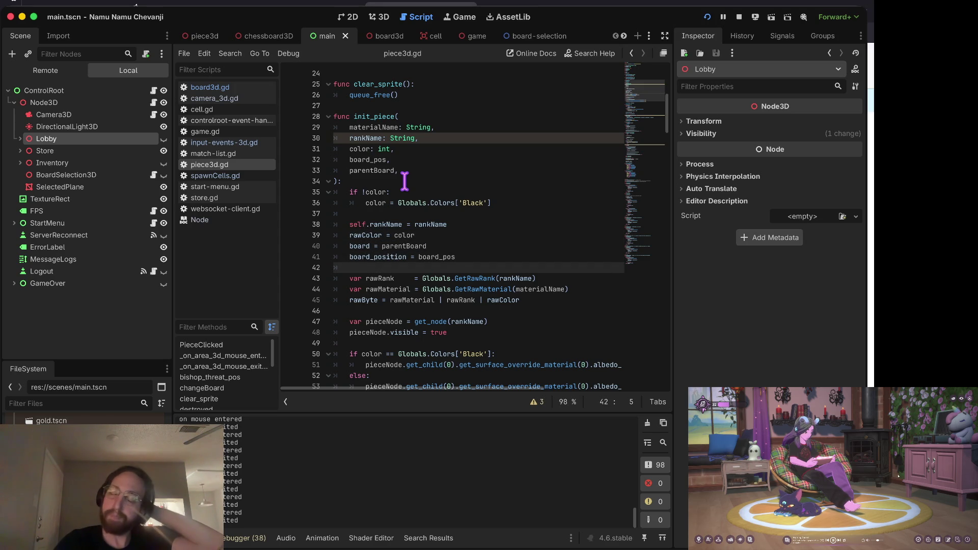
pyautogui.press('Down')
pyautogui.press('Down')
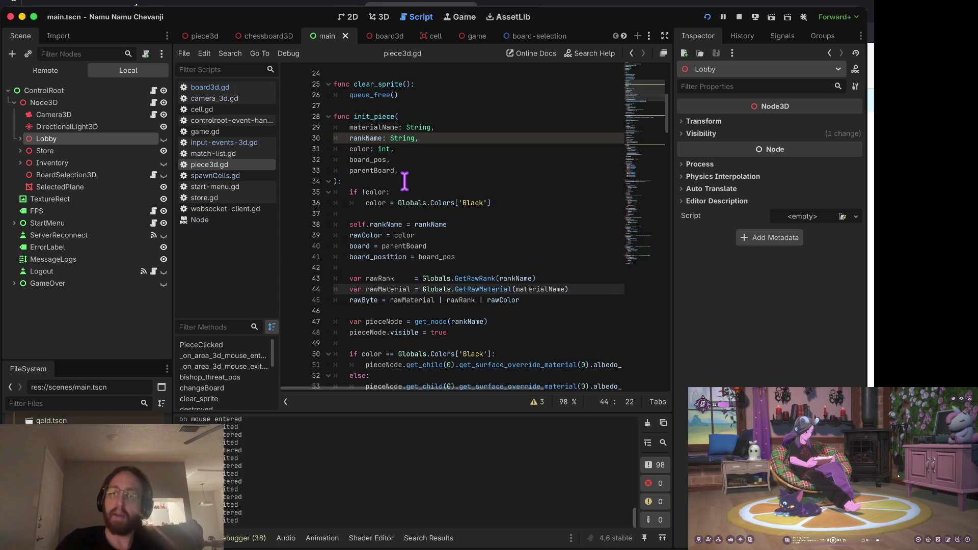
pyautogui.press('Right')
pyautogui.press('Left')
pyautogui.press('Left')
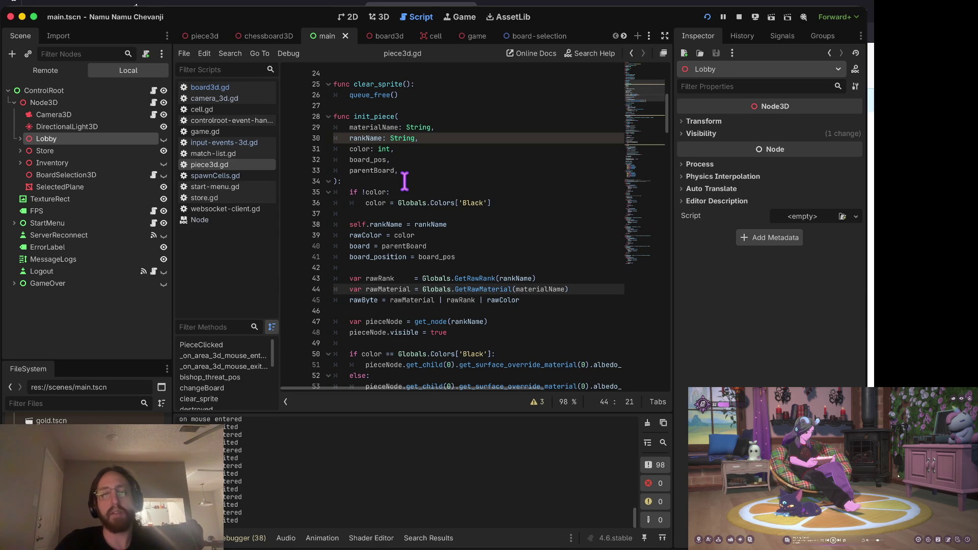
pyautogui.press('Down')
pyautogui.press('Down')
pyautogui.press('Down')
pyautogui.press('Down')
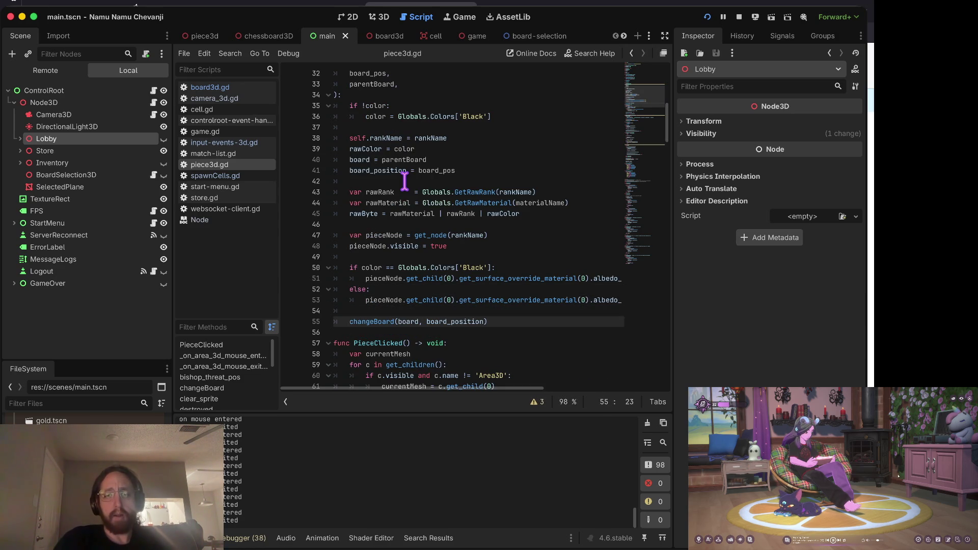
pyautogui.press('Up')
pyautogui.press('Up')
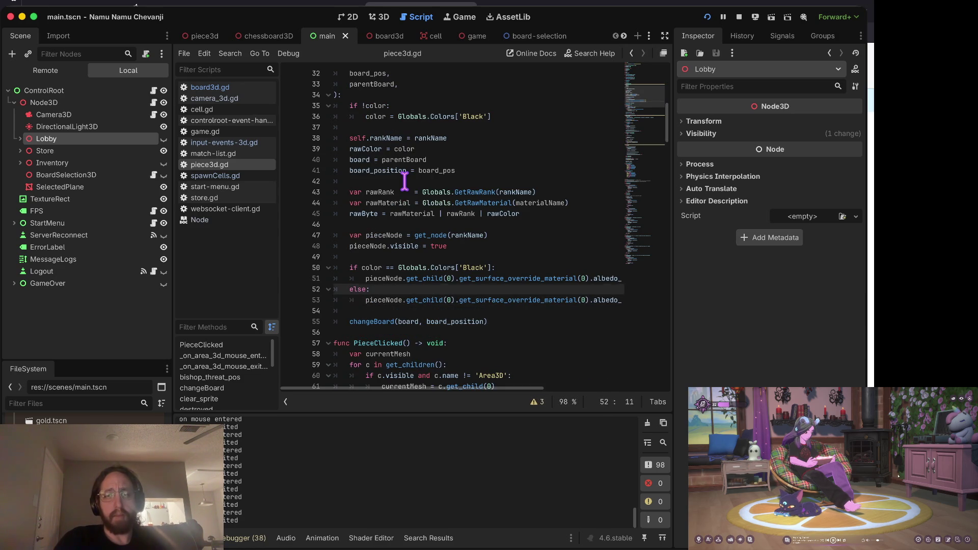
pyautogui.press('Down')
pyautogui.press('Down')
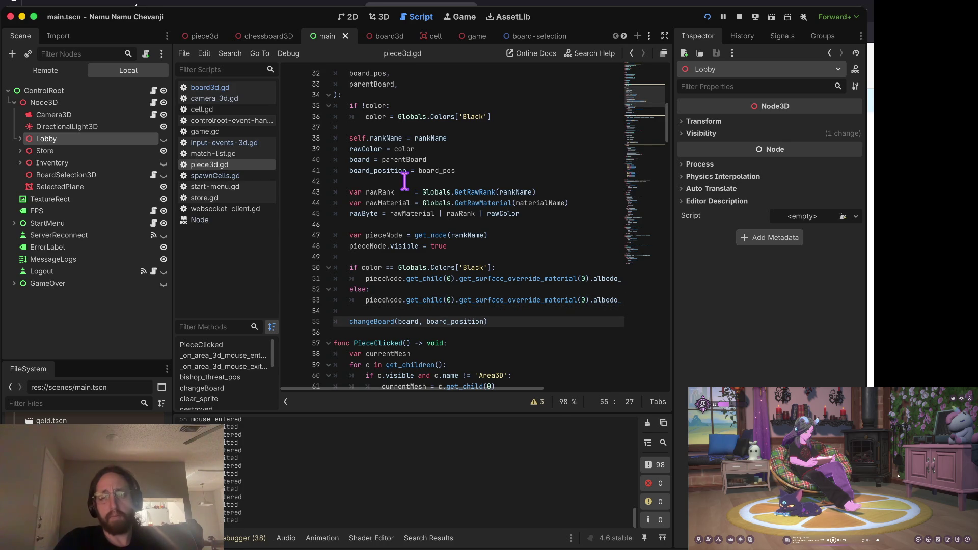
pyautogui.press('Up')
pyautogui.press('Up')
pyautogui.press('Up')
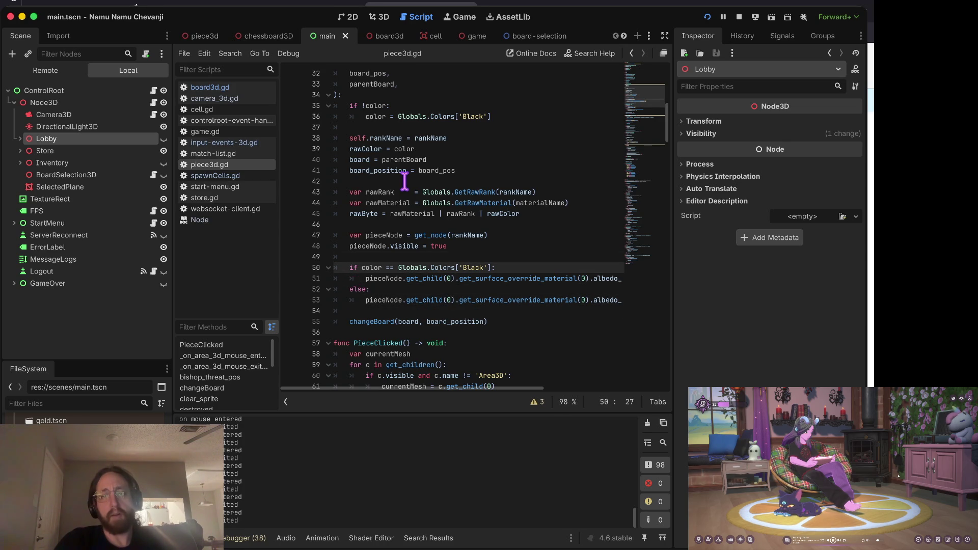
pyautogui.press('Up')
pyautogui.press('Up')
pyautogui.press('Up')
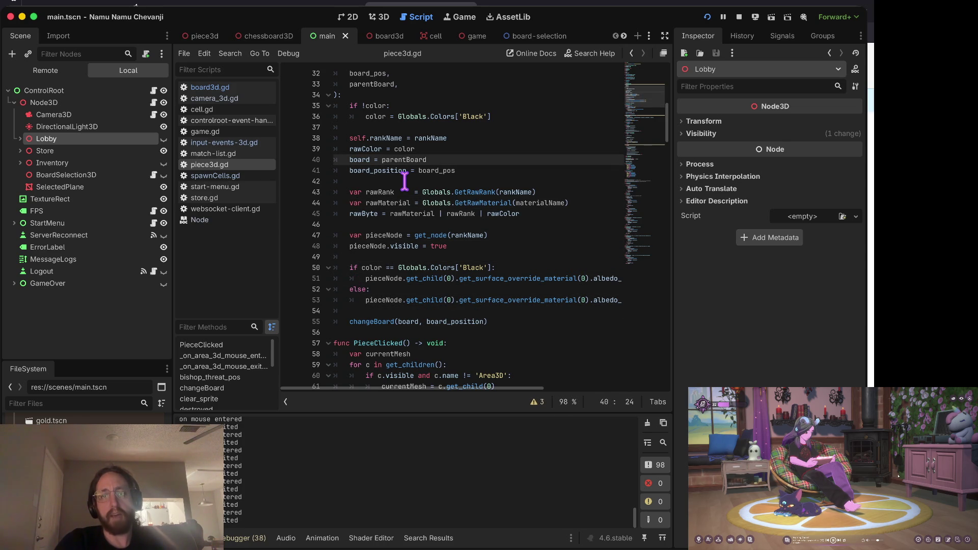
pyautogui.press('Up')
pyautogui.press('Up')
pyautogui.press('Up')
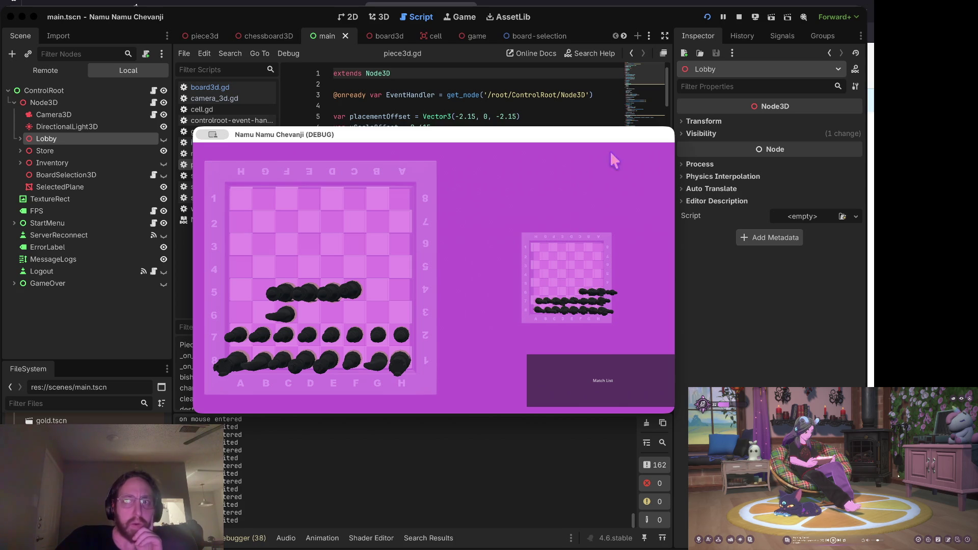
# - Pause the running chess game, inspect the live SelectedPlane node in the Remote tree, then stop the game
pyautogui.click(723, 17)
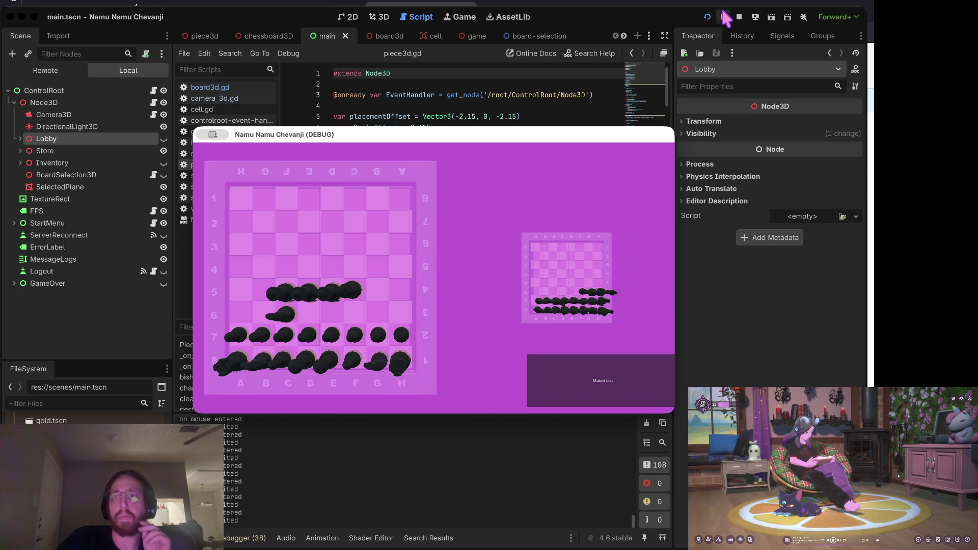
pyautogui.click(46, 70)
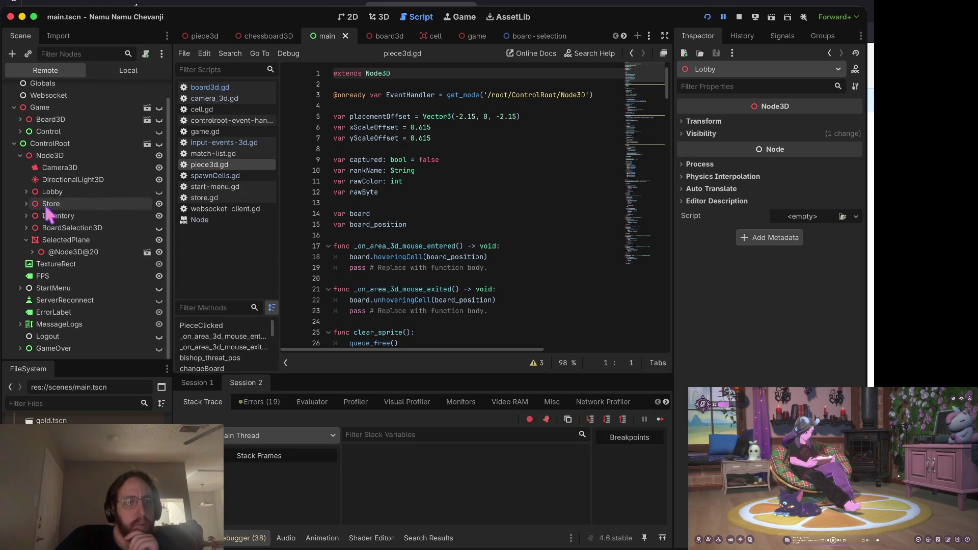
pyautogui.click(60, 252)
pyautogui.scroll(-5, 808, 343)
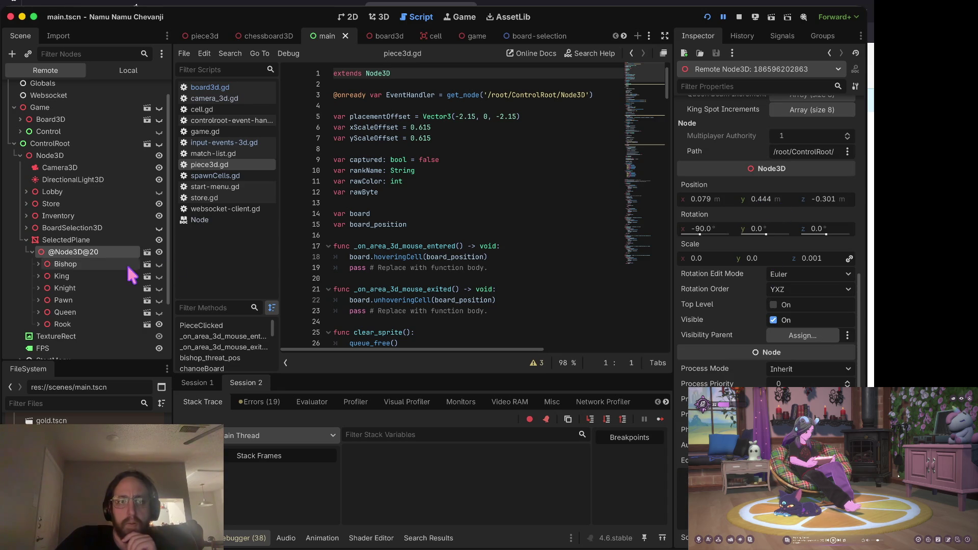
pyautogui.click(76, 240)
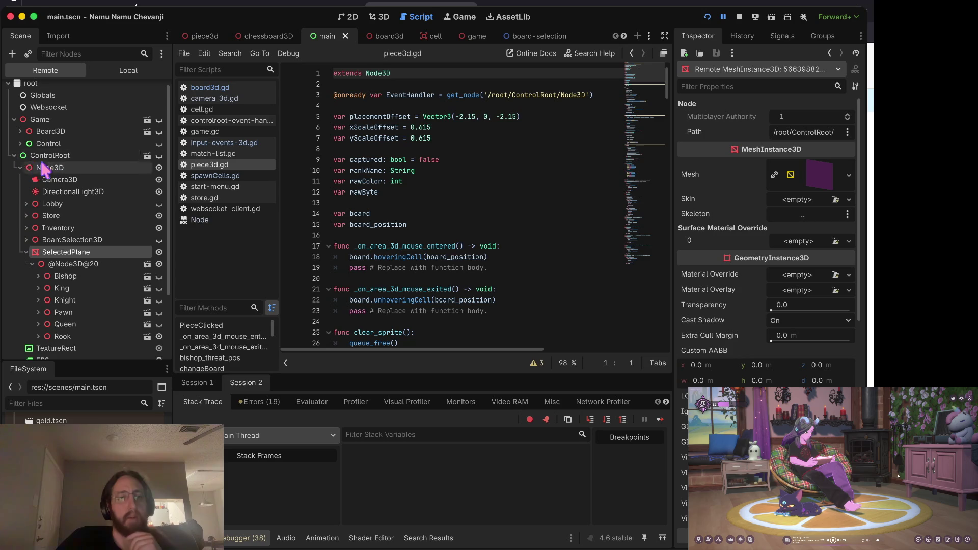
pyautogui.click(739, 17)
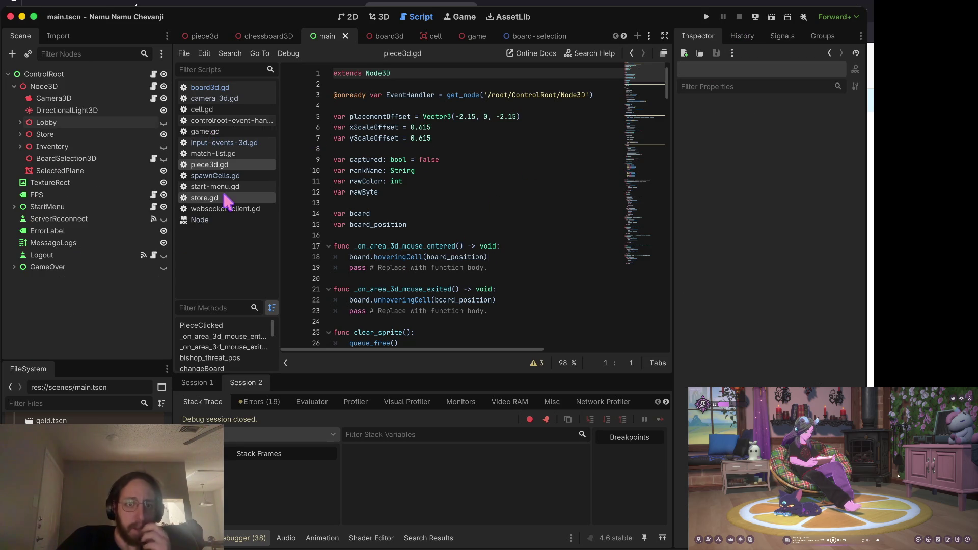
# - Select SelectedPlane and show the debugger's Monitors in an enlarged panel
pyautogui.click(75, 169)
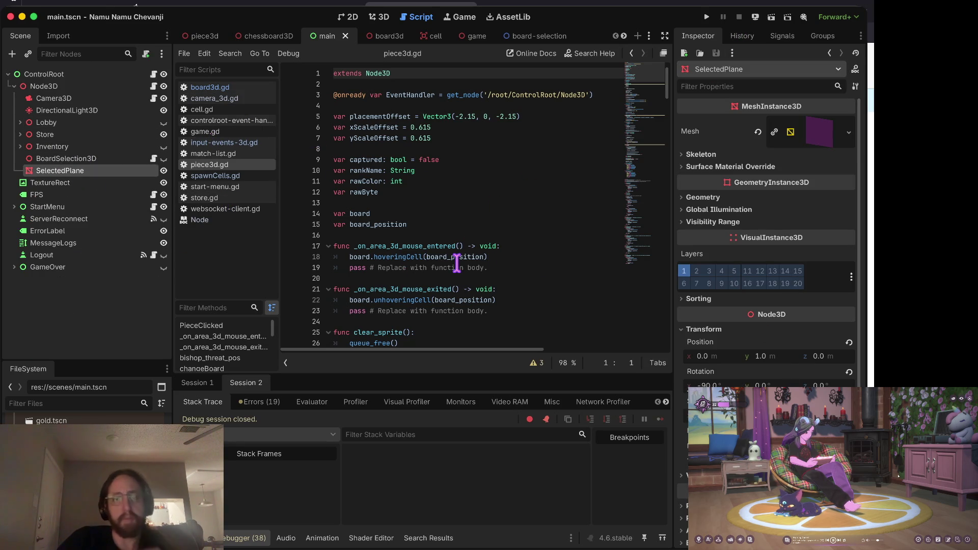
pyautogui.click(456, 234)
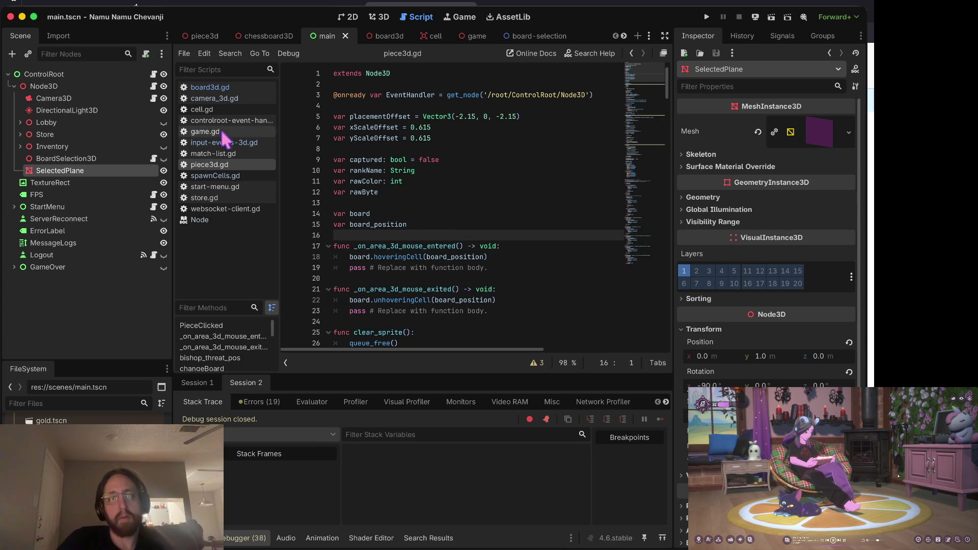
pyautogui.click(451, 402)
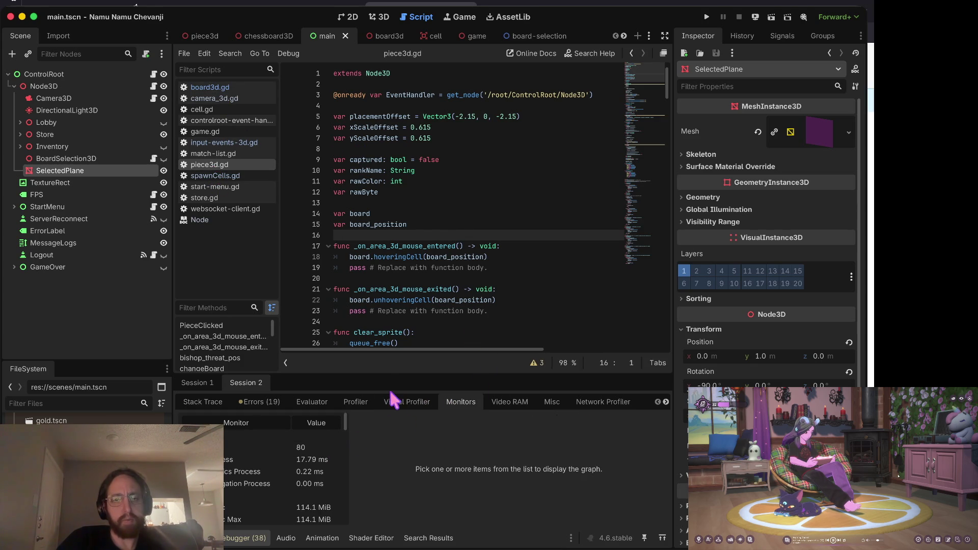
pyautogui.moveTo(418, 375); pyautogui.dragTo(420, 264)
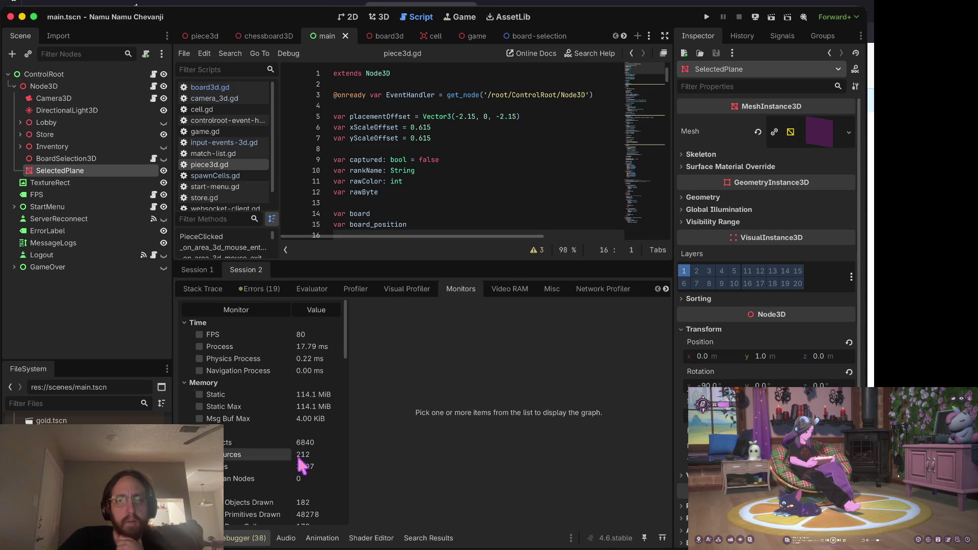
# - Scroll through the monitor readings, including 3871 3D collision pairs and 430.7 MiB video memory
pyautogui.scroll(-15, 254, 377)
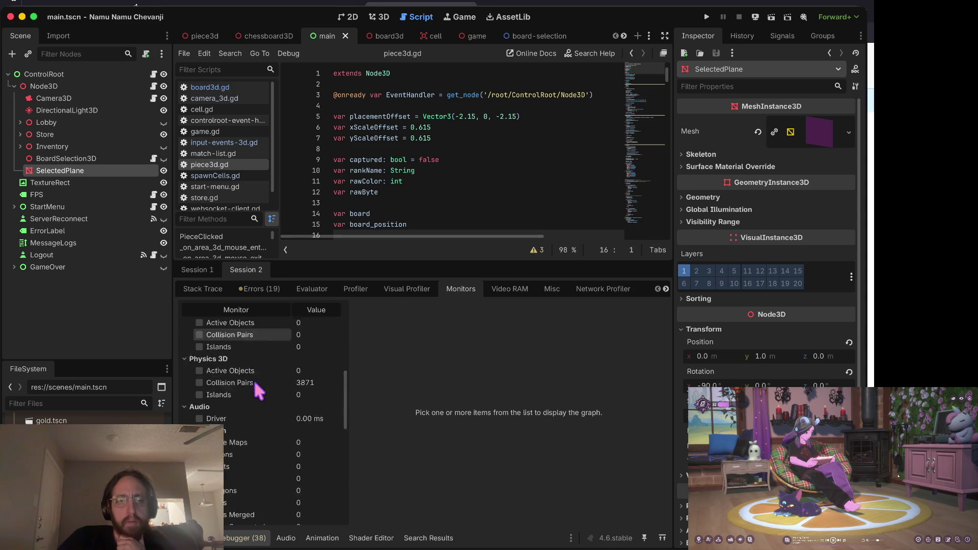
pyautogui.scroll(15, 256, 381)
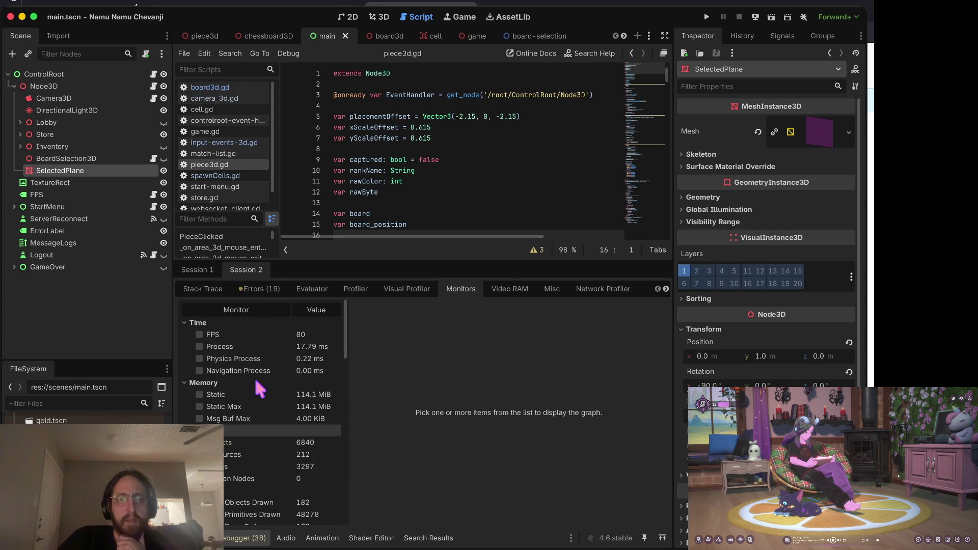
pyautogui.scroll(-15, 260, 377)
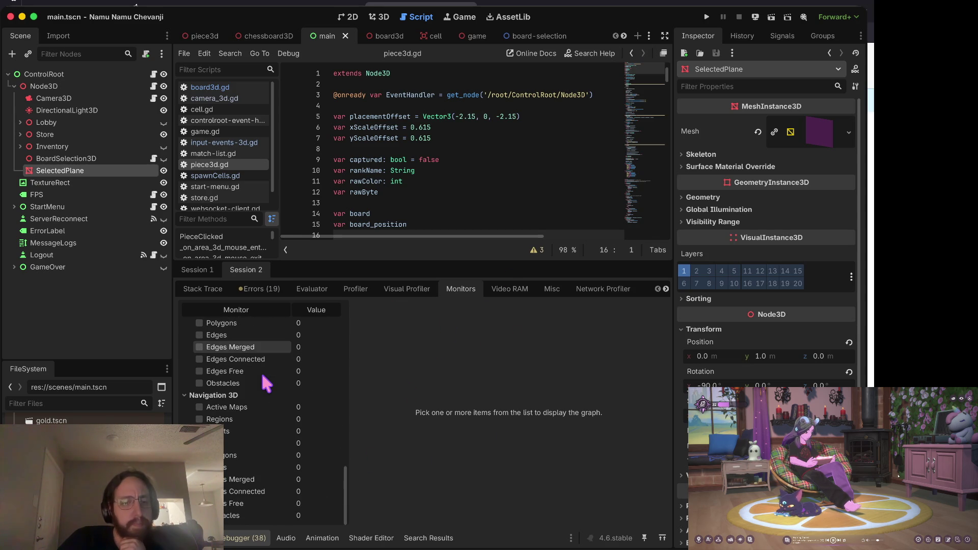
pyautogui.scroll(-5, 260, 377)
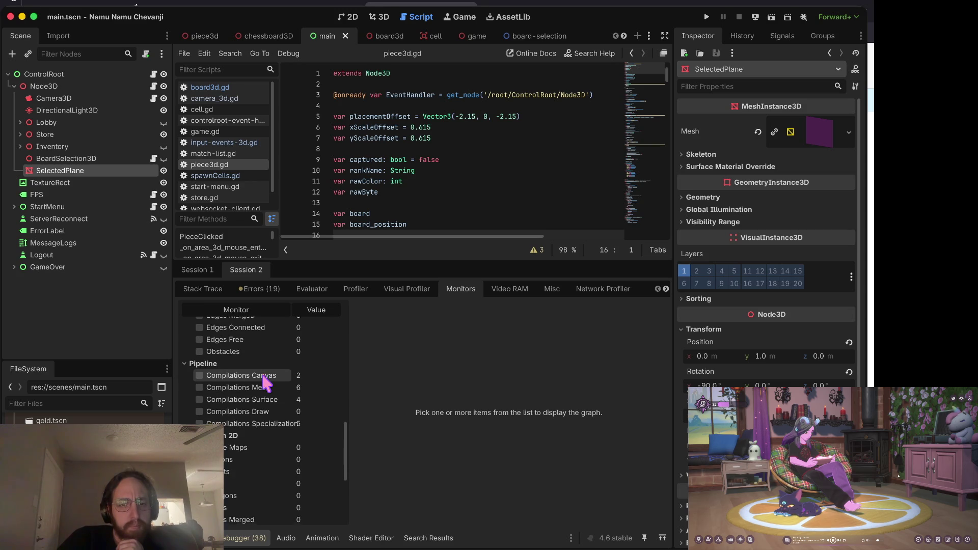
pyautogui.scroll(5, 262, 378)
pyautogui.scroll(-5, 261, 381)
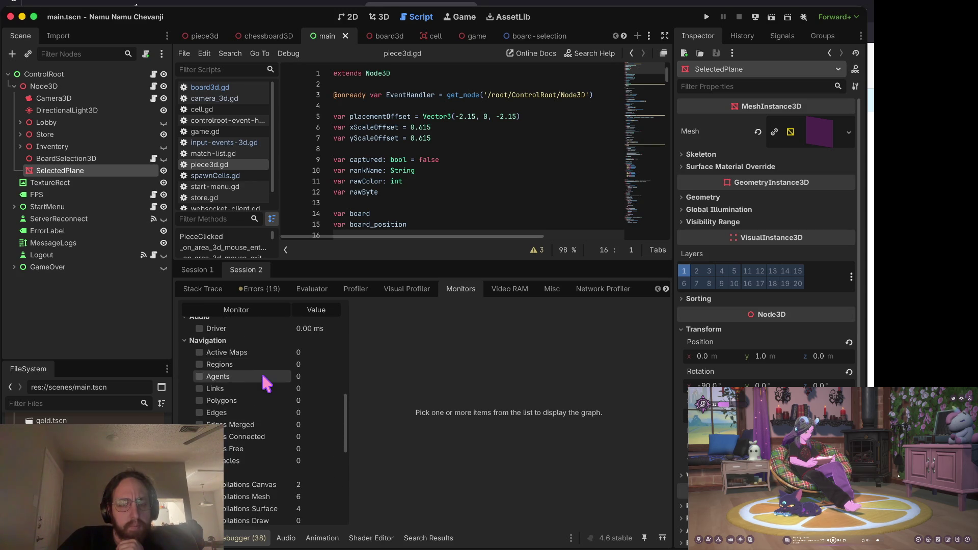
pyautogui.scroll(9, 261, 381)
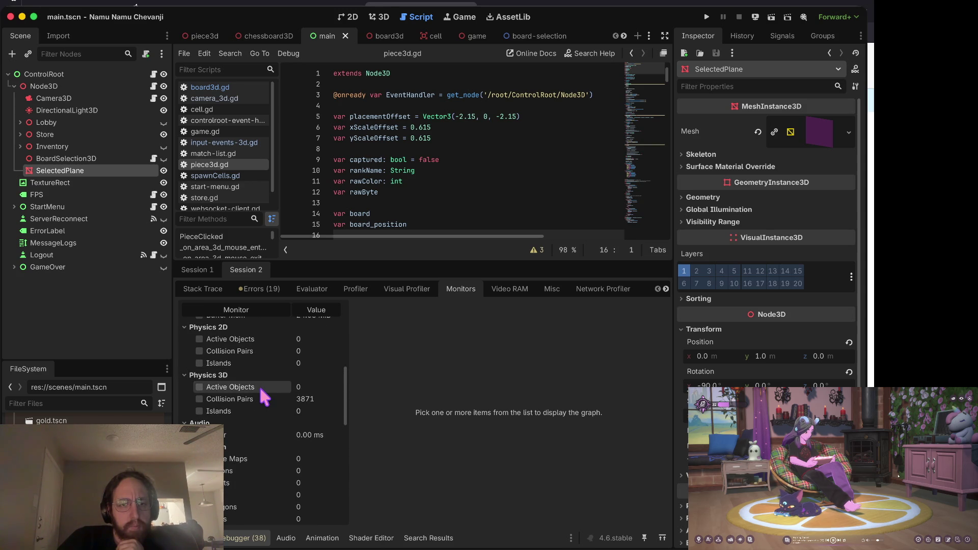
pyautogui.scroll(2, 258, 383)
pyautogui.scroll(2, 261, 440)
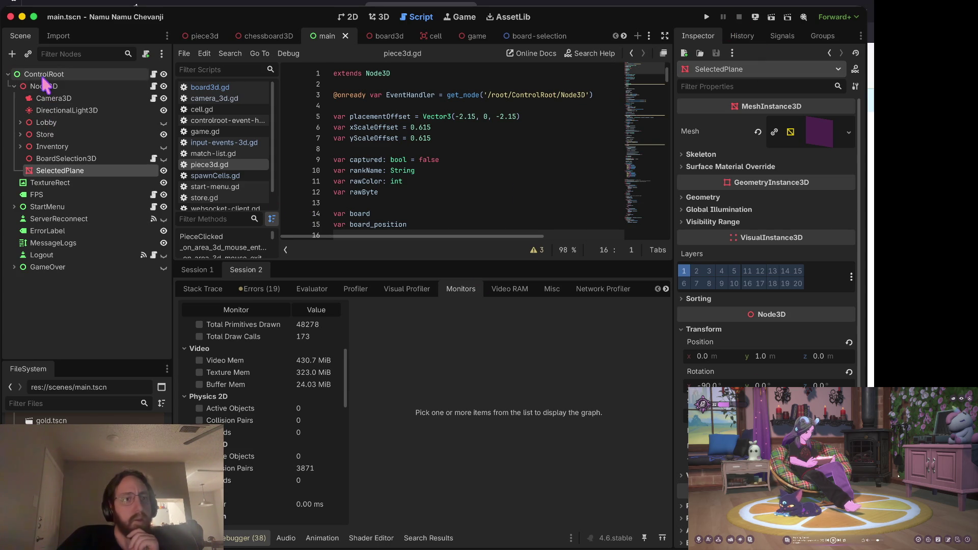
pyautogui.click(14, 86)
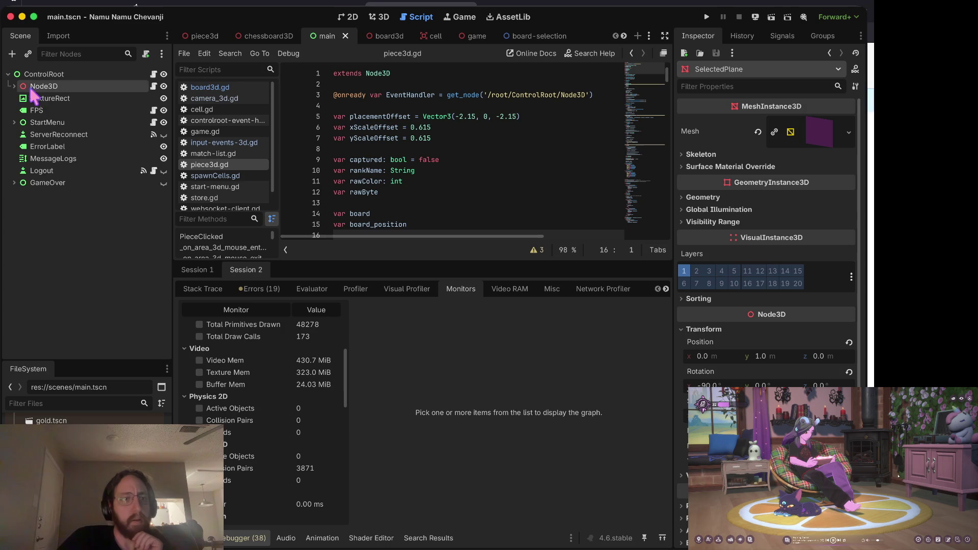
pyautogui.click(14, 86)
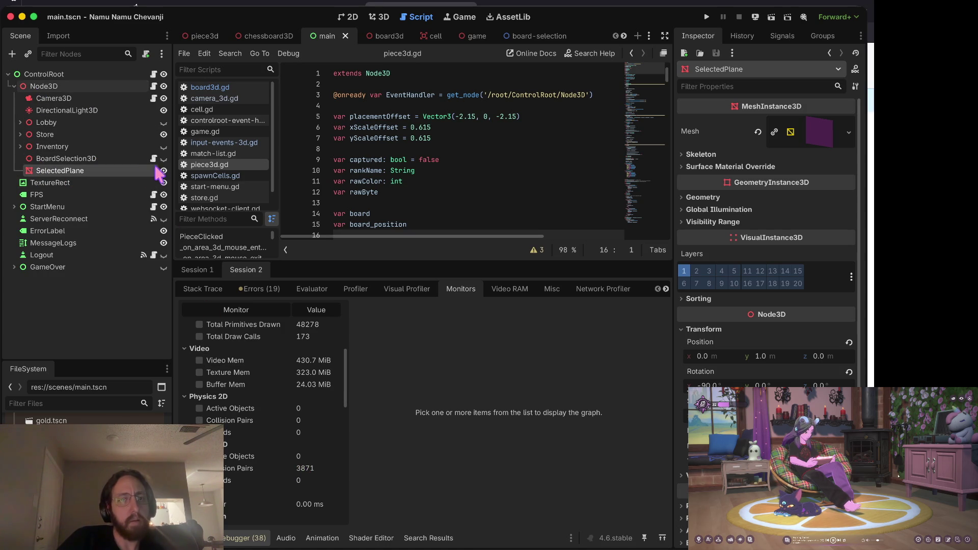
pyautogui.click(101, 159)
pyautogui.click(101, 171)
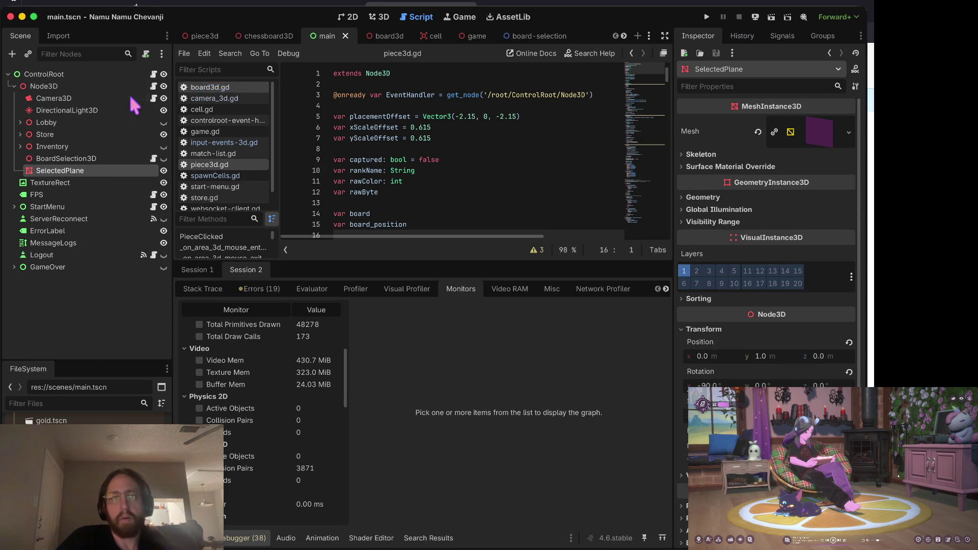
pyautogui.scroll(2, 87, 474)
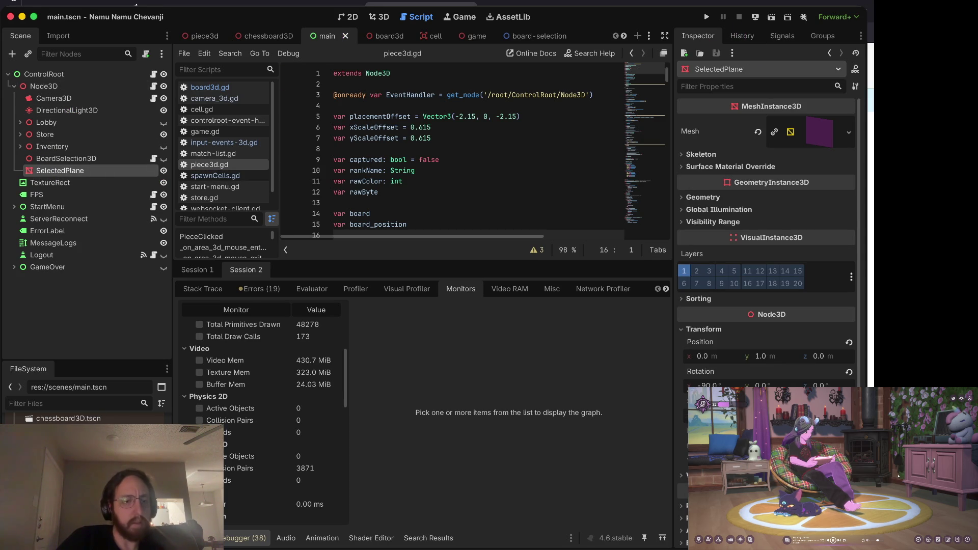
# - Clear collision bit 1 on cell.tscn's root Area3D, save the scene, and launch the game
pyautogui.doubleClick(56, 438)
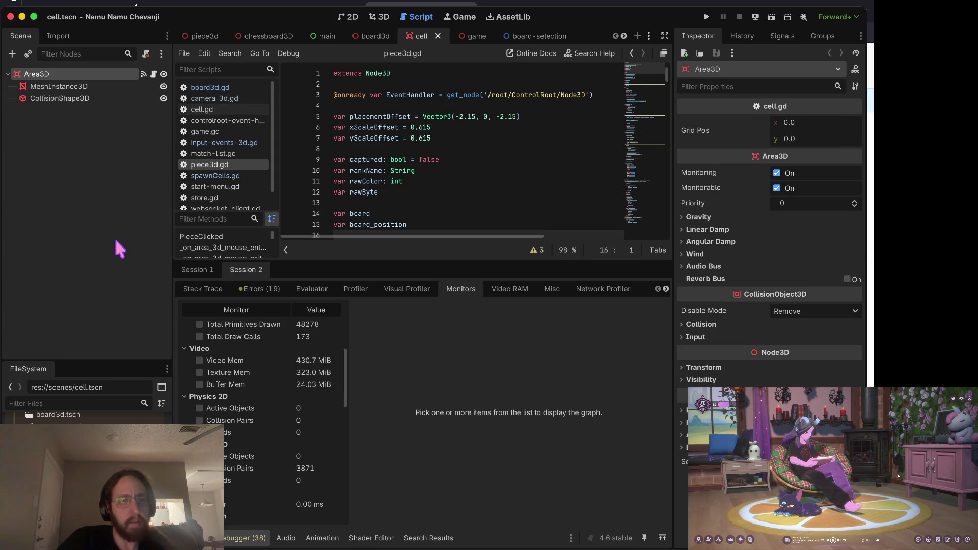
pyautogui.click(62, 99)
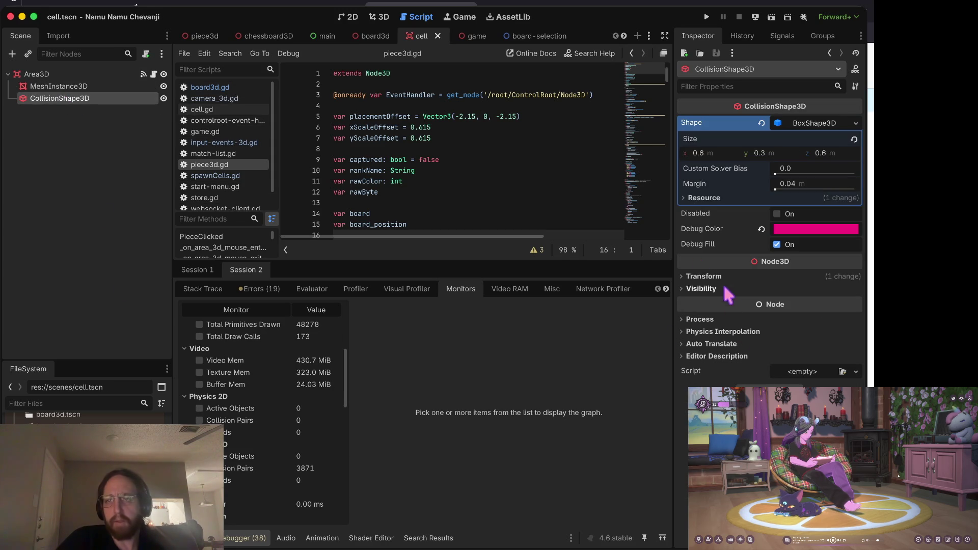
pyautogui.click(82, 76)
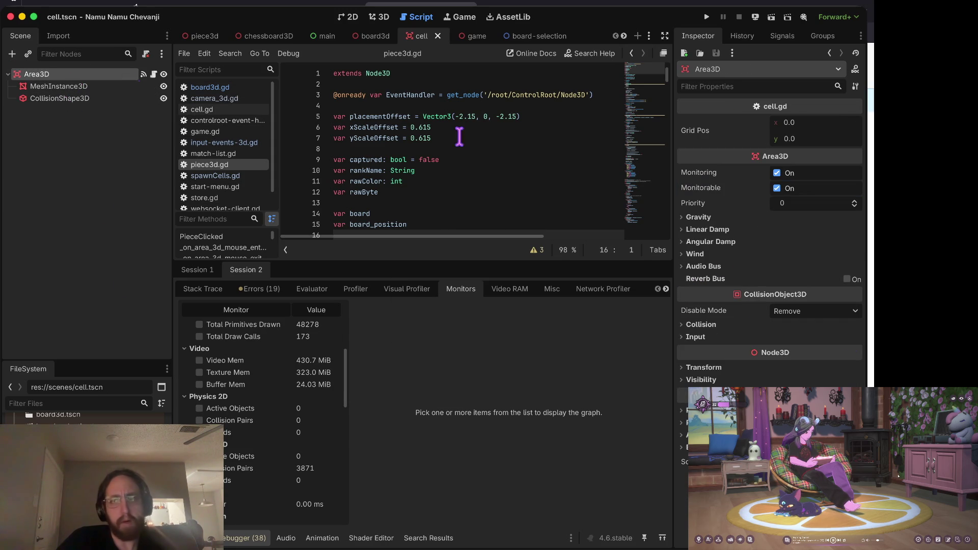
pyautogui.click(726, 324)
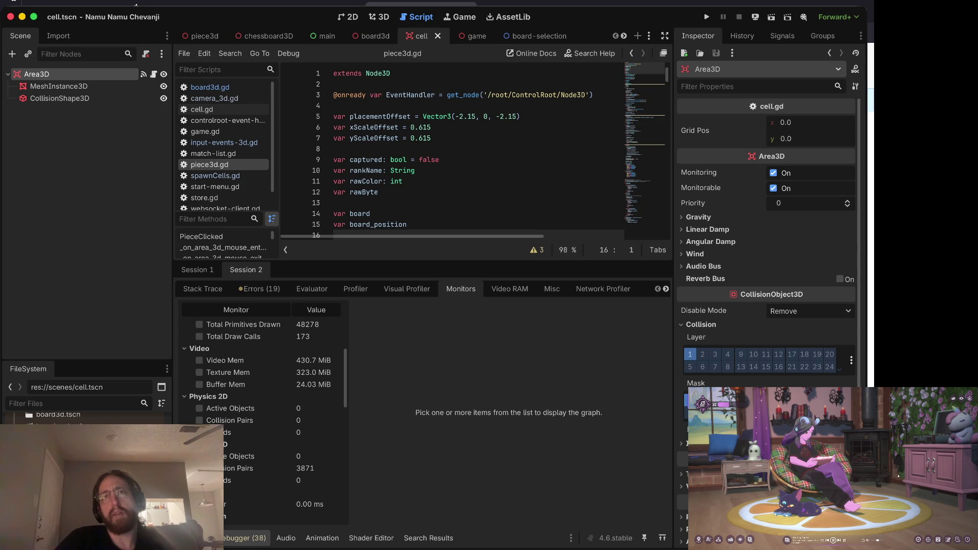
pyautogui.click(690, 399)
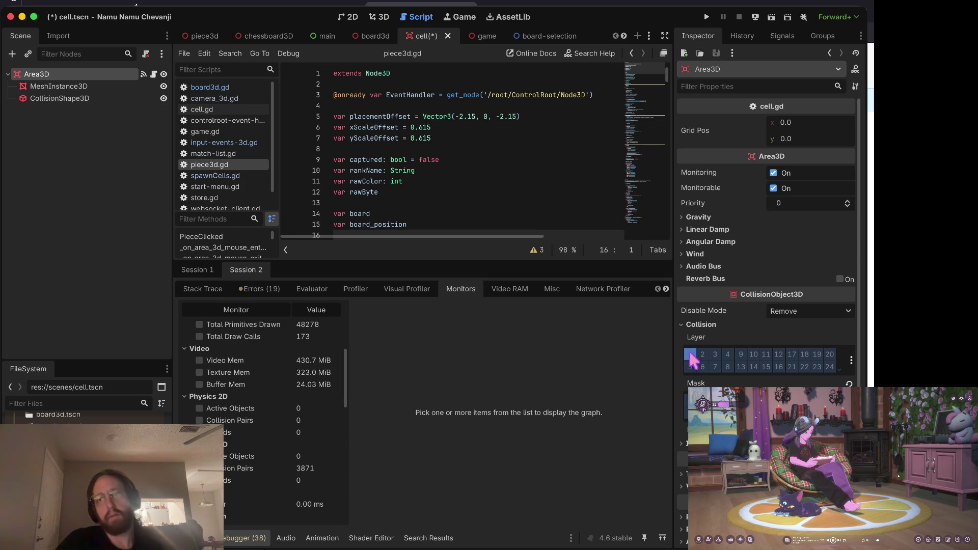
pyautogui.hotkey('ctrl', 's')
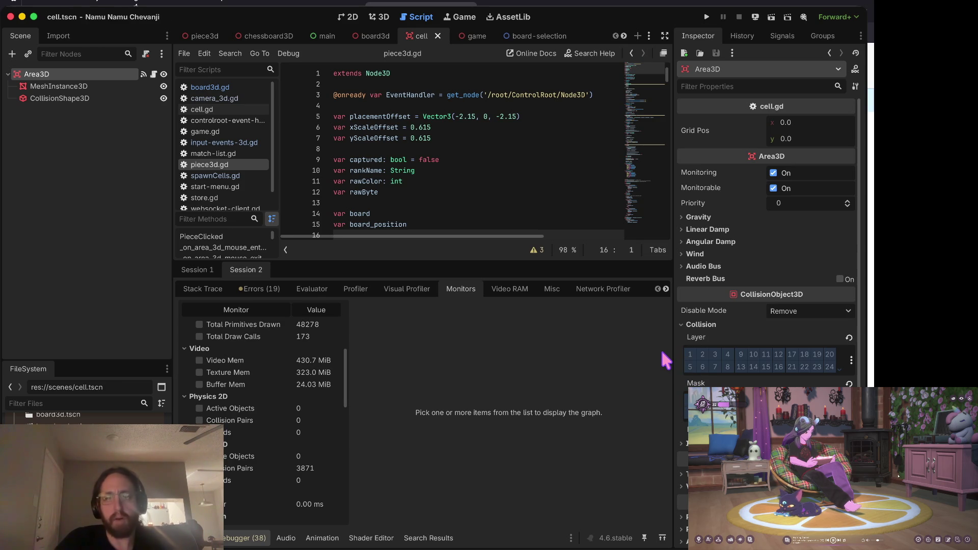
pyautogui.hotkey('ctrl', 'b')
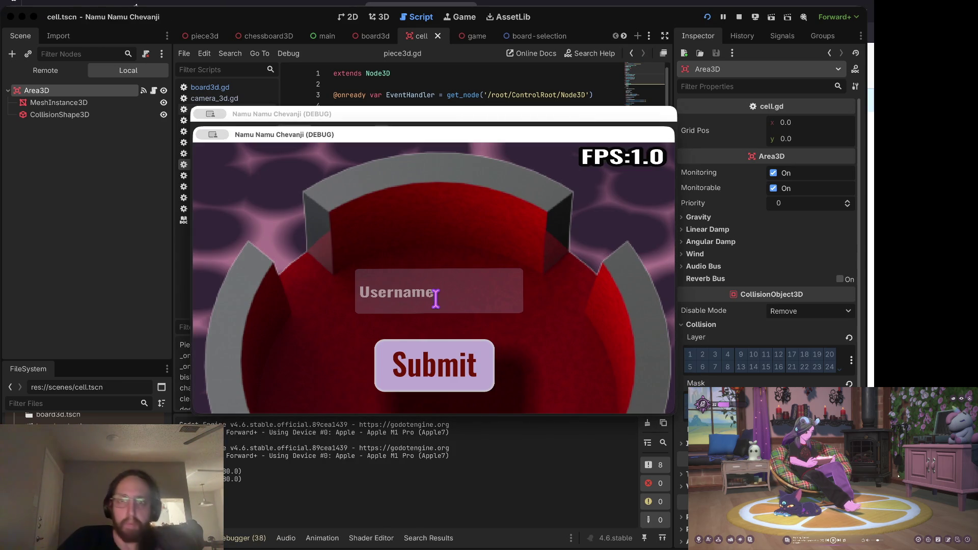
# - In the running game, log in and pass through the store to the match boards
pyautogui.click(436, 298)
pyautogui.click(422, 356)
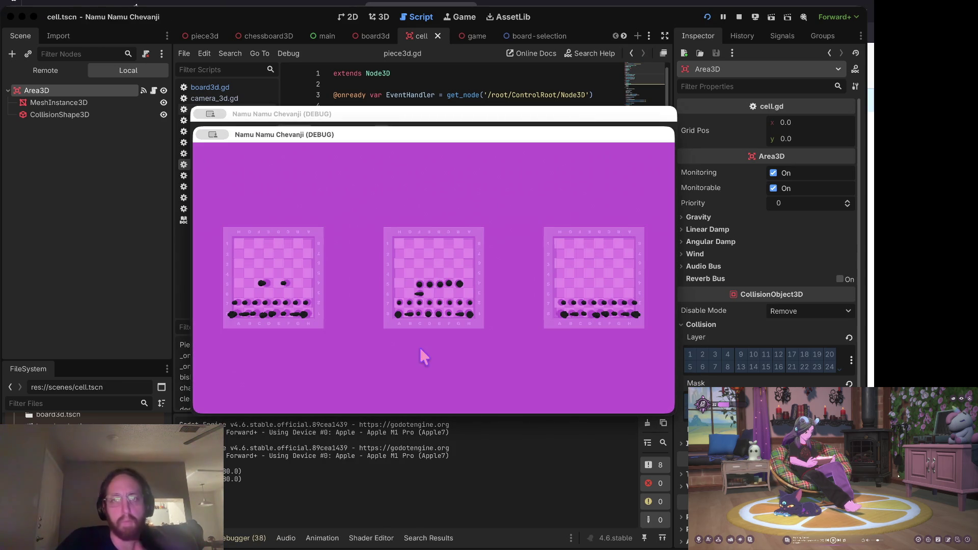
pyautogui.click(392, 256)
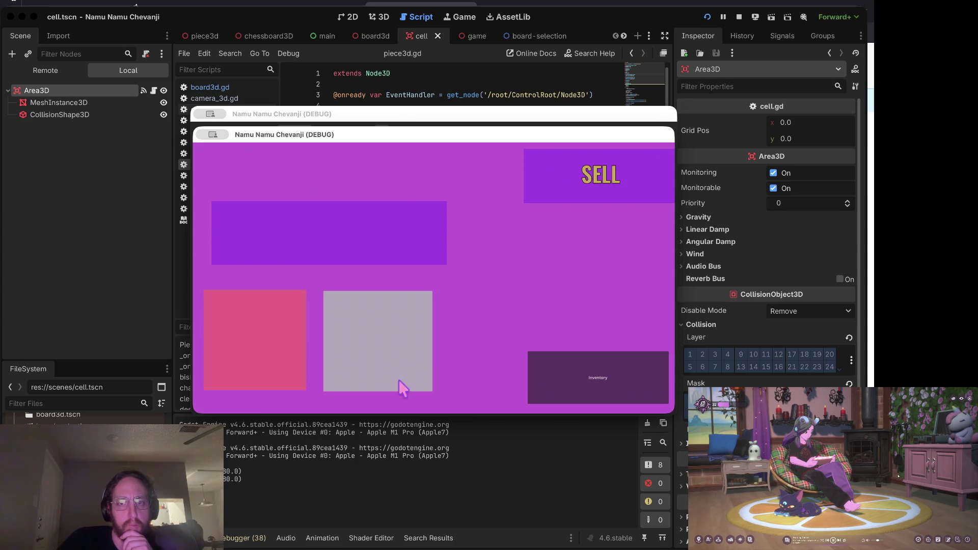
pyautogui.click(549, 373)
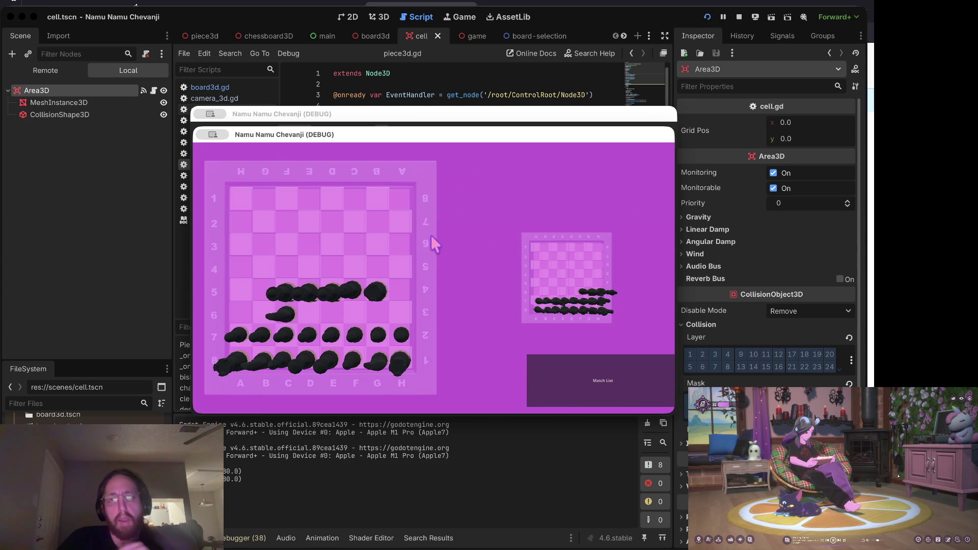
# - Re-enable the cell Area3D's first collision layer bit and relaunch the game
pyautogui.click(750, 305)
pyautogui.click(690, 354)
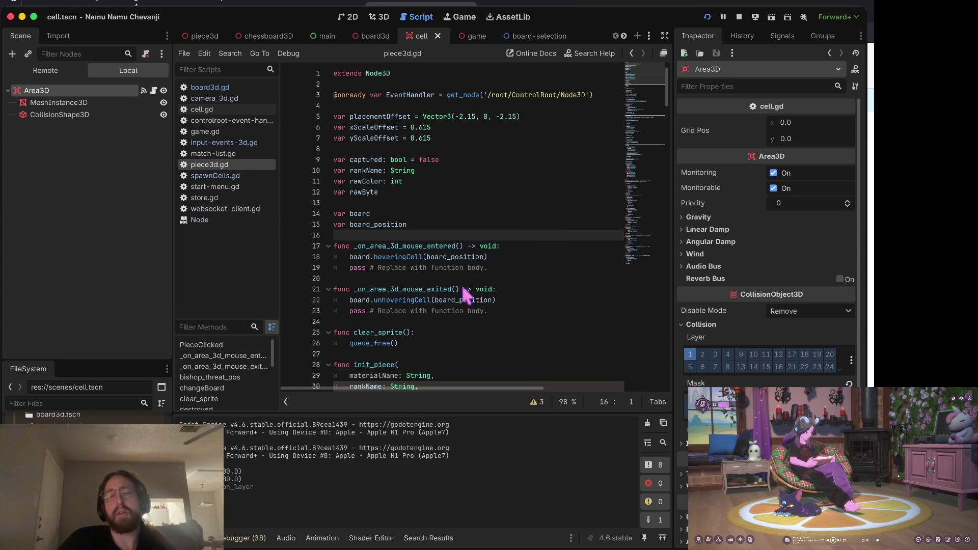
pyautogui.press('super+b')
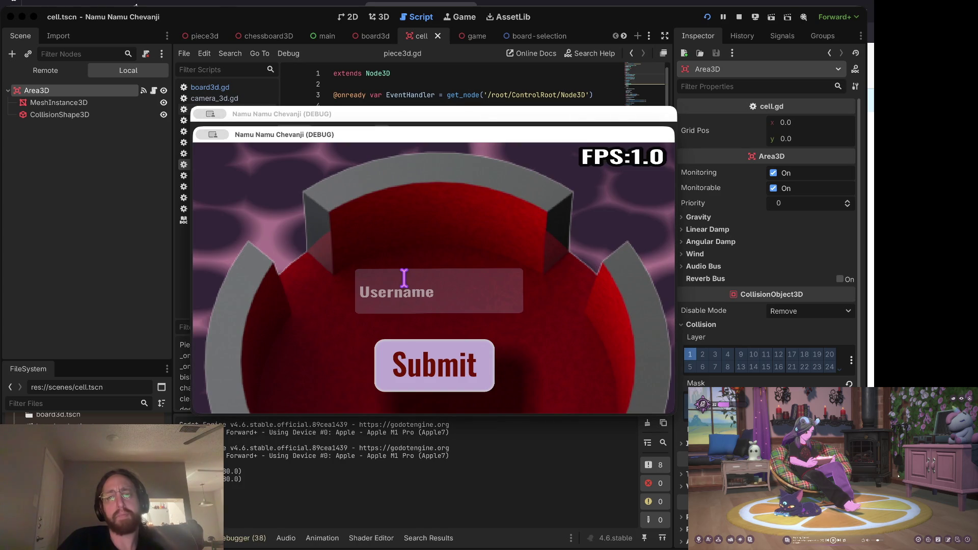
# - Log in with a username, enlarge a chess board, and select board cell B4
pyautogui.click(404, 278)
pyautogui.write('a')
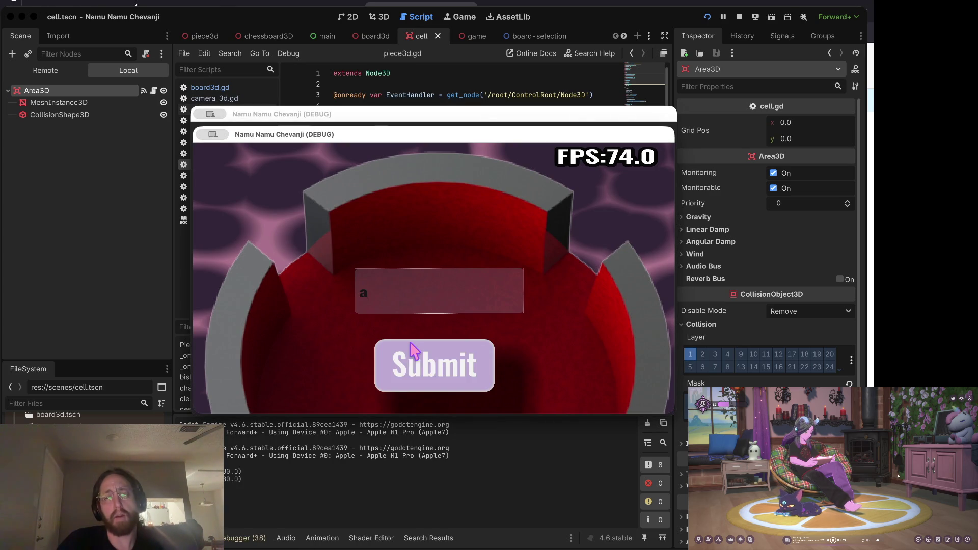
pyautogui.click(414, 351)
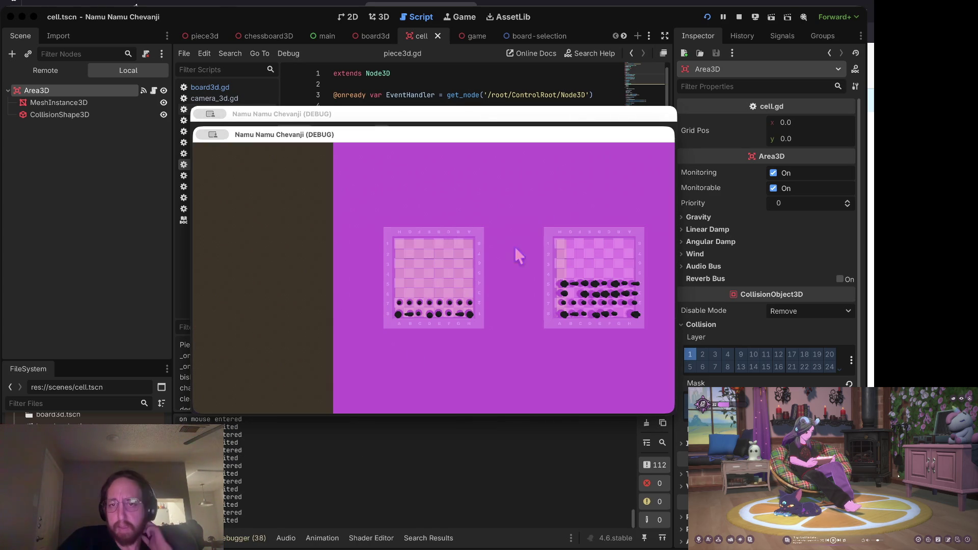
pyautogui.click(472, 274)
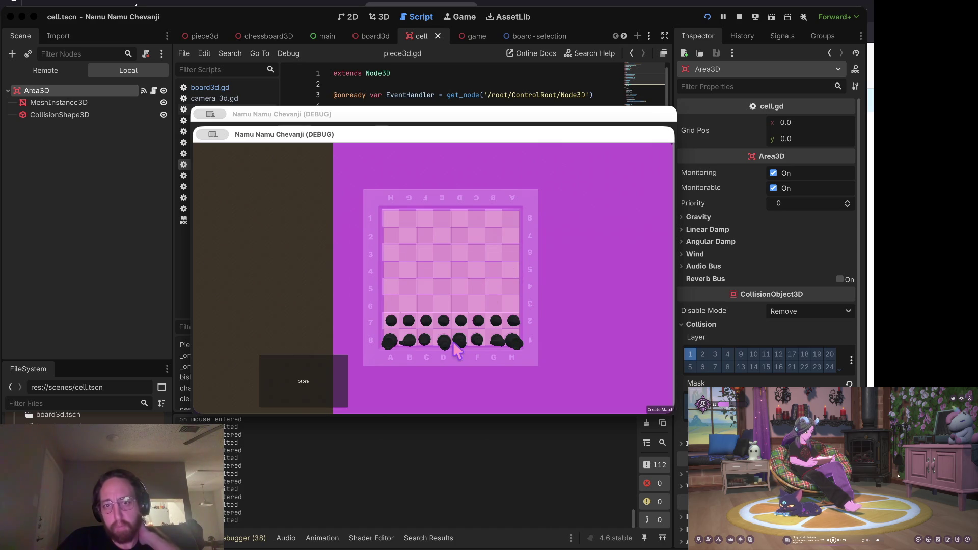
pyautogui.click(306, 382)
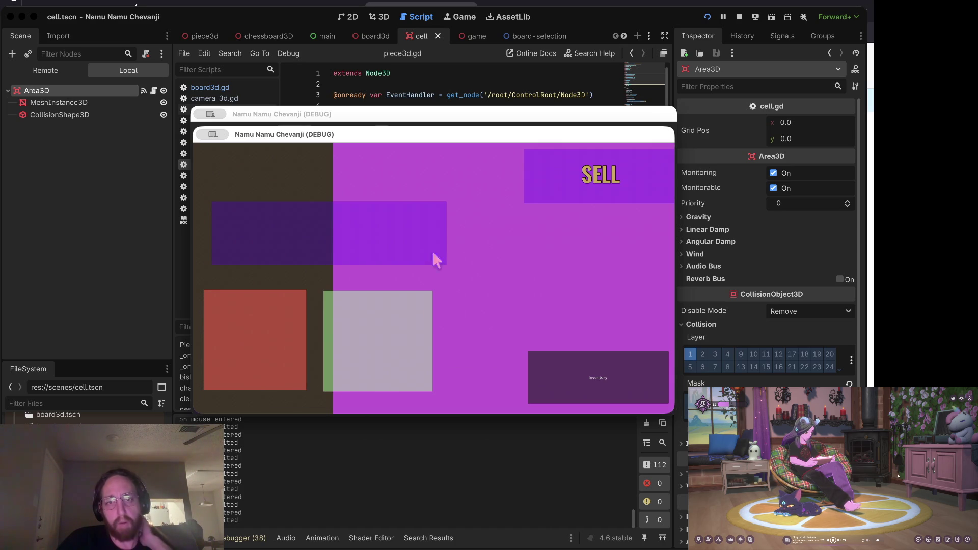
pyautogui.click(585, 359)
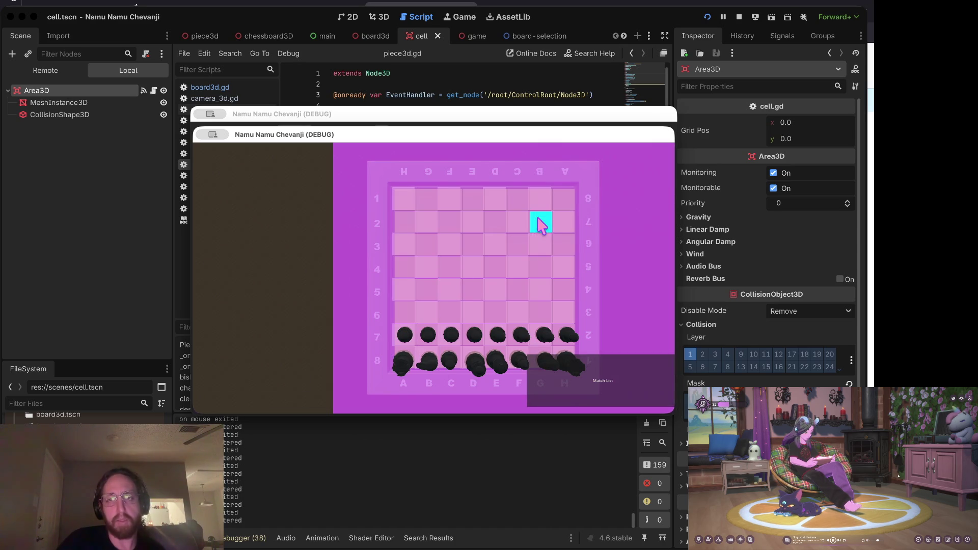
pyautogui.click(439, 272)
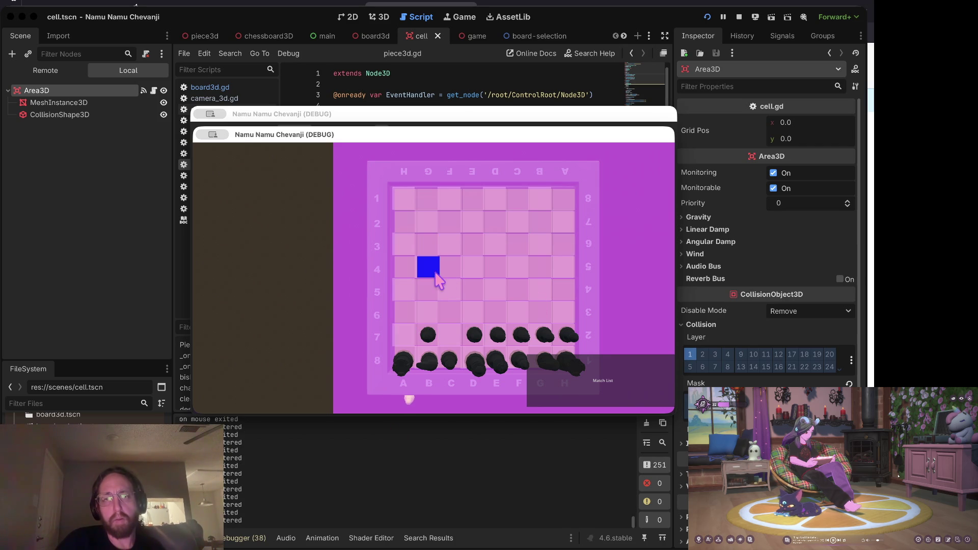
# - Stop the running game and check the performance monitors, showing 1125 collision pairs
pyautogui.click(367, 81)
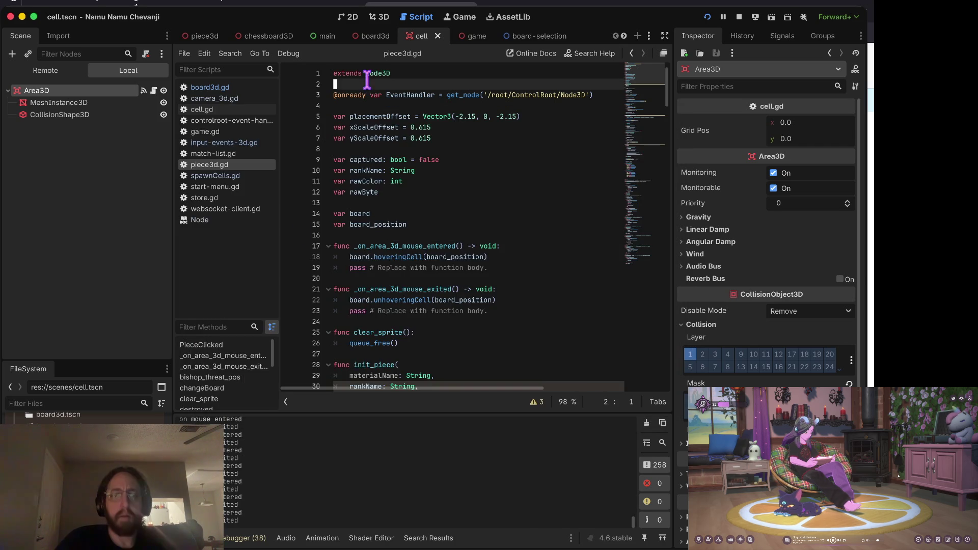
pyautogui.click(739, 17)
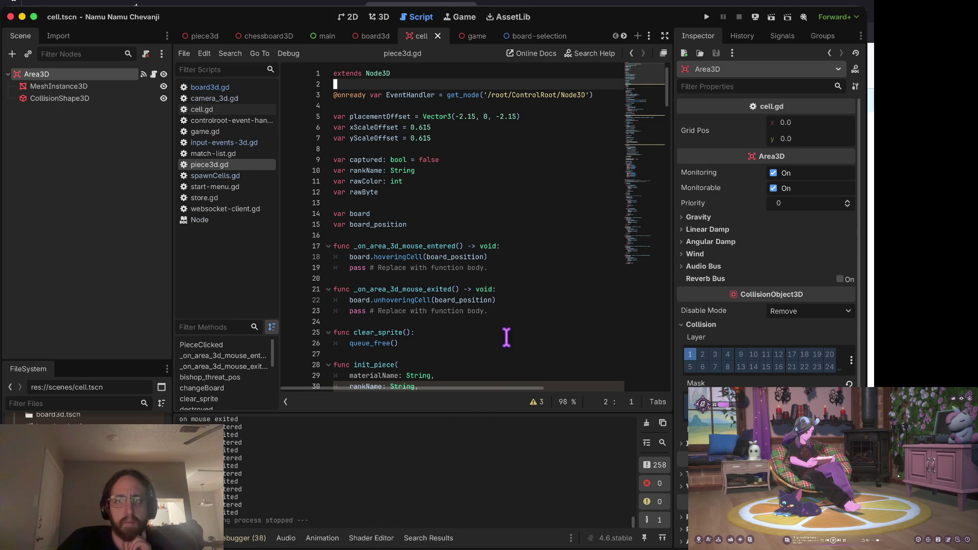
pyautogui.click(226, 541)
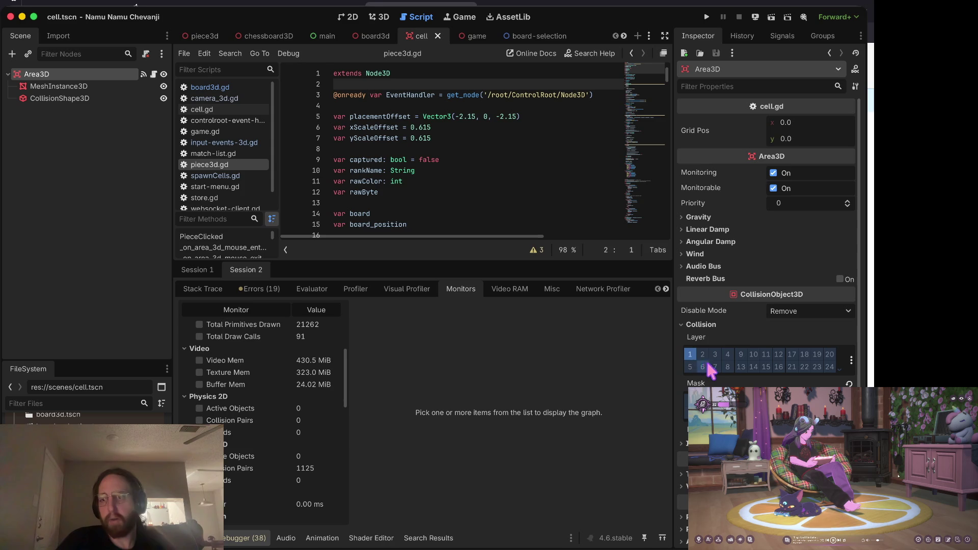
# - Toggle the cell Area3D's collision layer and mask bits to keep layer 1 only, and save cell.tscn
pyautogui.click(691, 355)
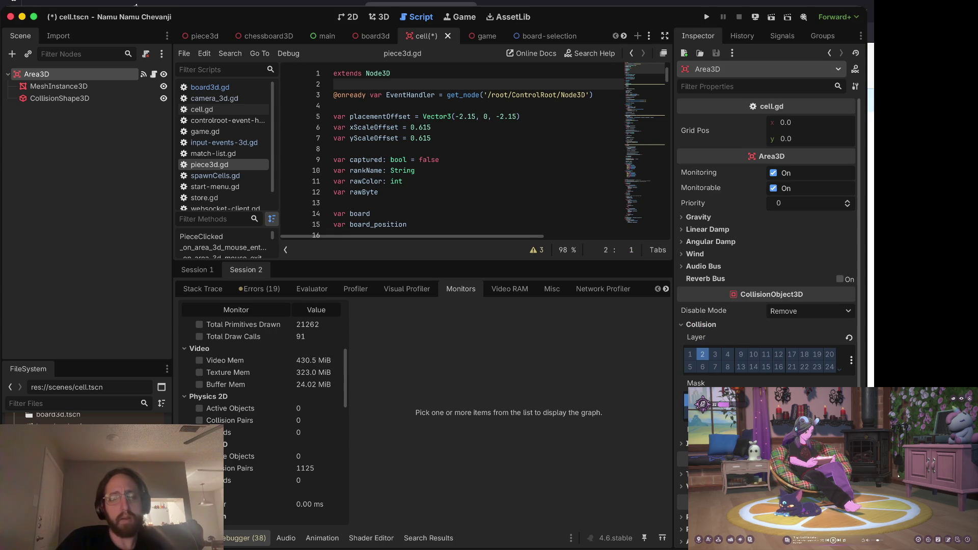
pyautogui.click(690, 400)
pyautogui.click(700, 358)
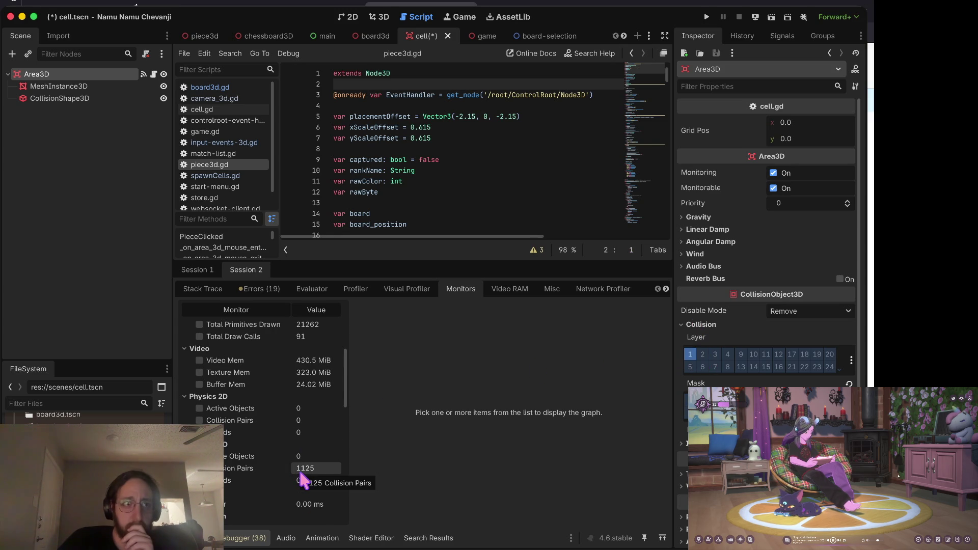
pyautogui.hotkey('ctrl', 's')
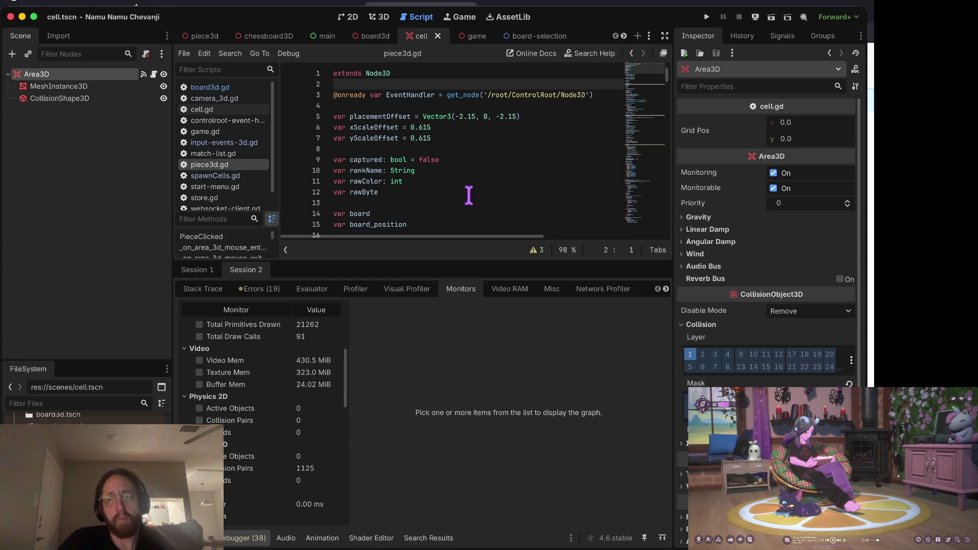
# - Enlarge the script editor over the debugger panel
pyautogui.scroll(6, 326, 420)
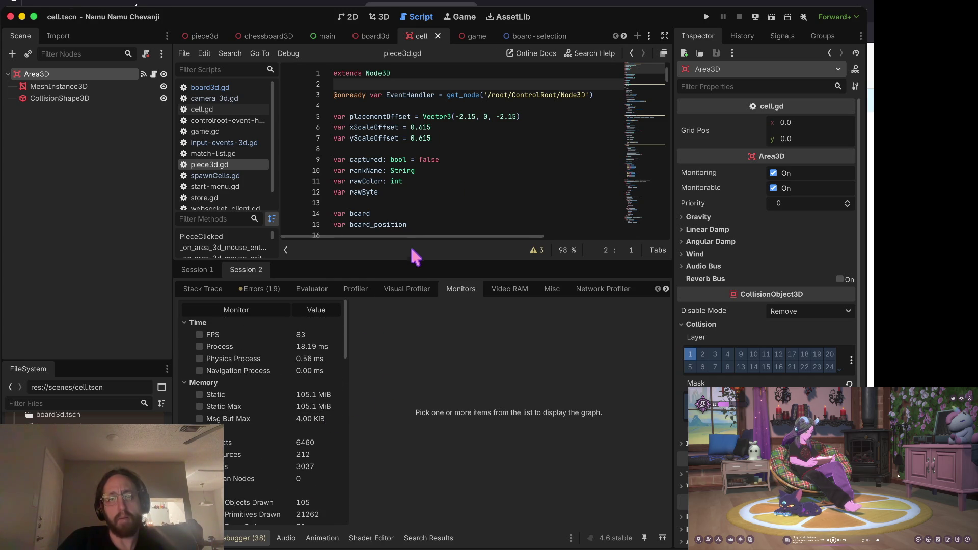
pyautogui.moveTo(411, 250); pyautogui.dragTo(409, 377)
pyautogui.click(457, 278)
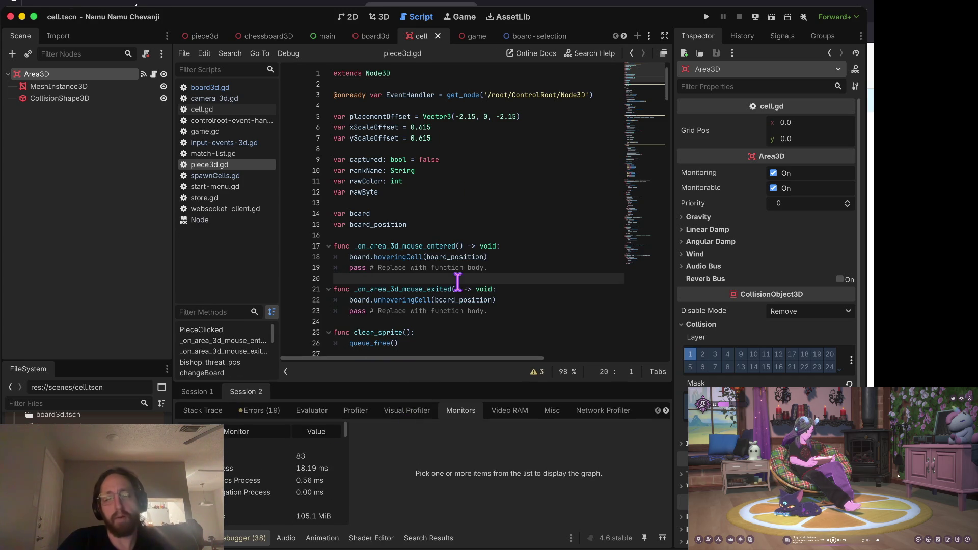
# - Relaunch the game, log in, pass through the store to the board, and pick up a front pawn
pyautogui.press('super+b')
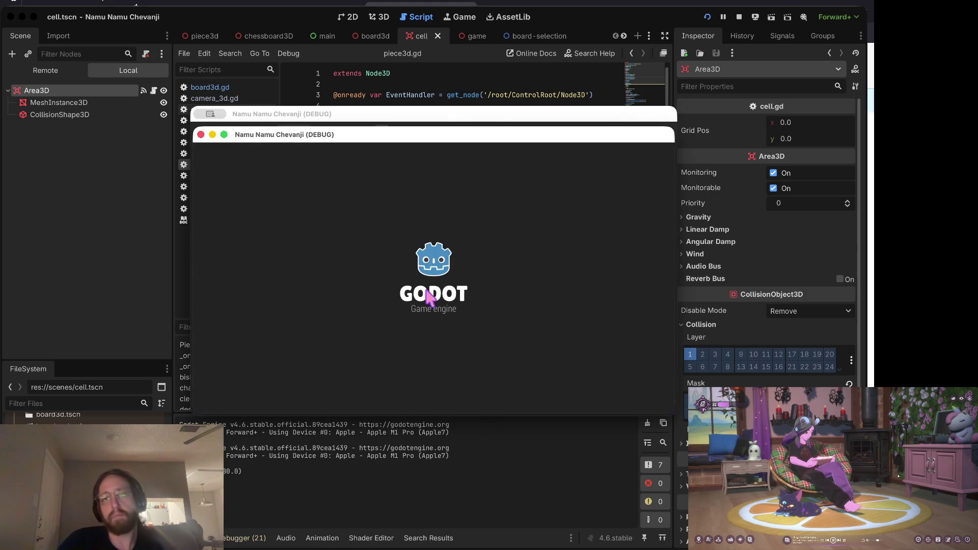
pyautogui.click(420, 296)
pyautogui.click(426, 376)
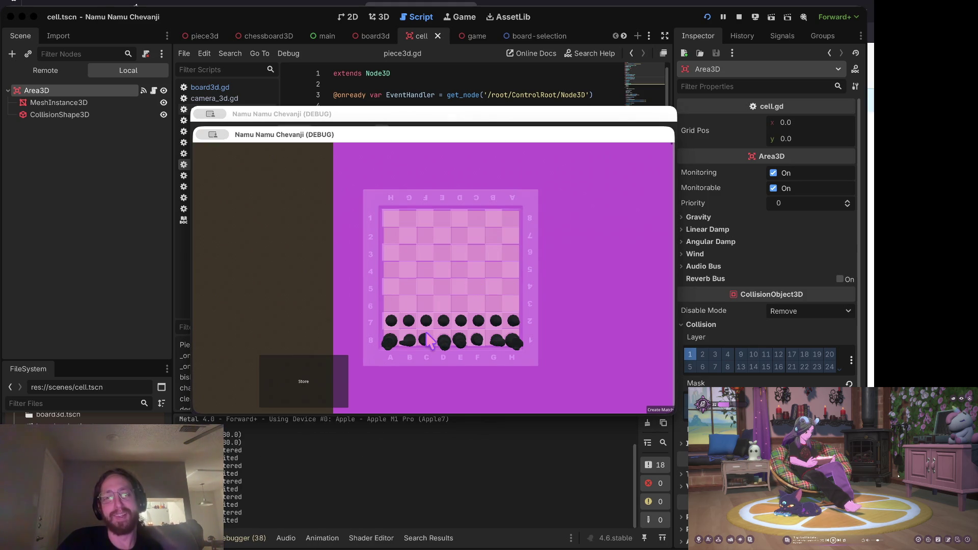
pyautogui.click(308, 385)
pyautogui.click(639, 368)
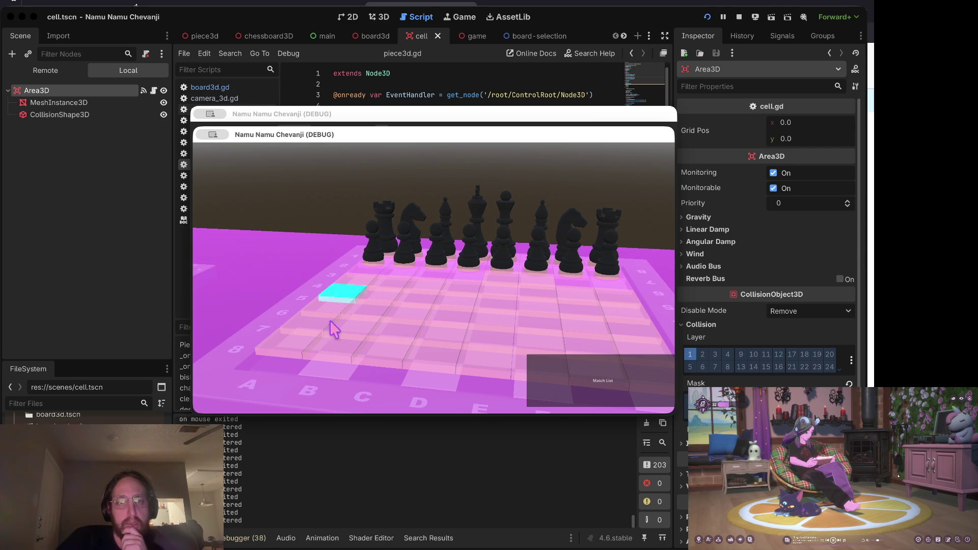
pyautogui.click(404, 262)
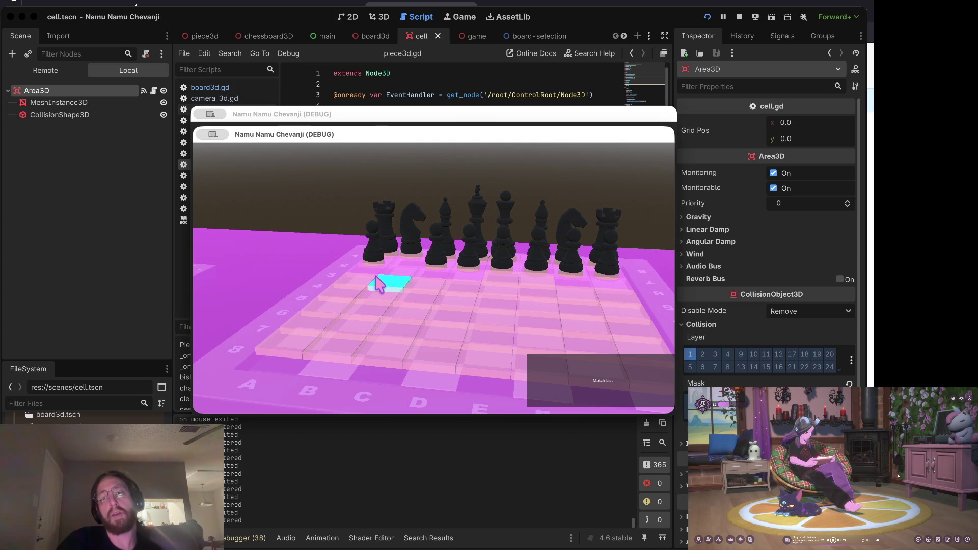
# - Drag the picked-up yellow piece around the game view, then stop the game
pyautogui.press('d')
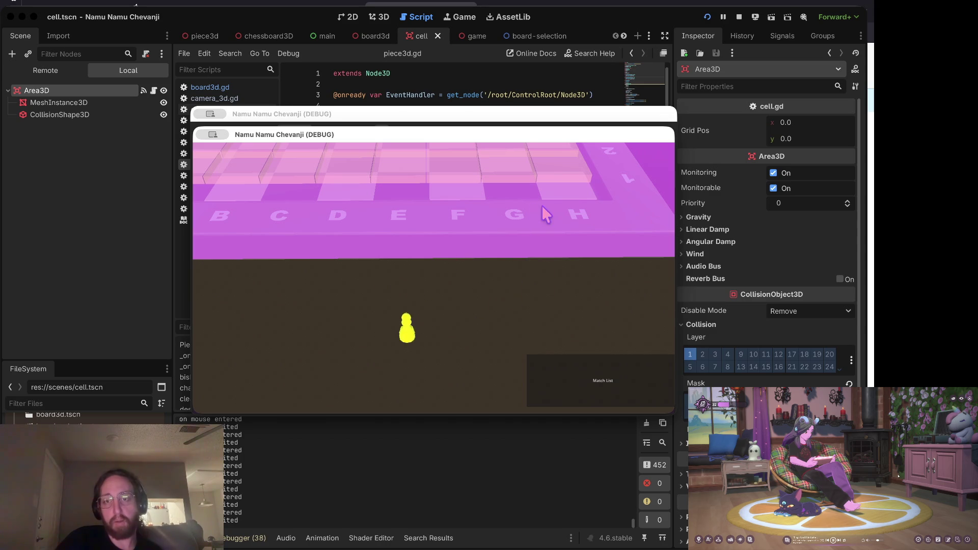
pyautogui.moveTo(542, 206)
pyautogui.mouseDown()
pyautogui.moveTo(420, 219)
pyautogui.moveTo(457, 309)
pyautogui.moveTo(469, 288)
pyautogui.mouseUp()
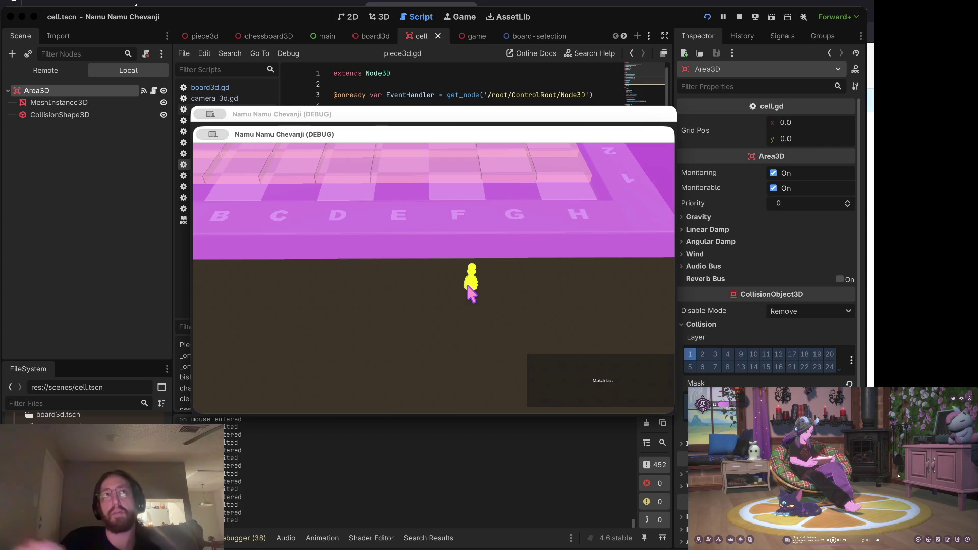
pyautogui.moveTo(471, 294)
pyautogui.mouseDown()
pyautogui.moveTo(324, 402)
pyautogui.moveTo(736, 16)
pyautogui.moveTo(440, 279)
pyautogui.moveTo(485, 292)
pyautogui.moveTo(468, 284)
pyautogui.mouseUp()
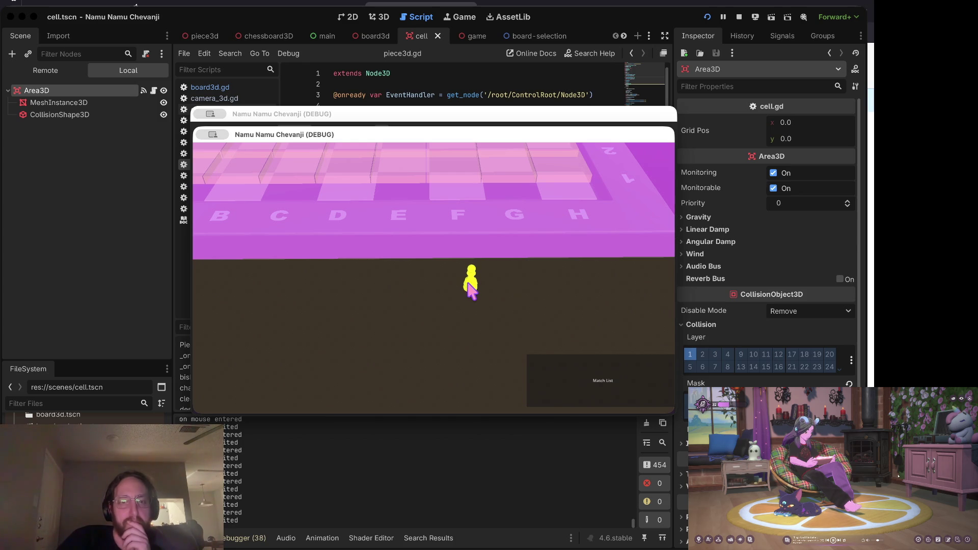
pyautogui.click(739, 16)
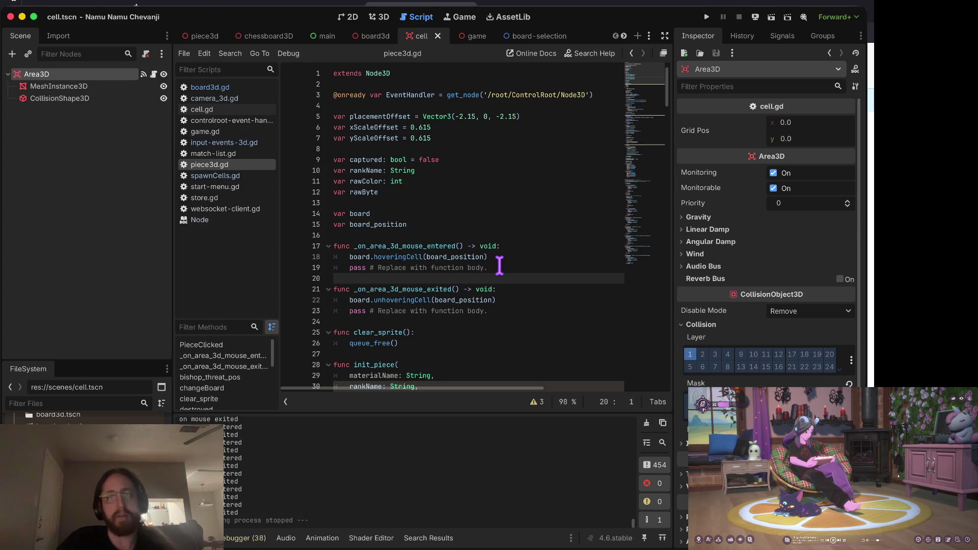
# - Step down through piece3d.gd past the destroyed function to the move_position code
pyautogui.press('pagedown')
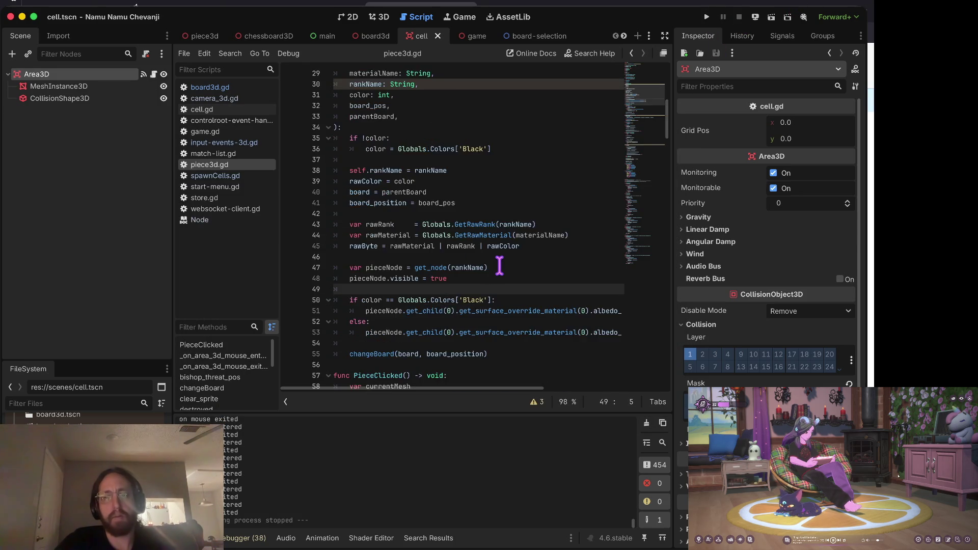
pyautogui.press('Down')
pyautogui.press('Down')
pyautogui.press('Down')
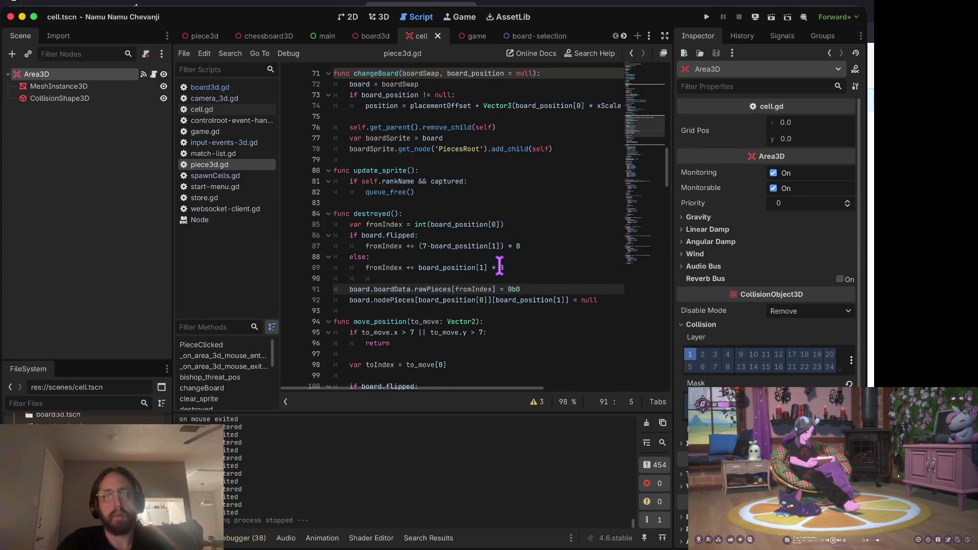
pyautogui.press('Down')
pyautogui.press('Down')
pyautogui.press('Down')
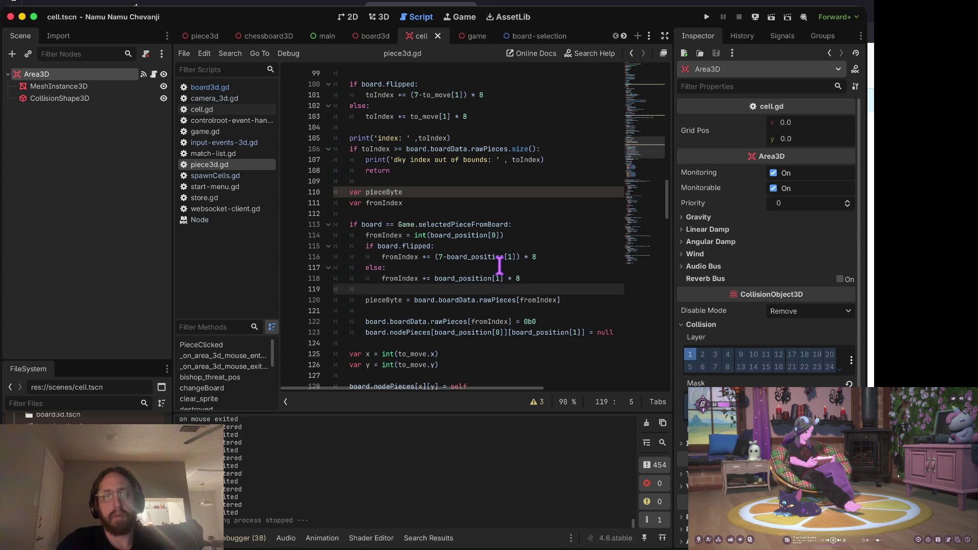
# - Review board3d.gd's hoveringCell and unhoveringCell functions, then switch to the chessboard3D scene
pyautogui.click(242, 89)
pyautogui.press('Down')
pyautogui.press('Home')
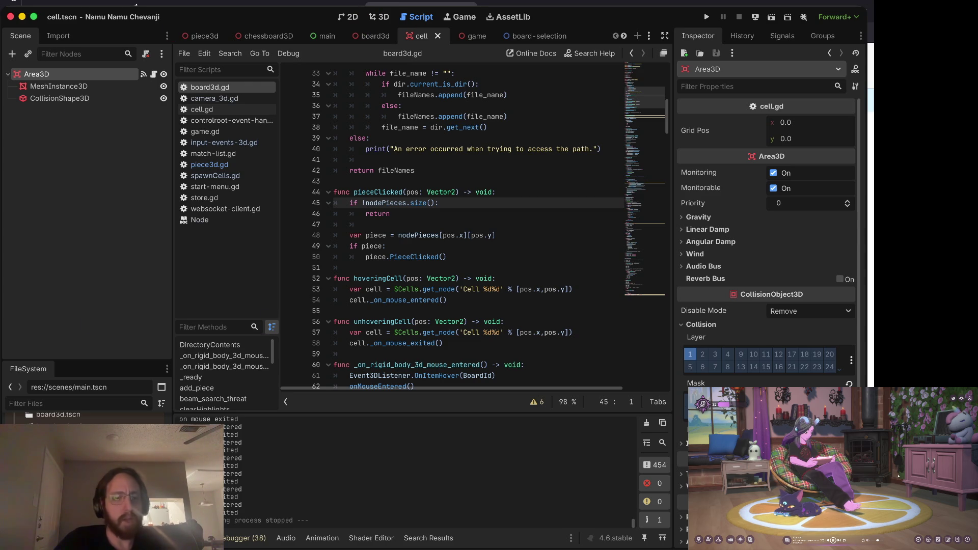
pyautogui.click(264, 36)
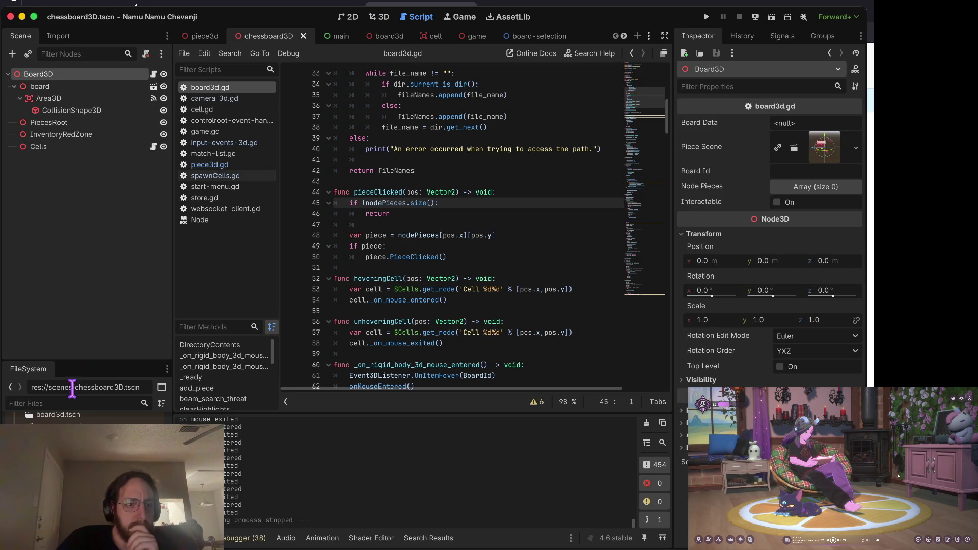
# - Switch to main.tscn and hide the SelectedPlane node
pyautogui.scroll(5, 76, 448)
pyautogui.hotkey('ctrl', 'Tab')
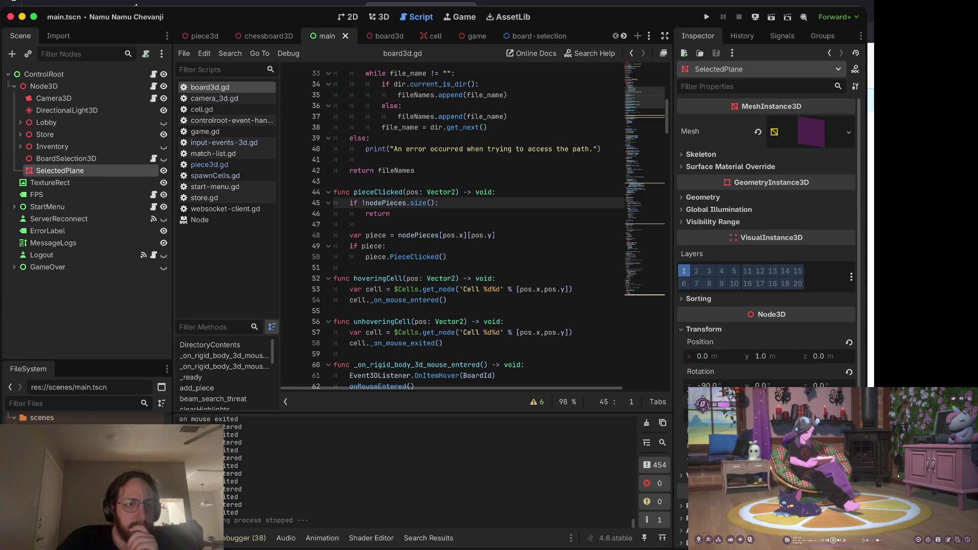
pyautogui.click(163, 171)
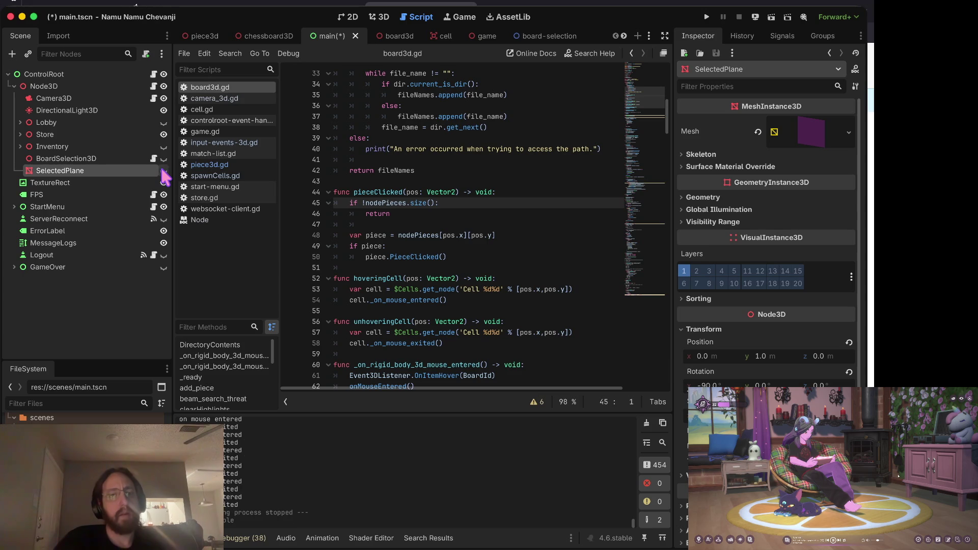
pyautogui.click(457, 139)
# - Search all scripts for "reparent" and open the match at input-events-3d.gd line 28
pyautogui.hotkey('ctrl', 'shift', 'f')
pyautogui.write('re')
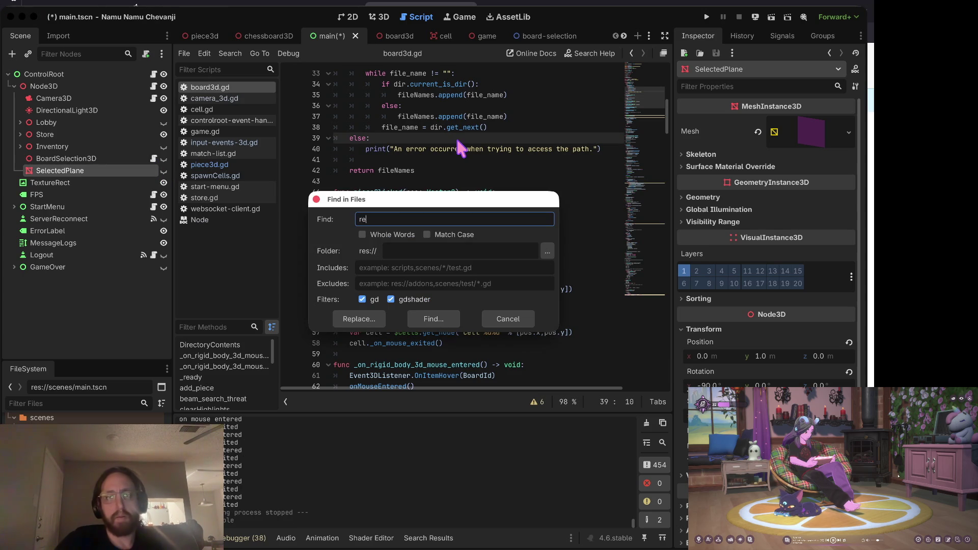
pyautogui.write('nt')
pyautogui.press('Return')
pyautogui.click(286, 337)
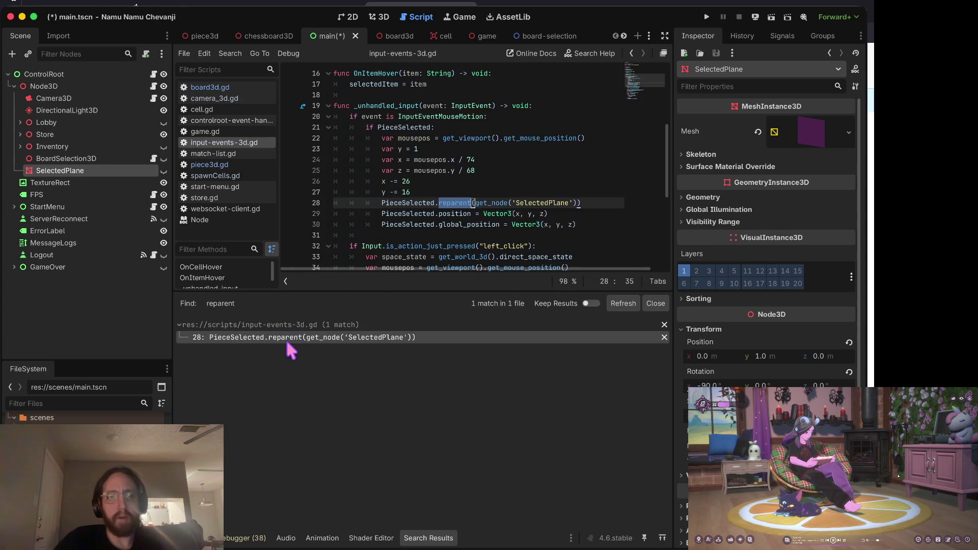
pyautogui.press('Home')
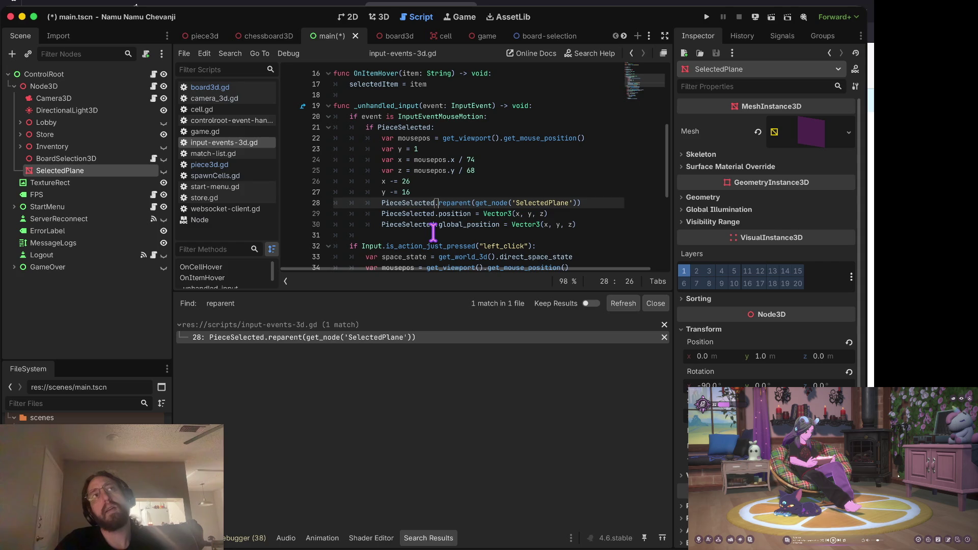
# - Delete the two position assignment lines after the reparent call and save the script
pyautogui.press('Down')
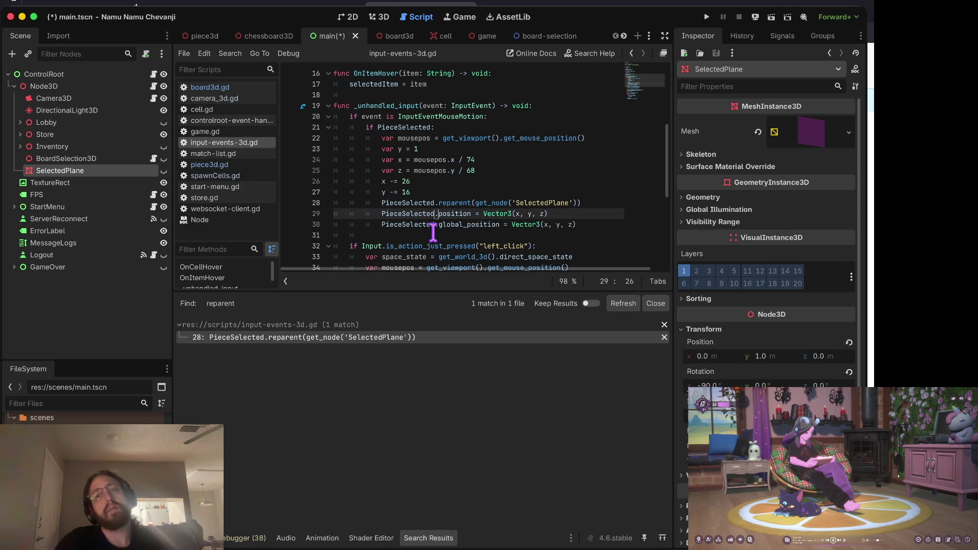
pyautogui.hotkey('ctrl', 'shift', 'k')
pyautogui.hotkey('ctrl', 'shift', 'k')
pyautogui.hotkey('ctrl', 's')
# - Rerun the game, log in, open a board, pick up pieces including E5 and D5, then pause
pyautogui.press('super+b')
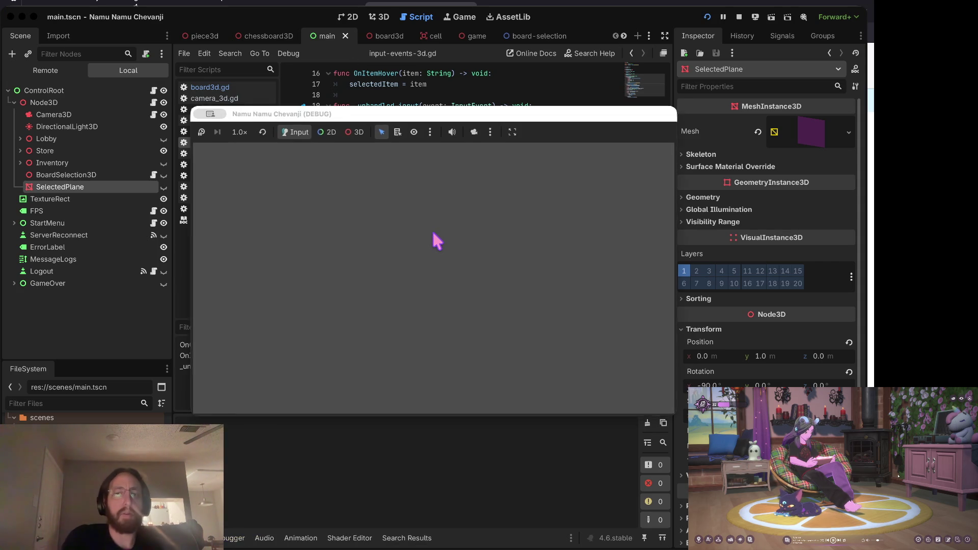
pyautogui.click(417, 279)
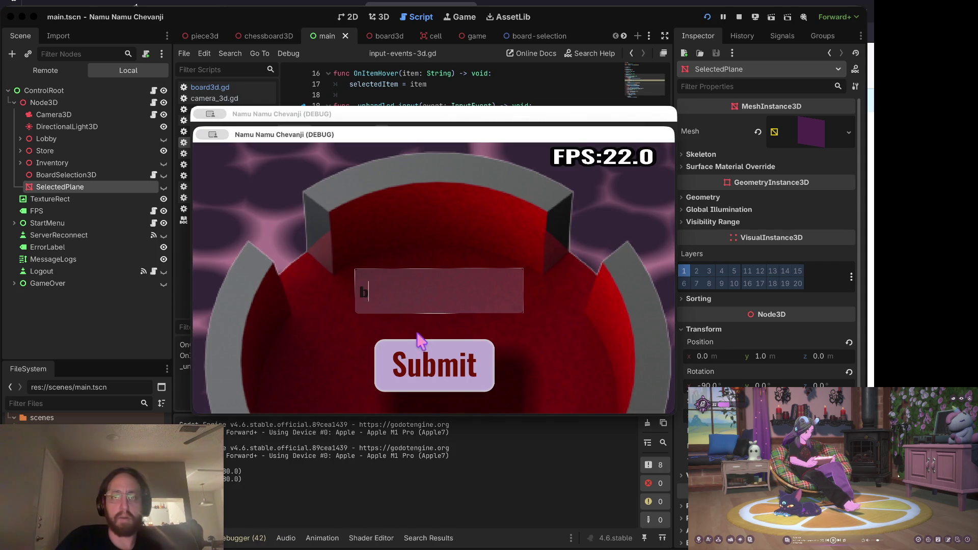
pyautogui.click(426, 351)
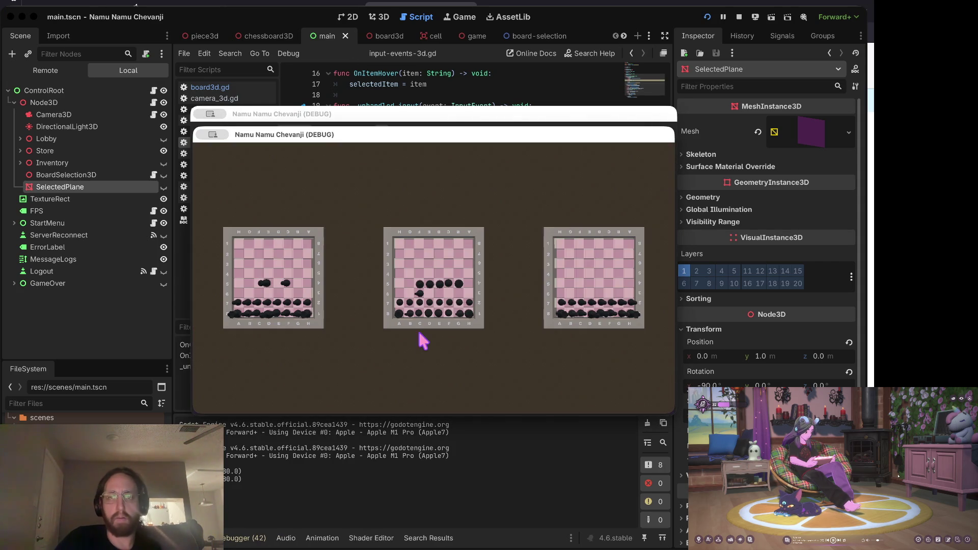
pyautogui.click(398, 274)
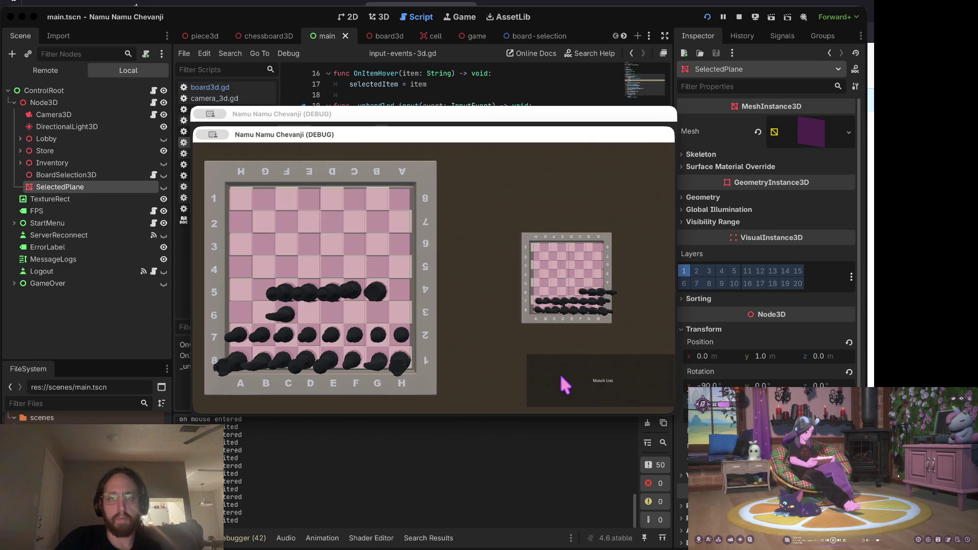
pyautogui.click(376, 291)
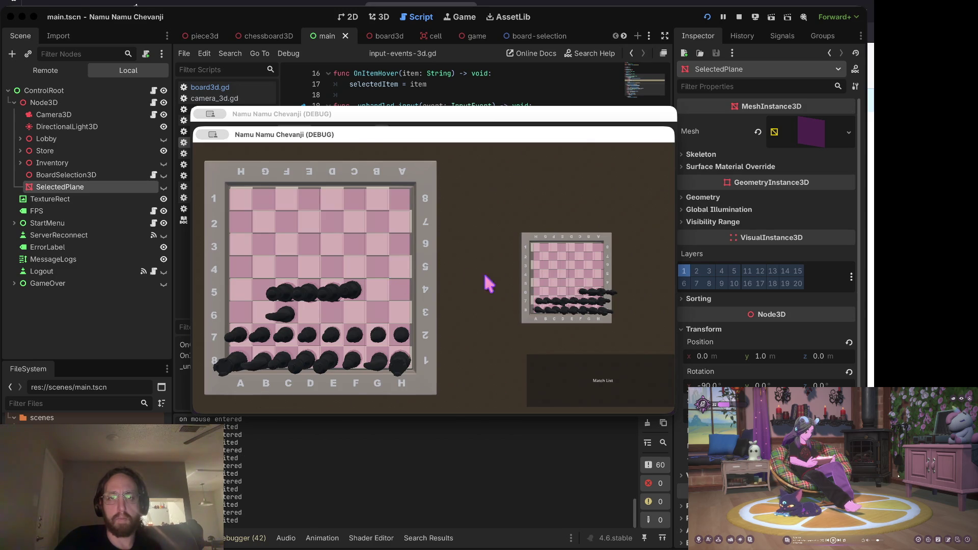
pyautogui.click(354, 291)
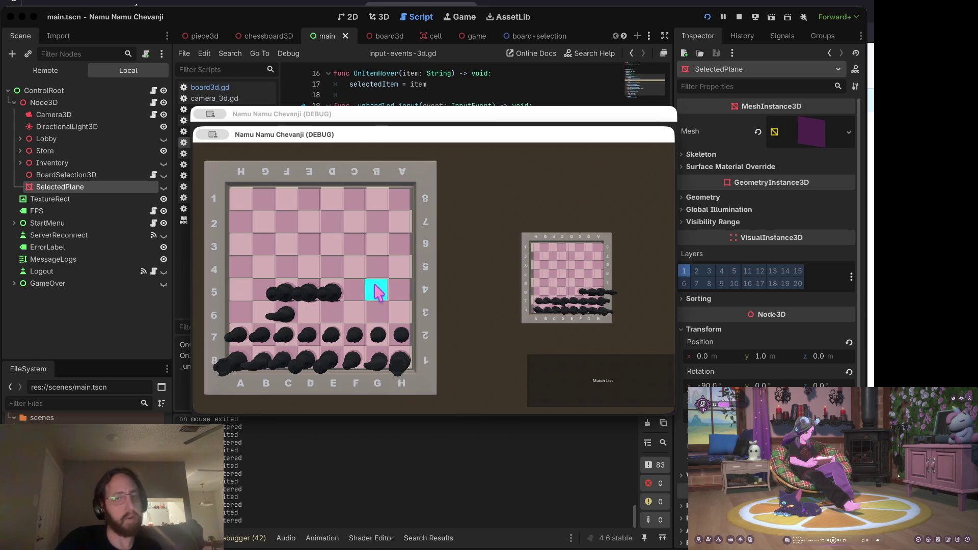
pyautogui.click(307, 291)
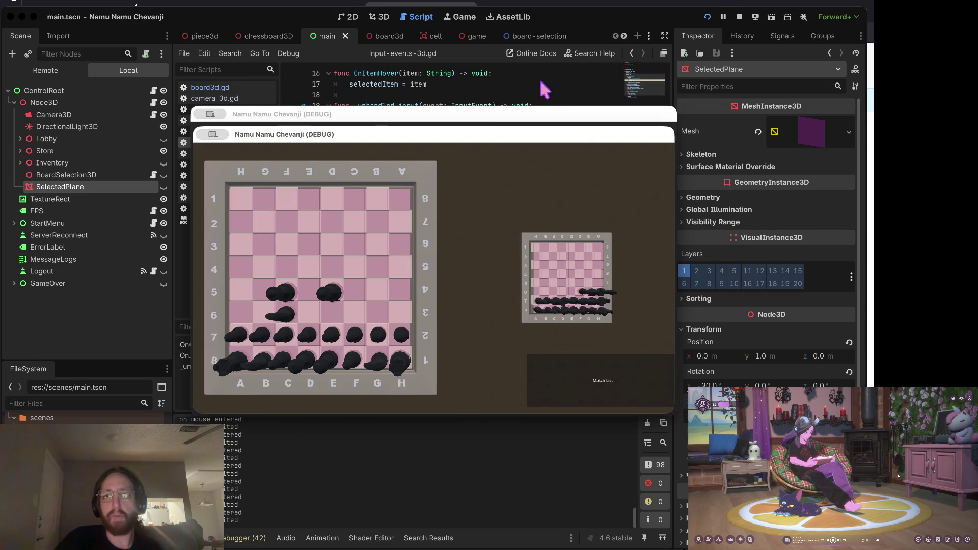
pyautogui.click(722, 16)
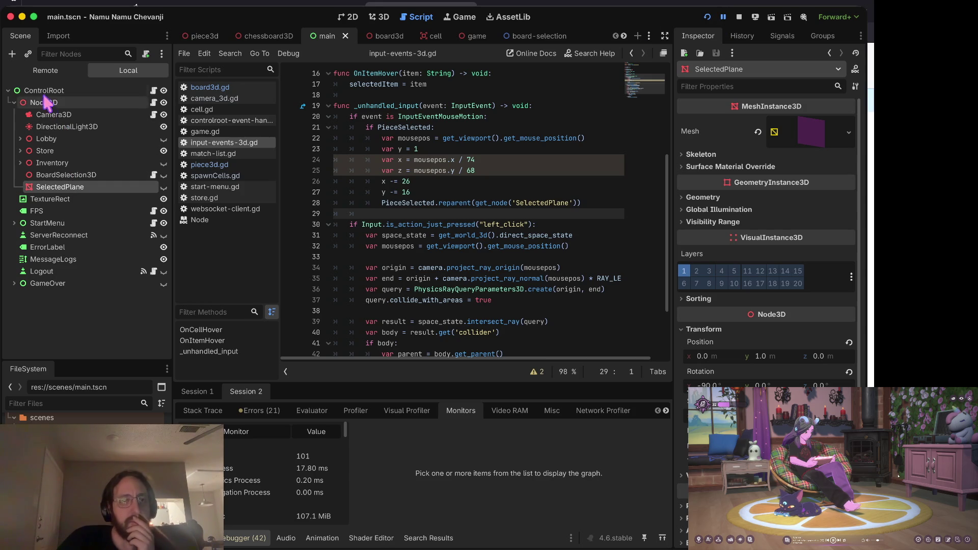
# - Inspect the live SelectedPlane node and its child piece in the remote tree, then stop the game
pyautogui.click(45, 70)
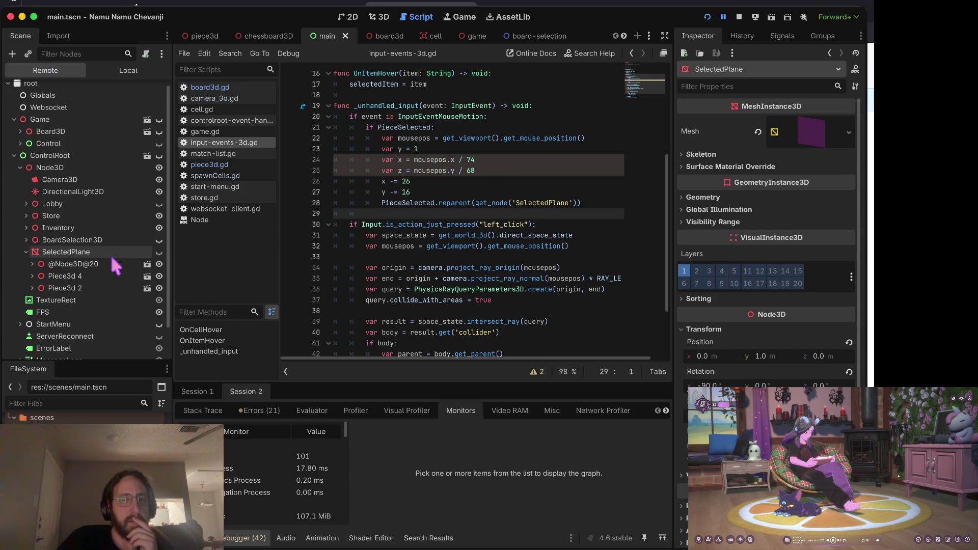
pyautogui.click(105, 266)
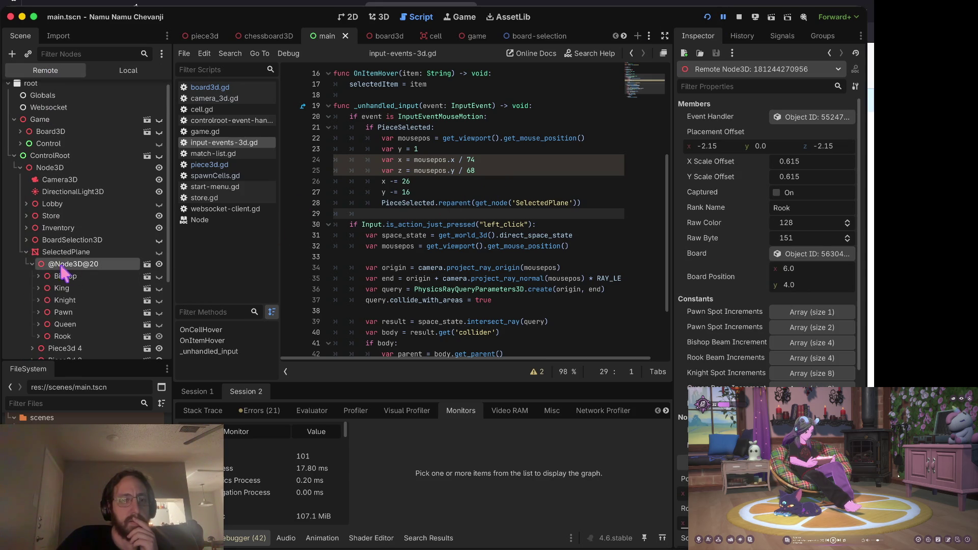
pyautogui.click(51, 252)
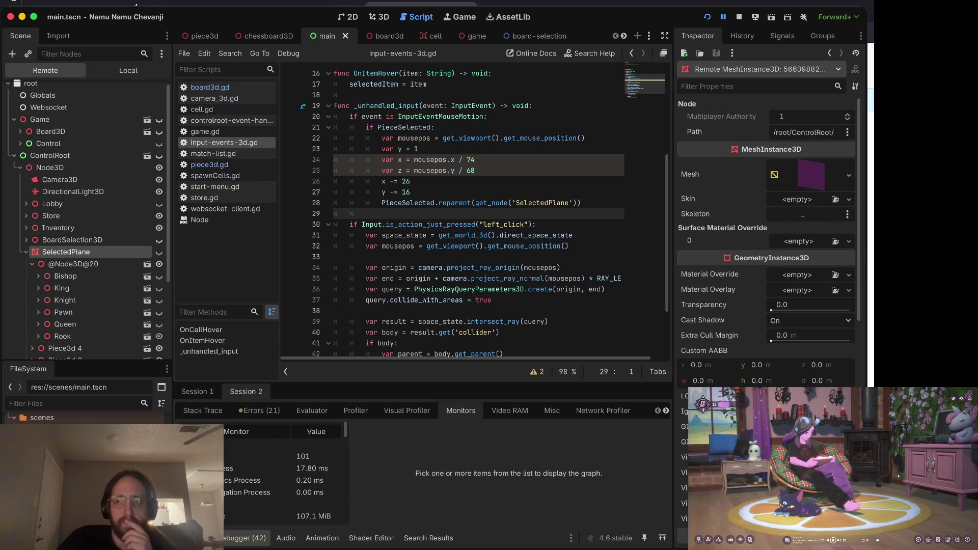
pyautogui.scroll(-10, 789, 375)
pyautogui.scroll(3, 789, 376)
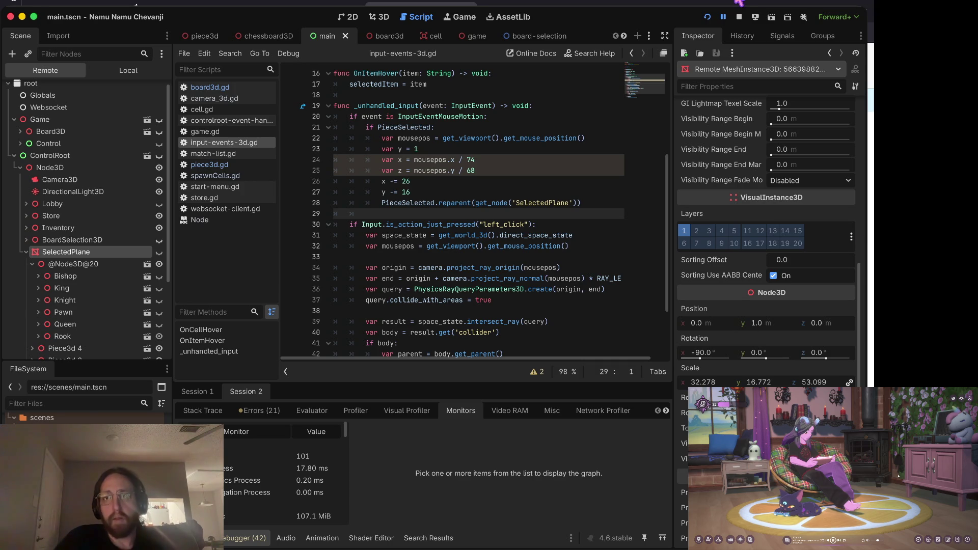
pyautogui.click(739, 17)
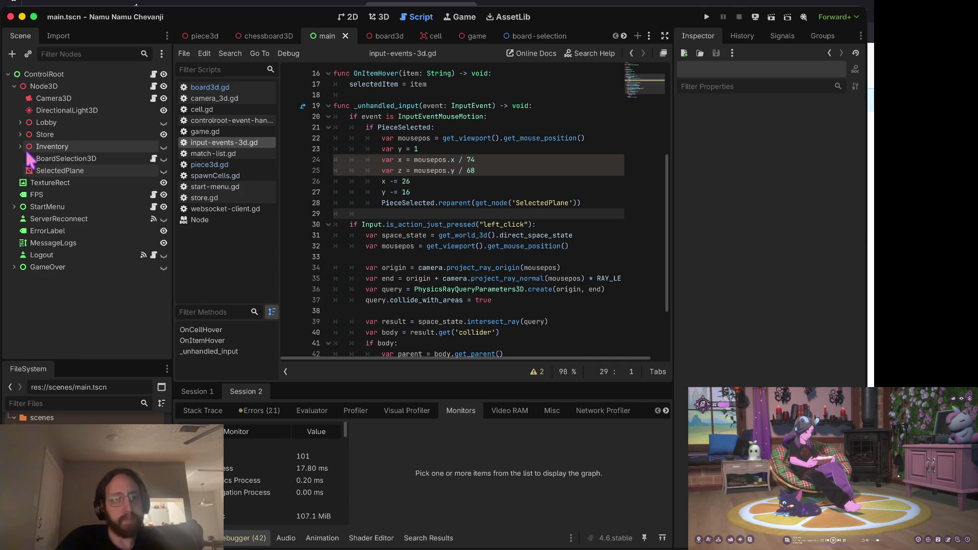
# - Clear SelectedPlane's Mesh, save main.tscn, and delete the SelectedPlane node
pyautogui.click(51, 171)
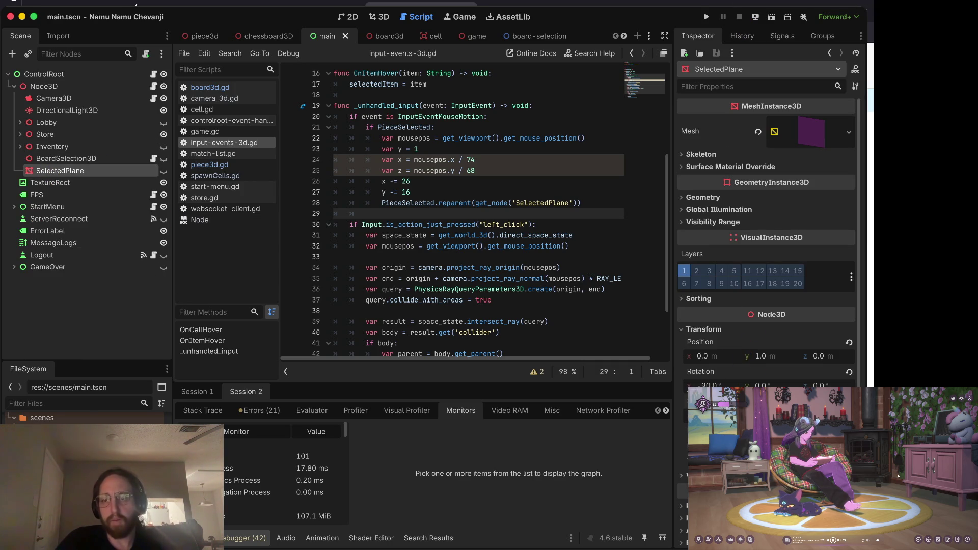
pyautogui.click(684, 401)
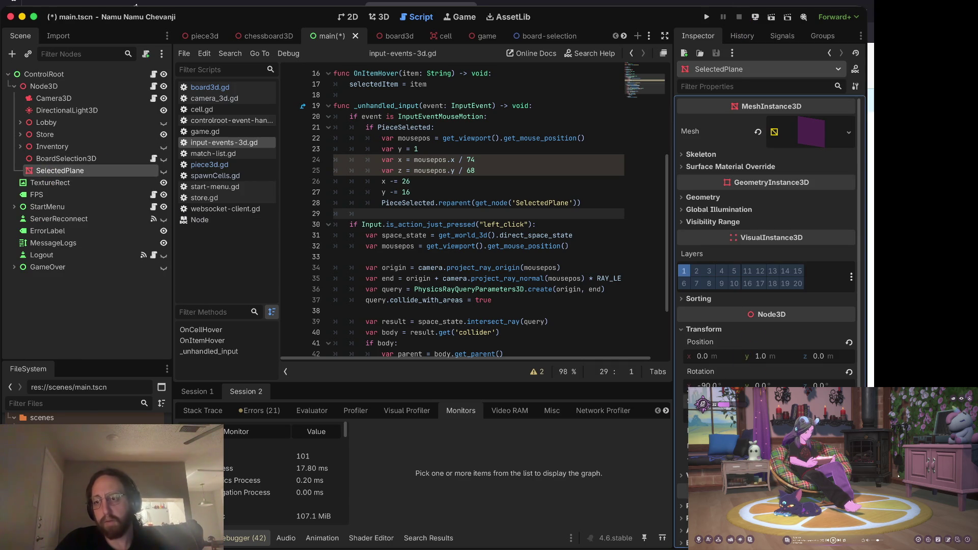
pyautogui.hotkey('ctrl', 's')
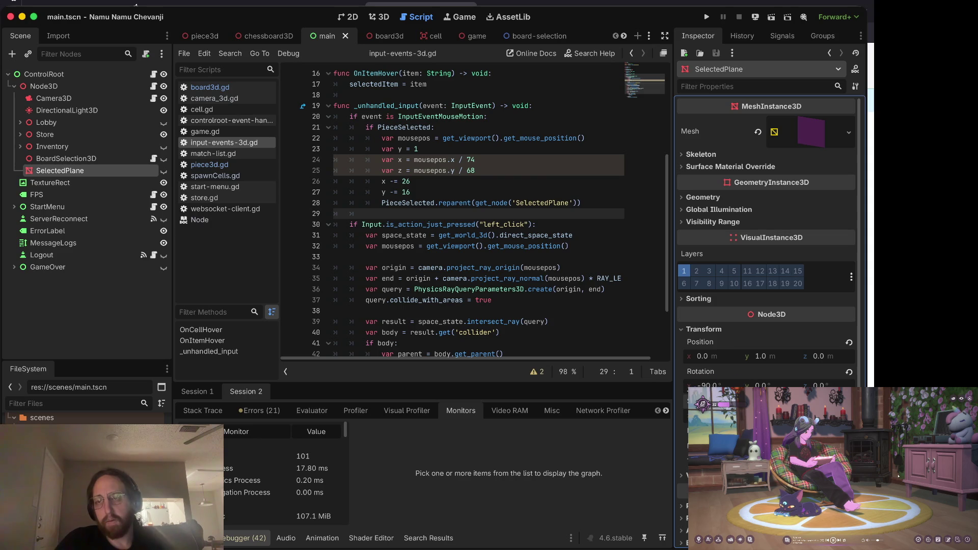
pyautogui.click(758, 132)
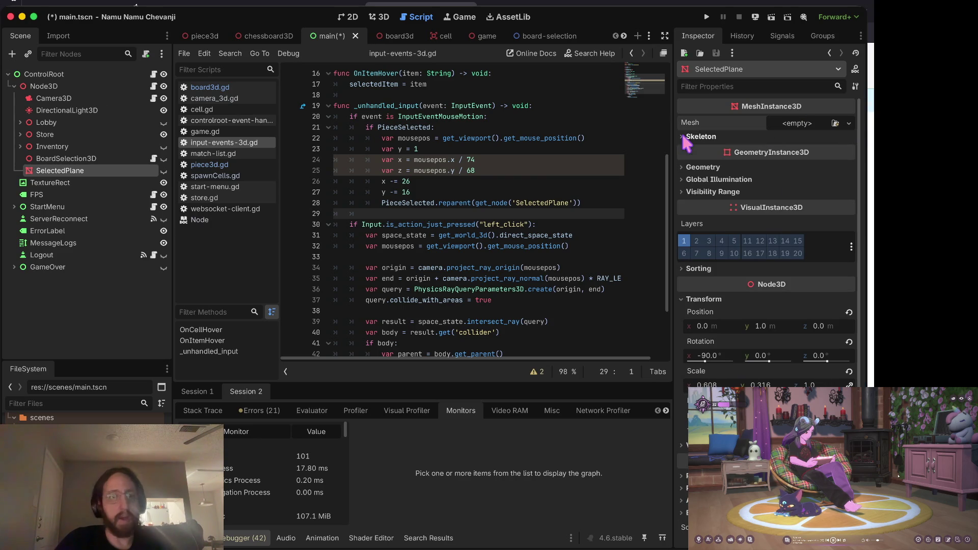
pyautogui.hotkey('ctrl', 's')
pyautogui.rightClick(91, 175)
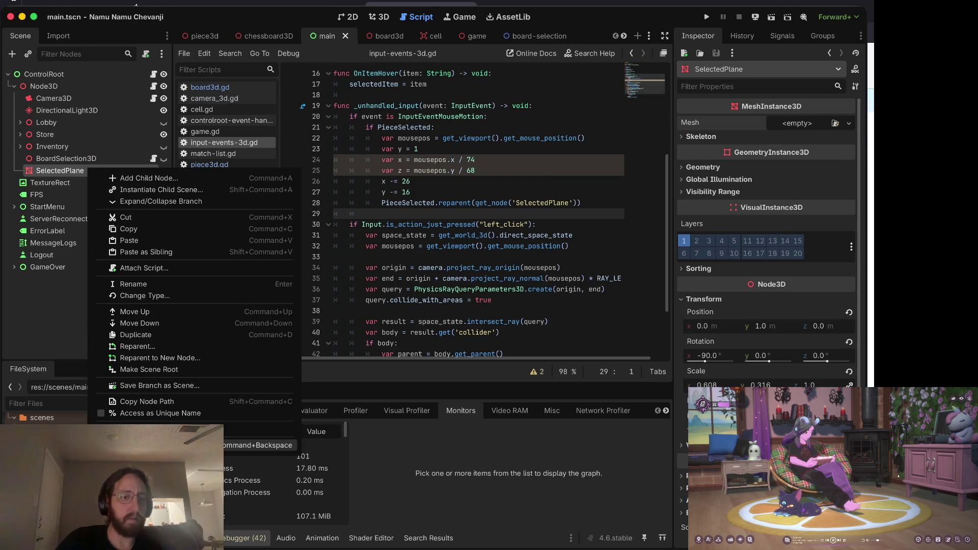
pyautogui.click(255, 445)
pyautogui.click(454, 278)
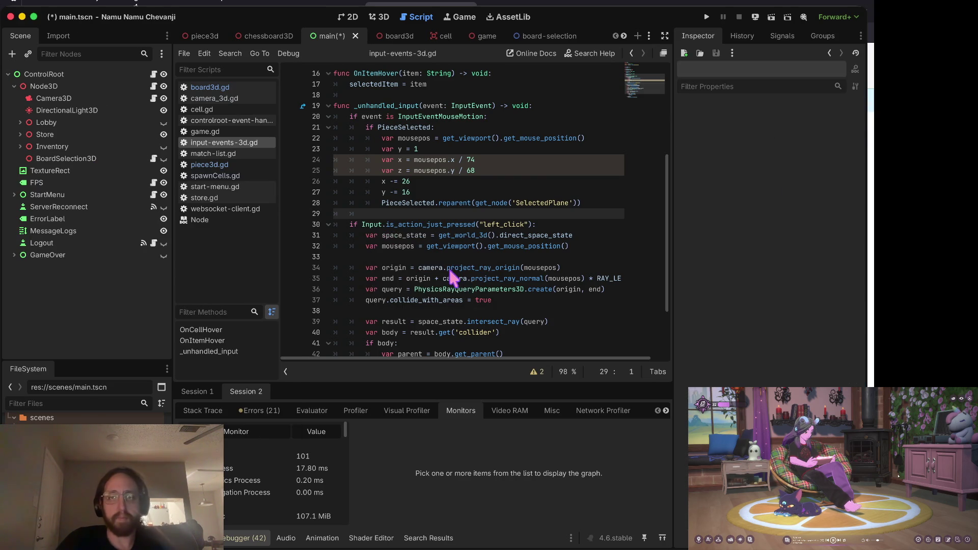
# - Change line 28 to PieceSelected.reparent(self), save, and run the game
pyautogui.click(447, 203)
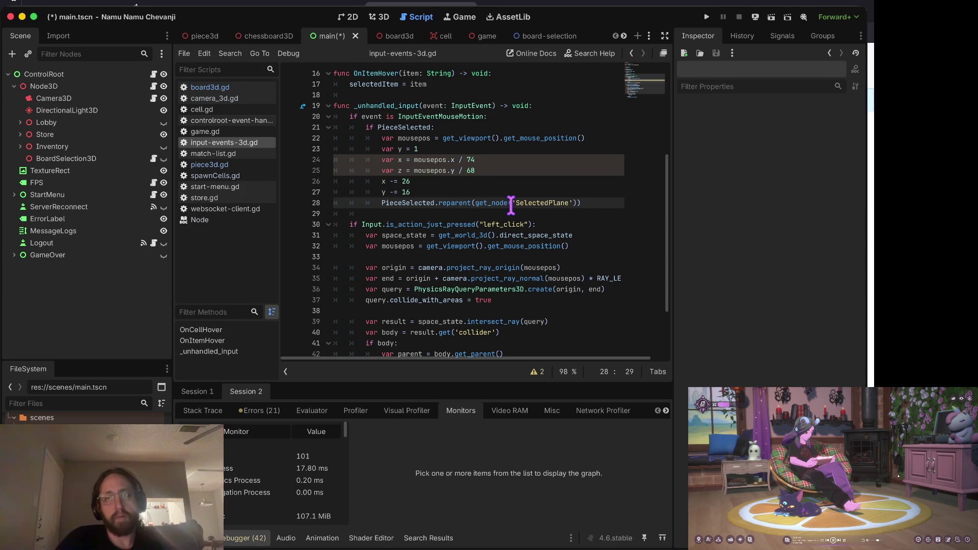
pyautogui.hotkey('shift', 'End')
pyautogui.press('Delete')
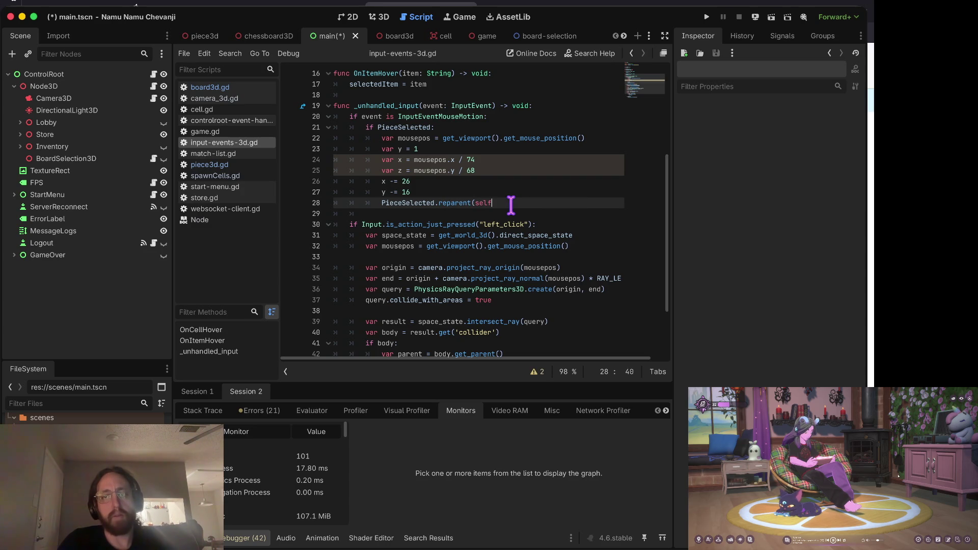
pyautogui.press('Home')
pyautogui.hotkey('ctrl', 's')
pyautogui.press('super+b')
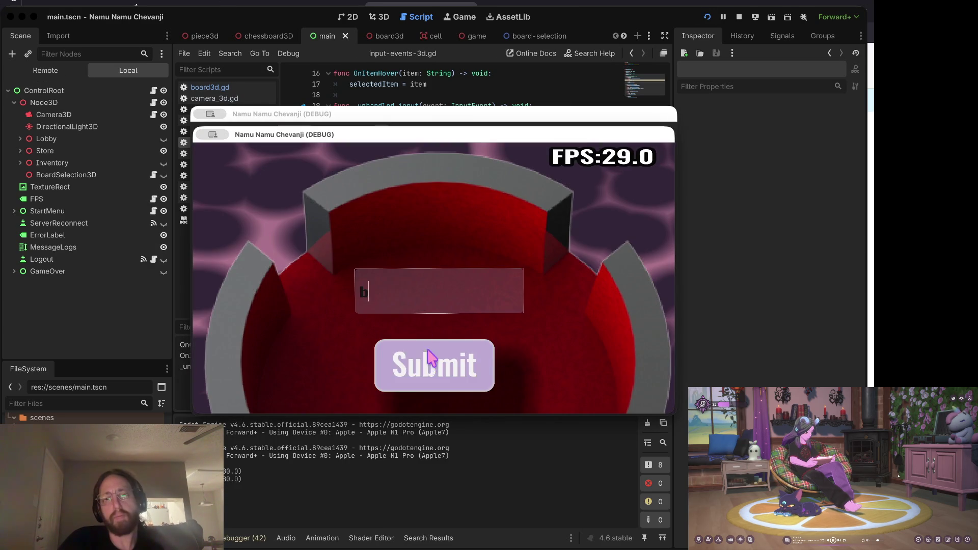
# - Log in, open the middle board, toggle Inventory, pick up the G4 piece, then stop the game
pyautogui.click(431, 363)
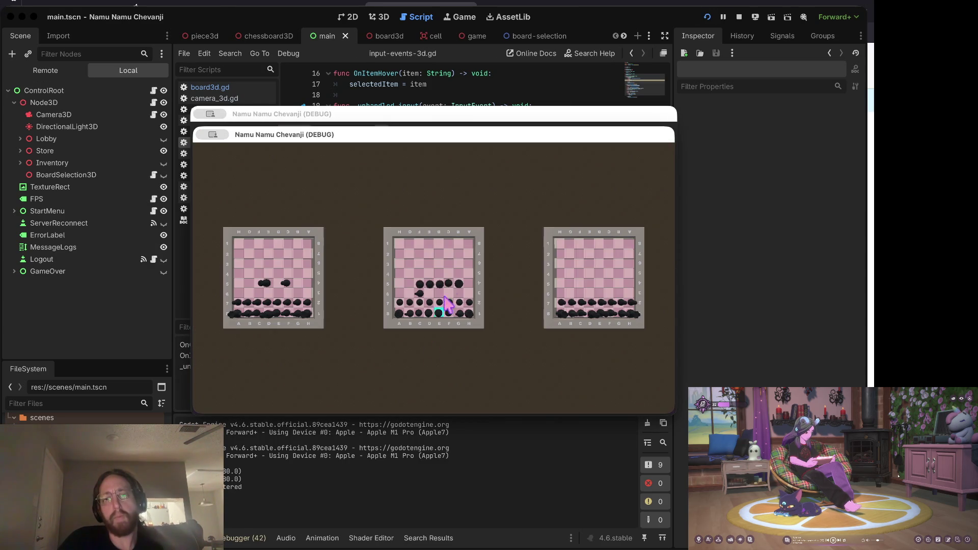
pyautogui.click(391, 296)
pyautogui.click(323, 384)
pyautogui.click(538, 381)
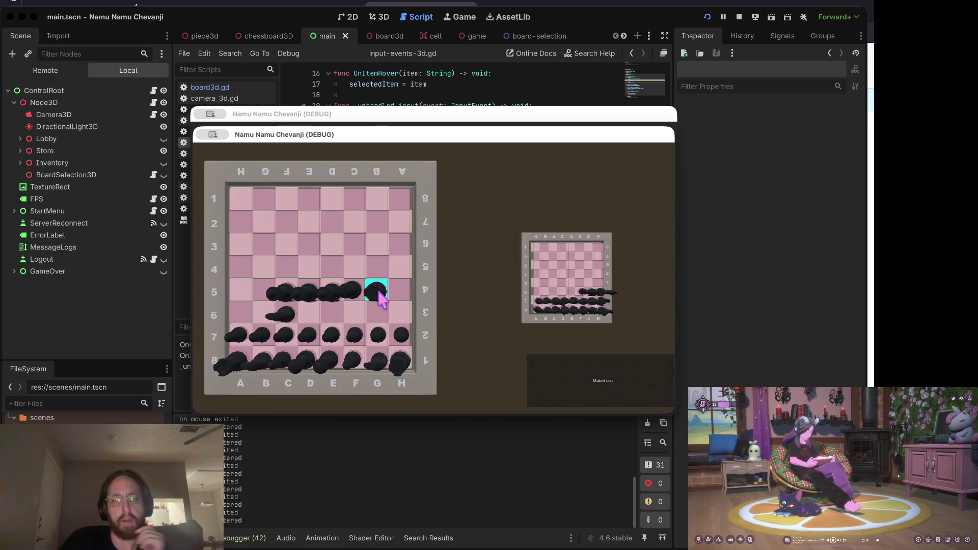
pyautogui.click(380, 293)
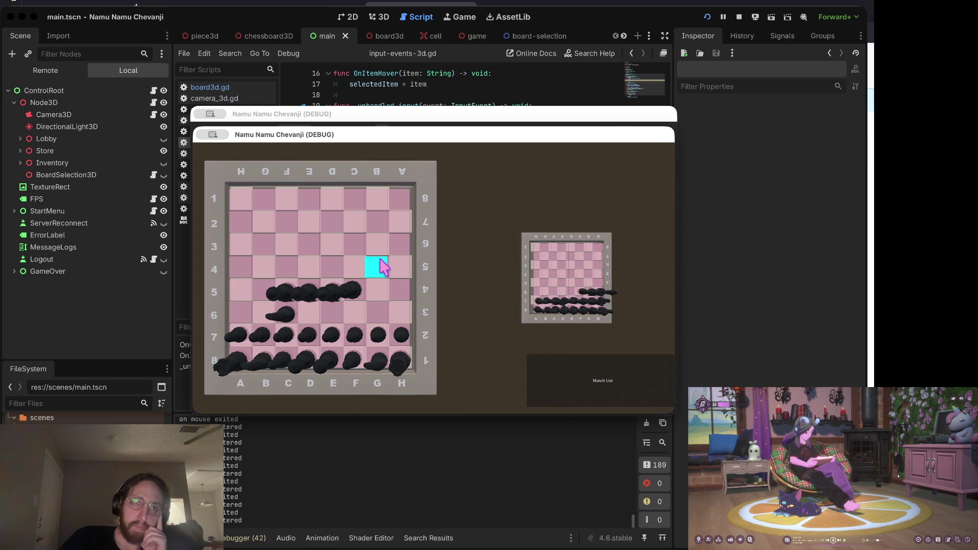
pyautogui.click(739, 18)
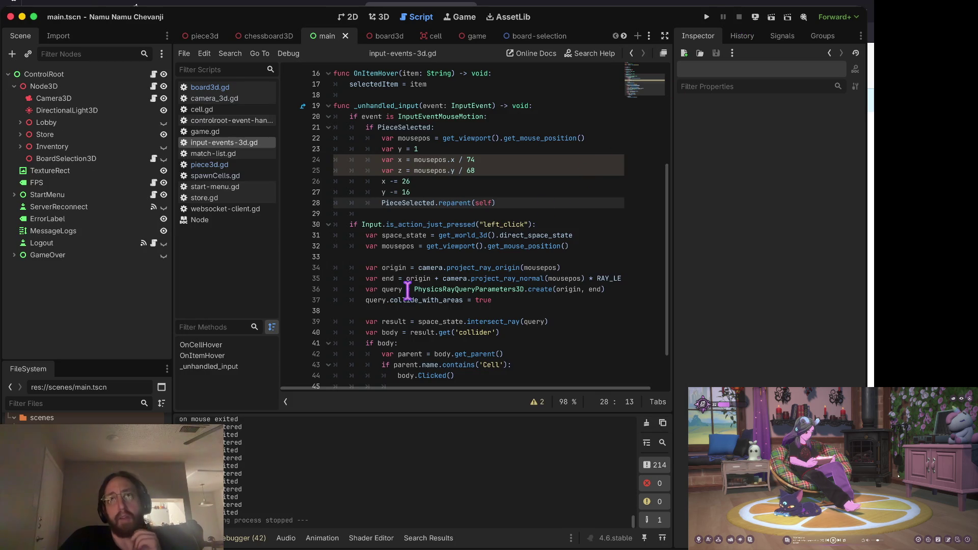
# - Check the collide_with_areas docs and step through lines 25–28 of the mouse-motion code
pyautogui.moveTo(405, 294)
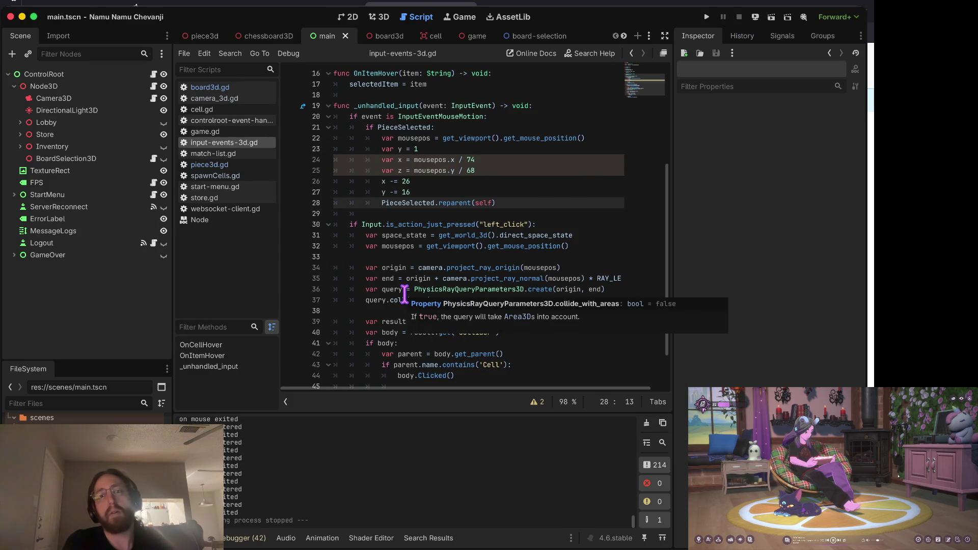
pyautogui.click(459, 191)
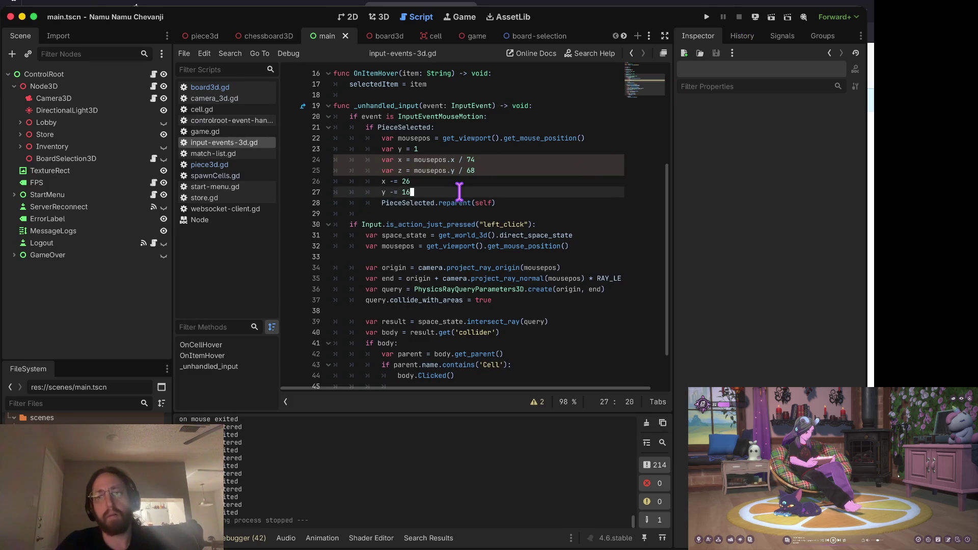
pyautogui.press('Up')
pyautogui.press('Up')
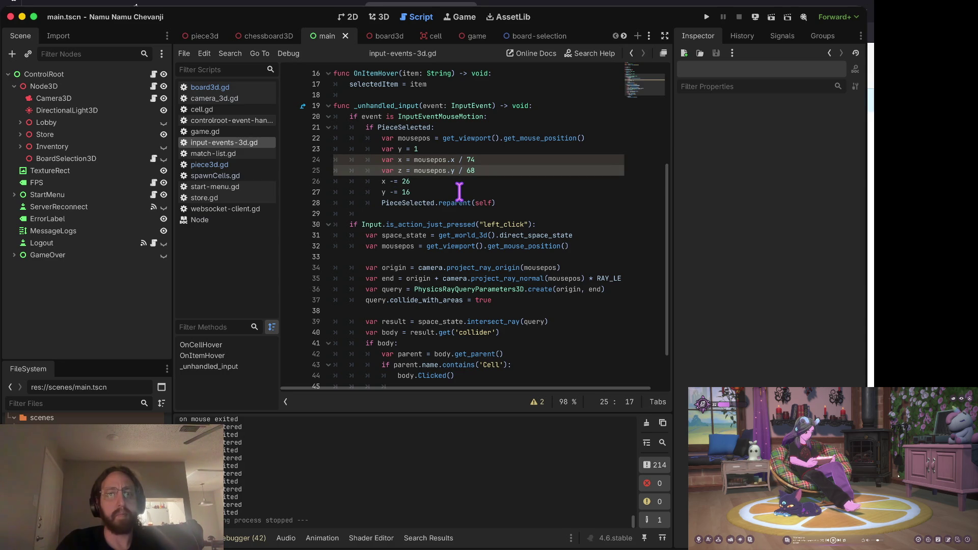
pyautogui.press('Down')
pyautogui.press('Down')
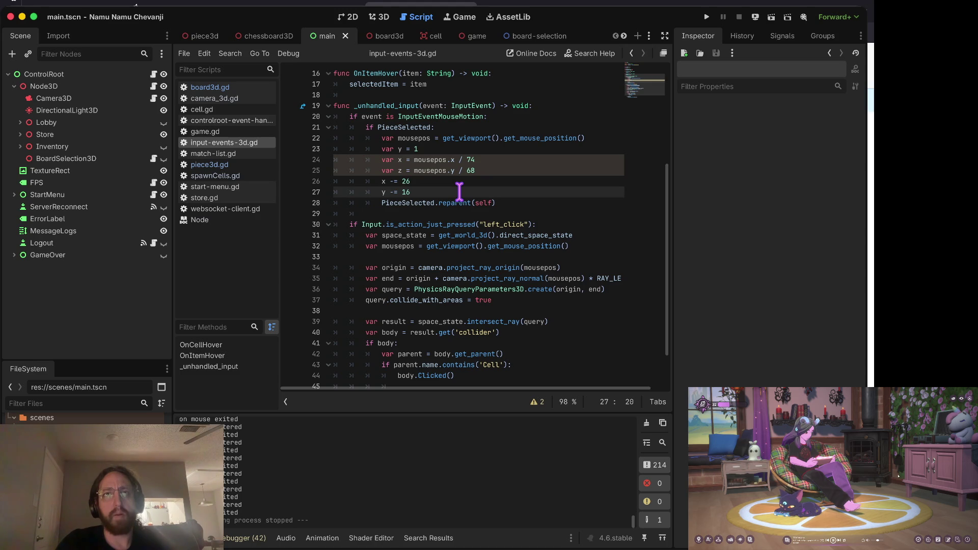
pyautogui.press('Down')
pyautogui.scroll(2, 459, 191)
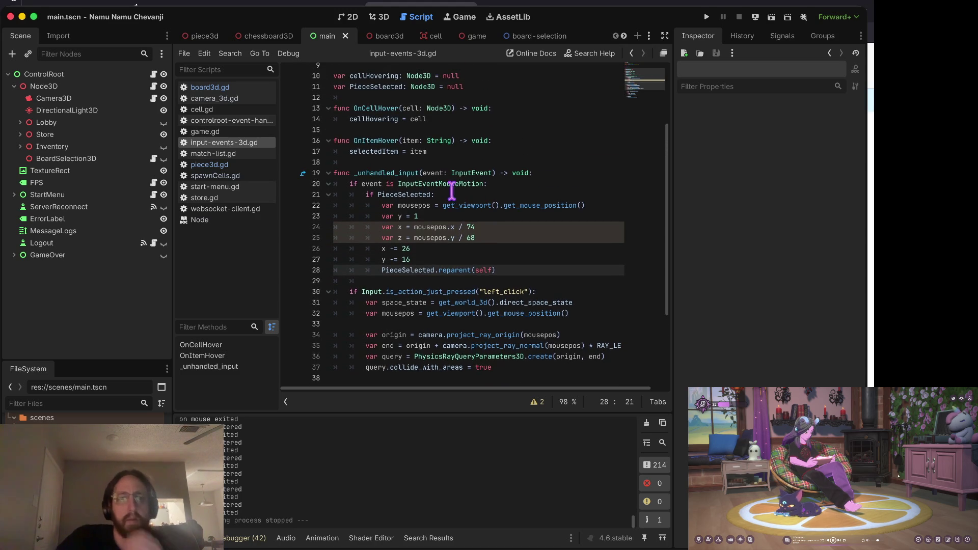
# - Glance at game.gd, return to input-events-3d.gd, and move to the reparent line 28
pyautogui.click(237, 134)
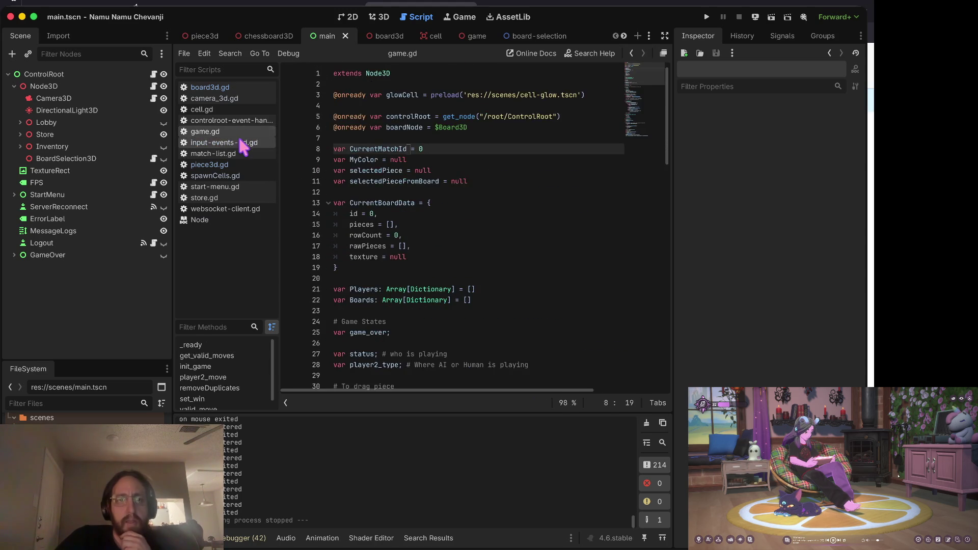
pyautogui.click(237, 138)
pyautogui.scroll(-2, 538, 282)
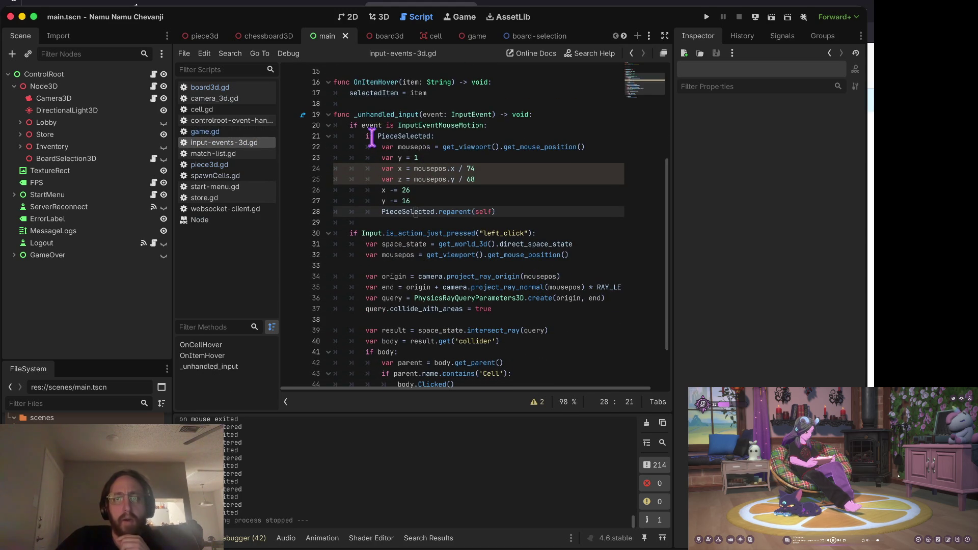
pyautogui.click(510, 212)
pyautogui.press('Down')
pyautogui.press('Up')
pyautogui.press('Up')
pyautogui.press('Up')
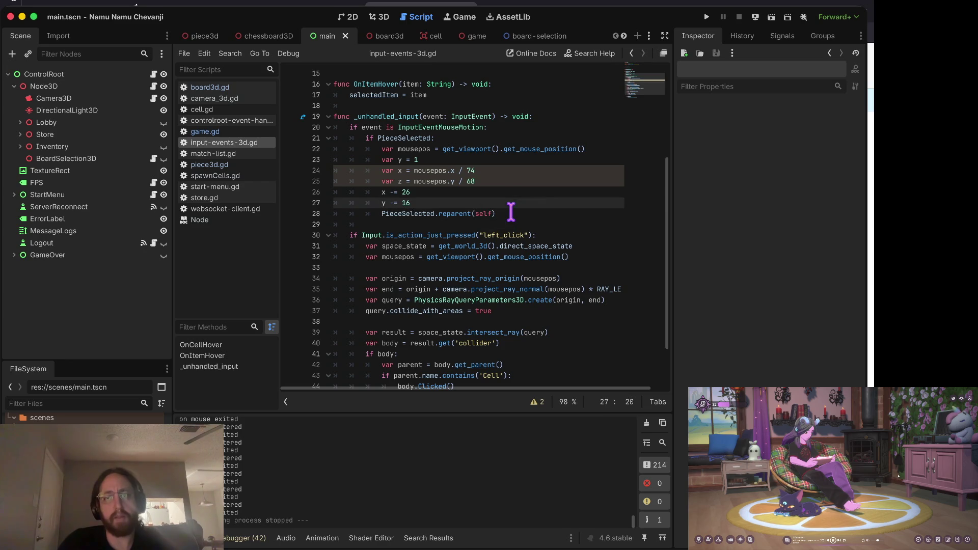
pyautogui.press('Down')
pyautogui.press('Home')
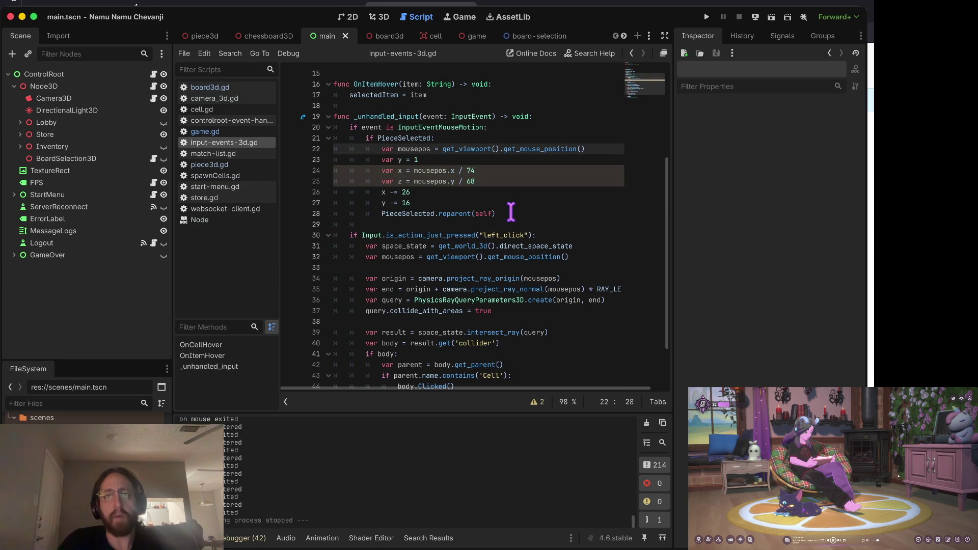
pyautogui.press('Down')
pyautogui.press('Down')
pyautogui.press('Down')
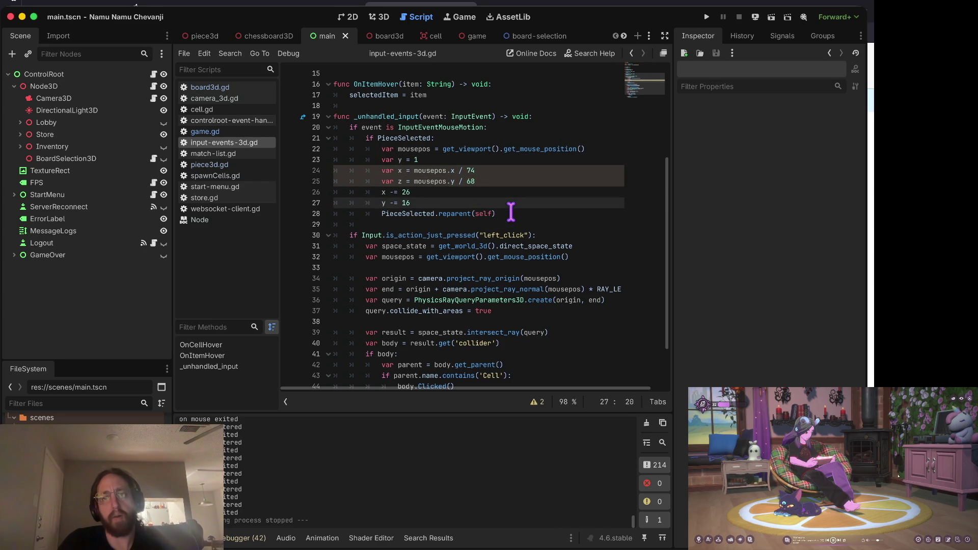
pyautogui.press('Down')
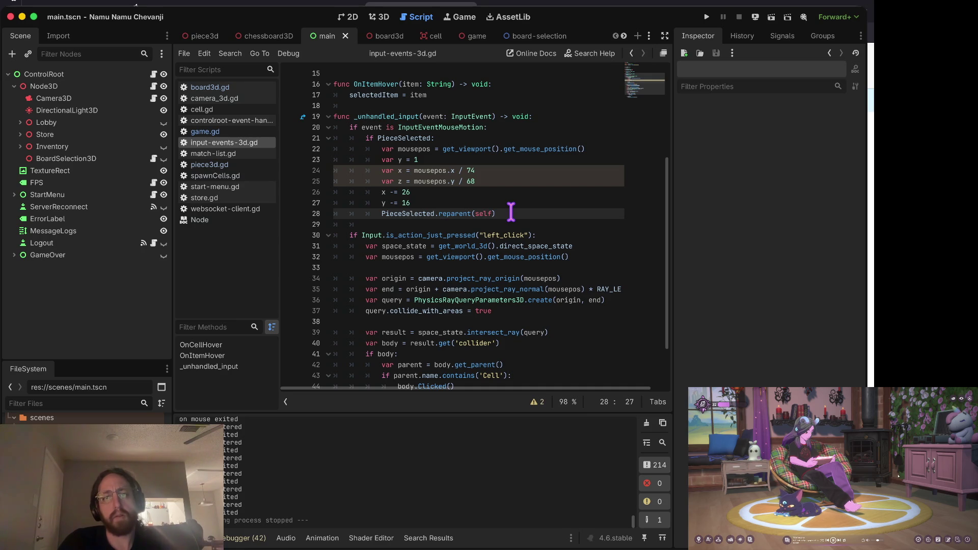
# - Delete the PieceSelected.reparent(self) line and scroll through the rest of the script
pyautogui.press('super+shift+k')
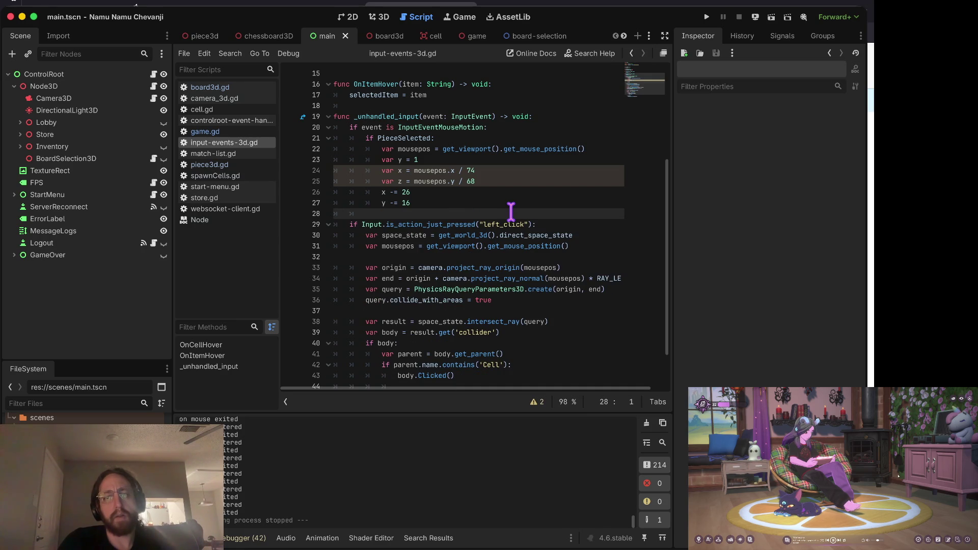
pyautogui.press('Down')
pyautogui.press('Down')
pyautogui.press('Down')
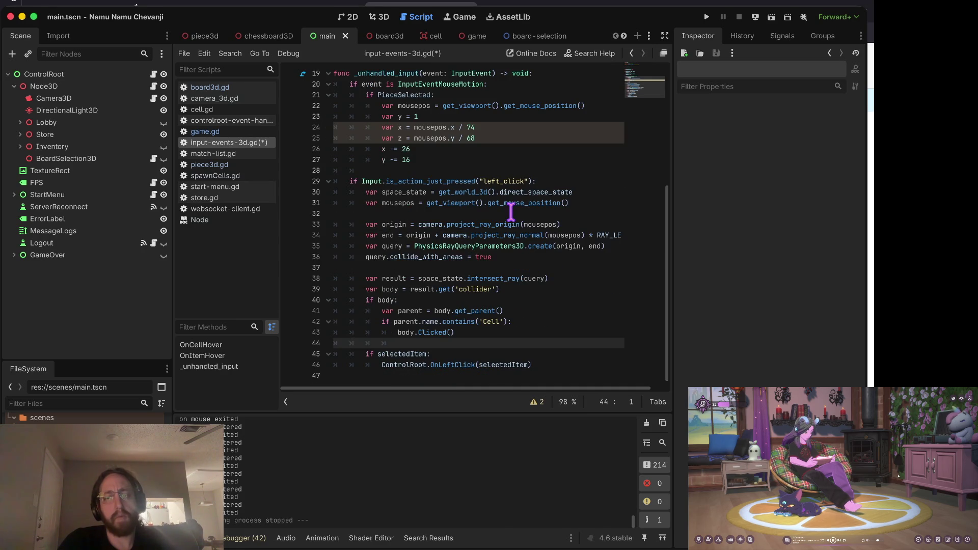
pyautogui.press('Up')
pyautogui.press('Up')
pyautogui.press('Up')
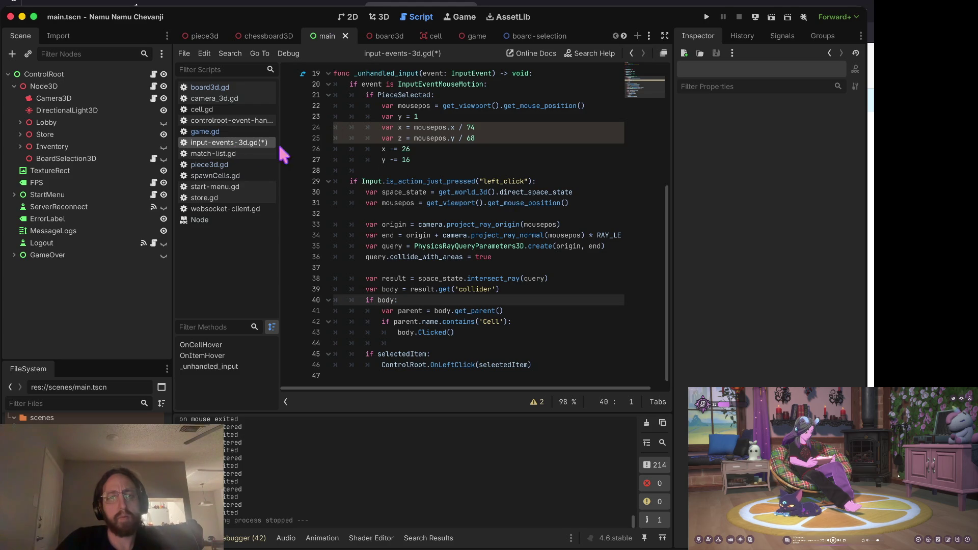
pyautogui.scroll(2, 472, 155)
pyautogui.scroll(4, 472, 155)
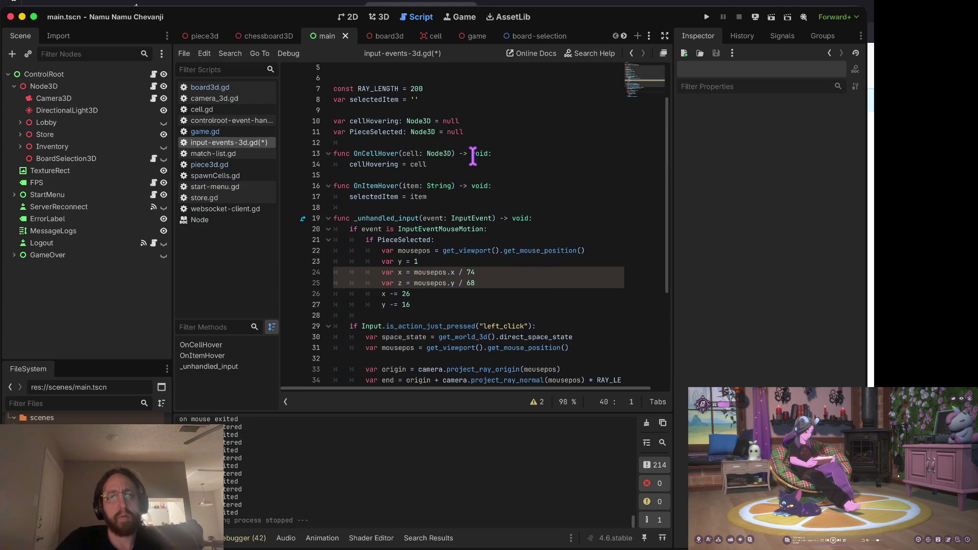
pyautogui.scroll(-2, 471, 154)
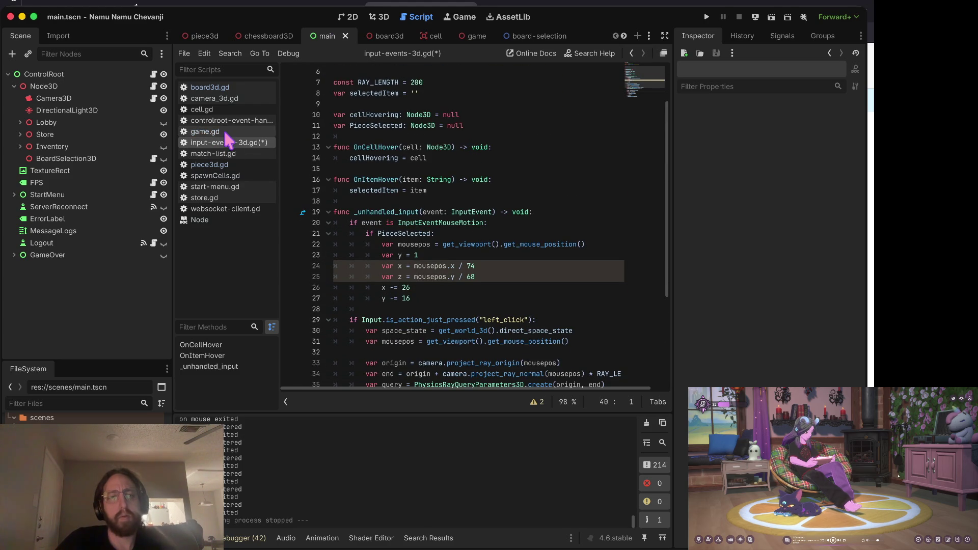
# - Open piece3d.gd and find the PieceClicked function's blank line
pyautogui.click(228, 165)
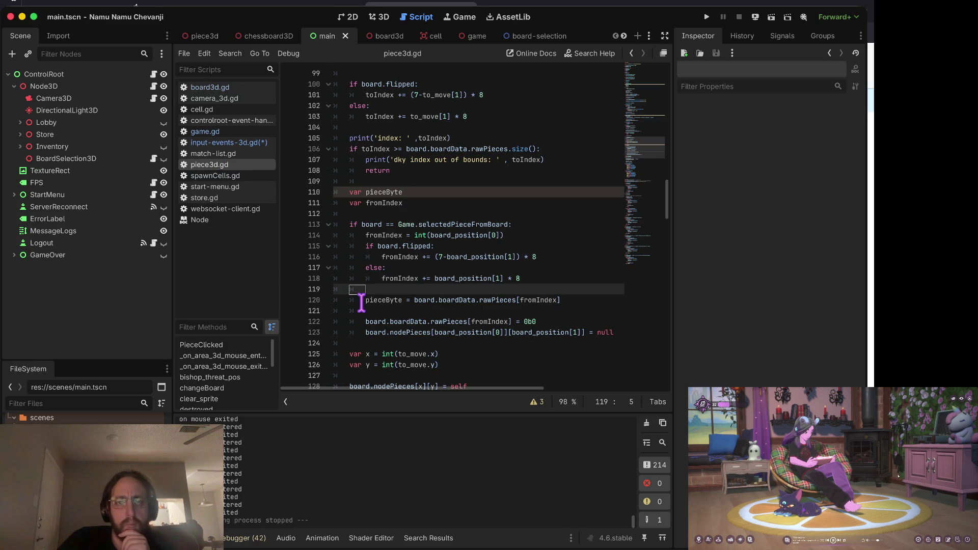
pyautogui.scroll(-5, 453, 275)
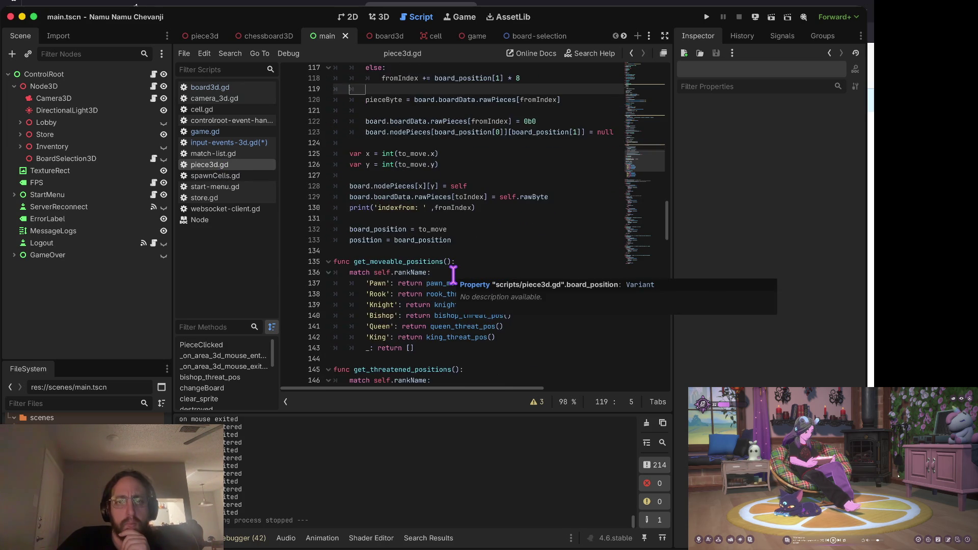
pyautogui.scroll(10, 454, 275)
pyautogui.scroll(10, 453, 275)
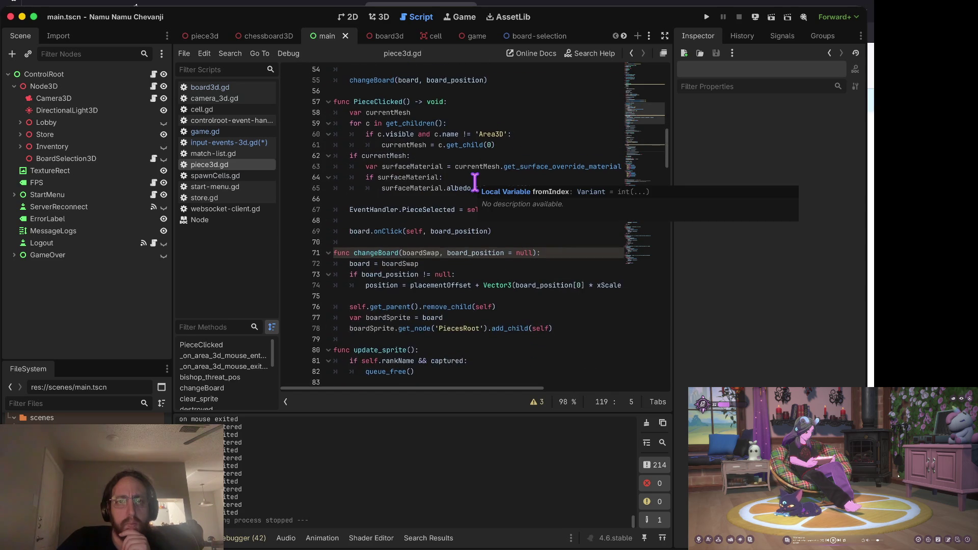
pyautogui.scroll(3, 474, 181)
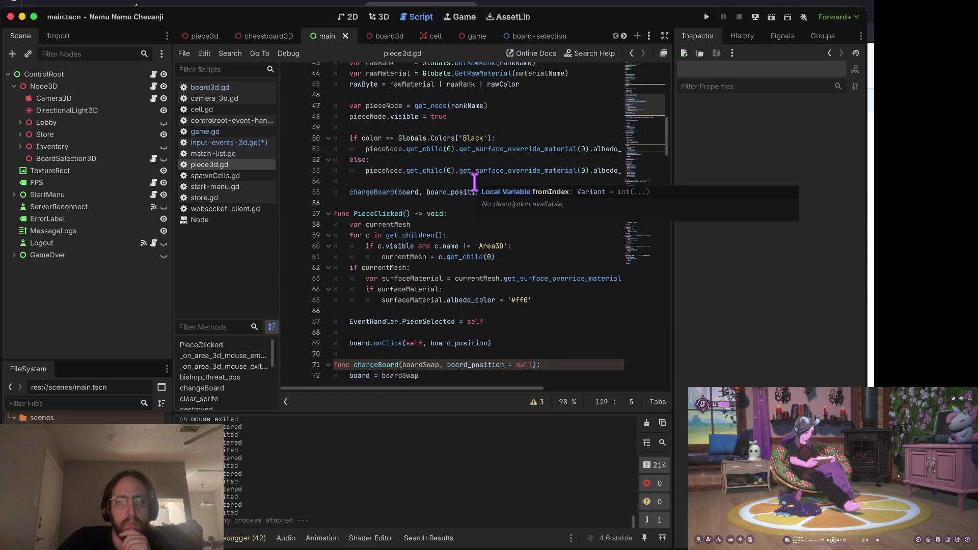
pyautogui.scroll(-1, 431, 218)
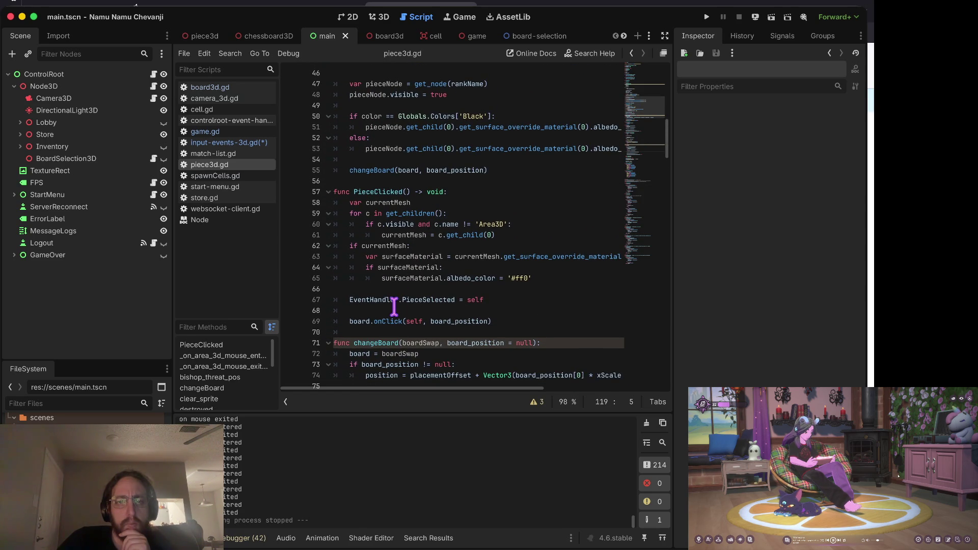
pyautogui.click(426, 299)
pyautogui.click(426, 289)
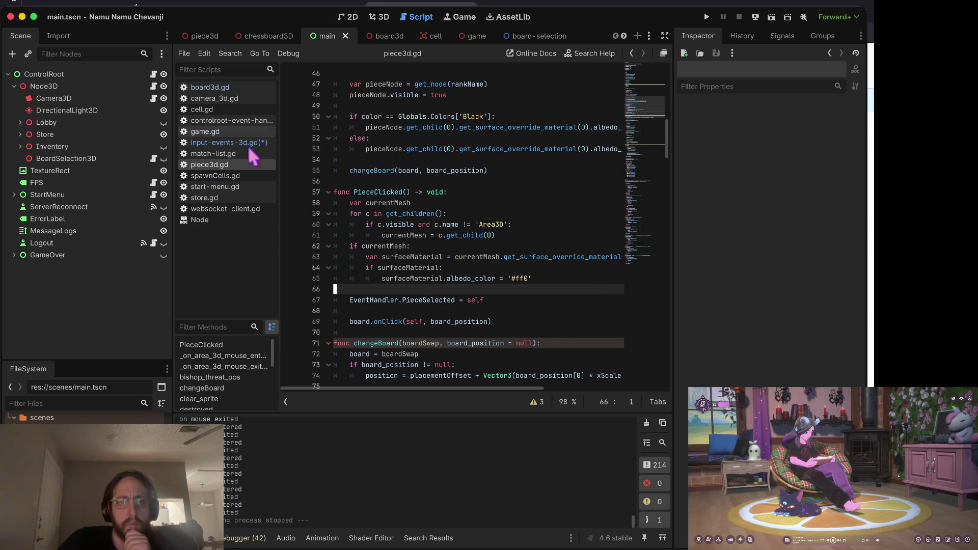
# - Replace the PieceSelected assignment with EventHandler.OnPieceSelected(self) and save piece3d.gd
pyautogui.press('Return')
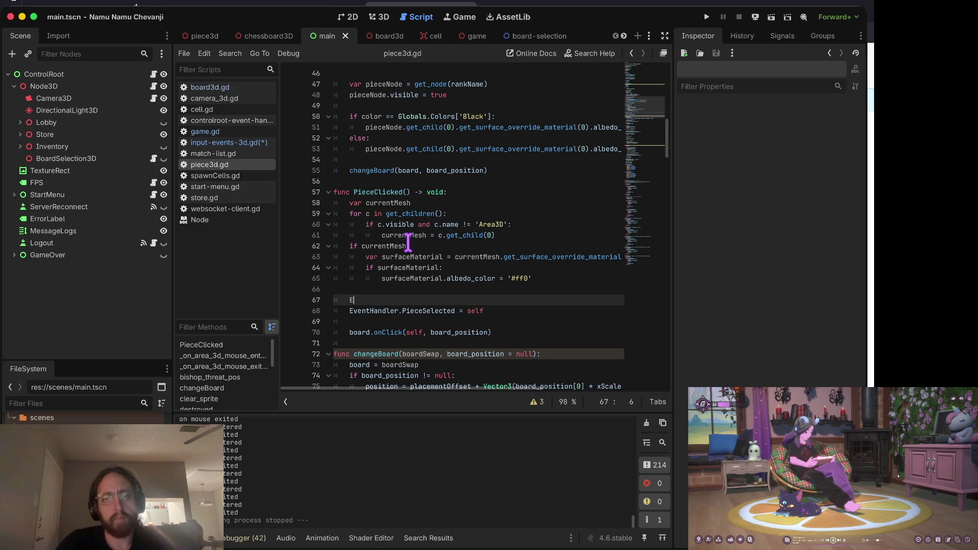
pyautogui.write('Eve')
pyautogui.press('Return')
pyautogui.write('.Piece')
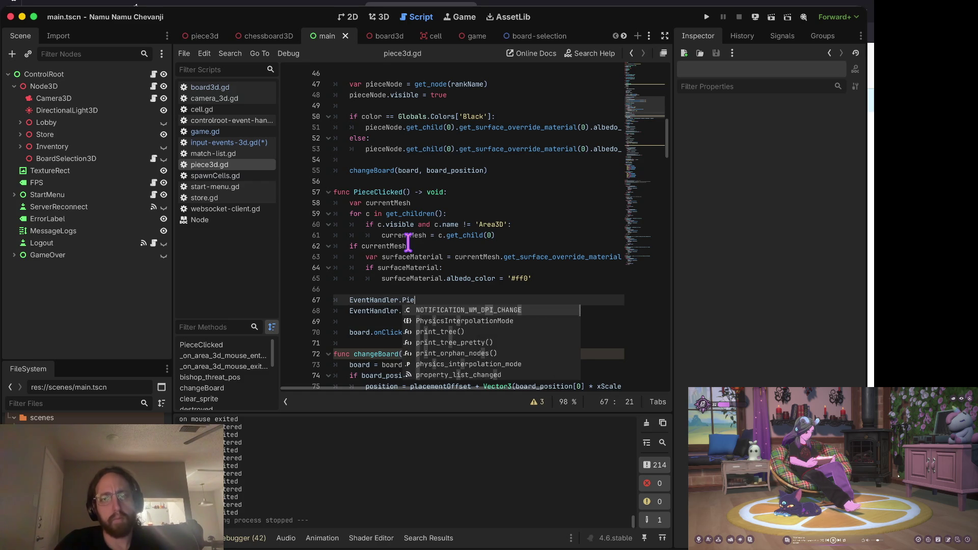
pyautogui.press('BackSpace')
pyautogui.press('BackSpace')
pyautogui.press('BackSpace')
pyautogui.write('OnP')
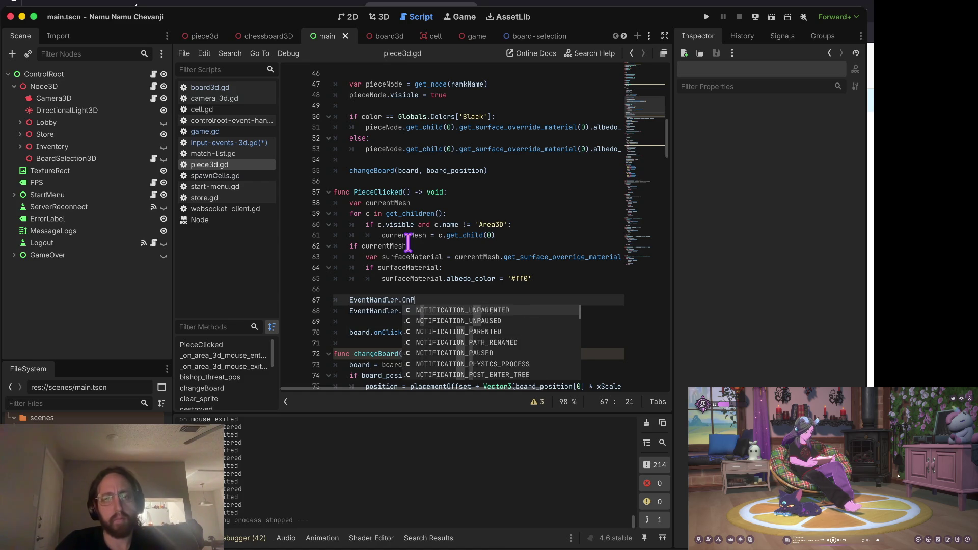
pyautogui.write('ieceSelect')
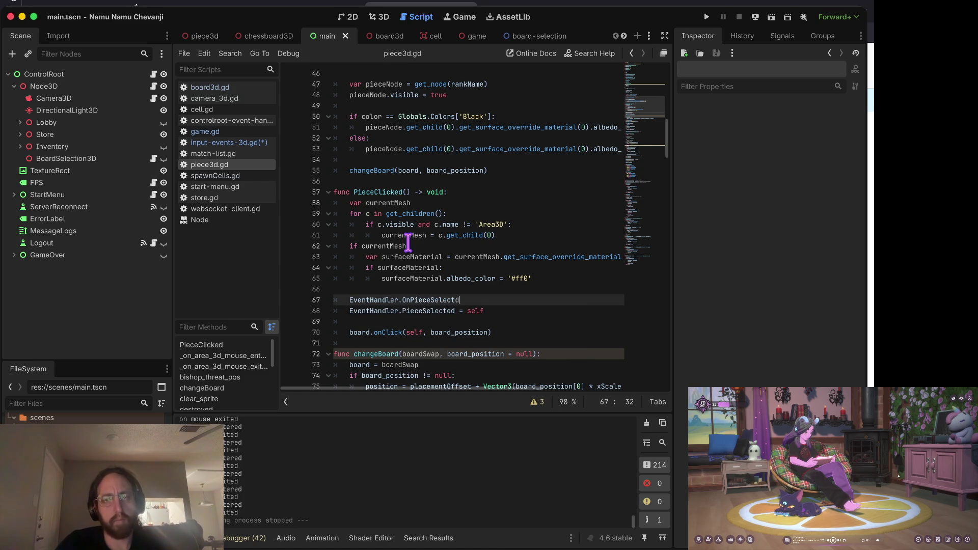
pyautogui.write('ed(sel')
pyautogui.write('lf')
pyautogui.press('Down')
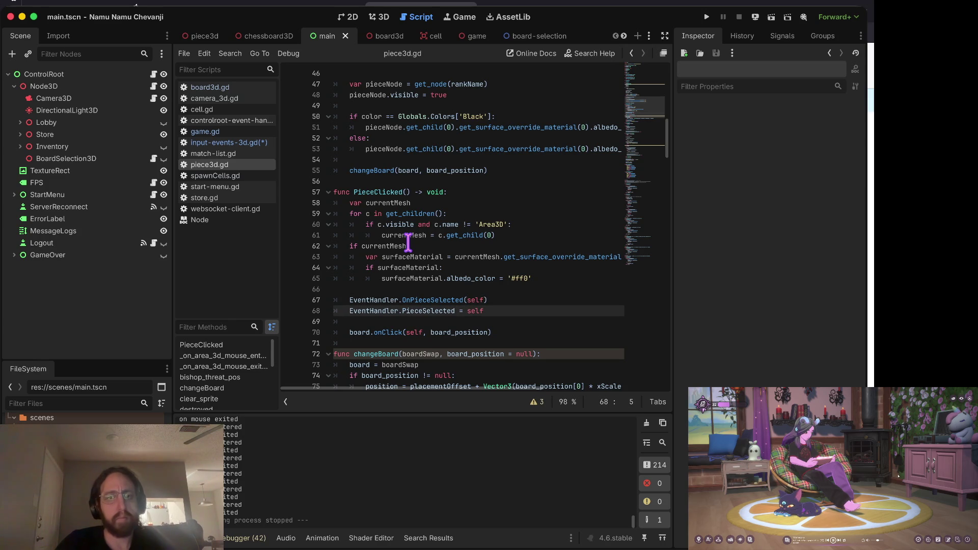
pyautogui.hotkey('ctrl', 'v')
pyautogui.hotkey('ctrl', 'z')
pyautogui.hotkey('ctrl', 'z')
pyautogui.hotkey('ctrl', 's')
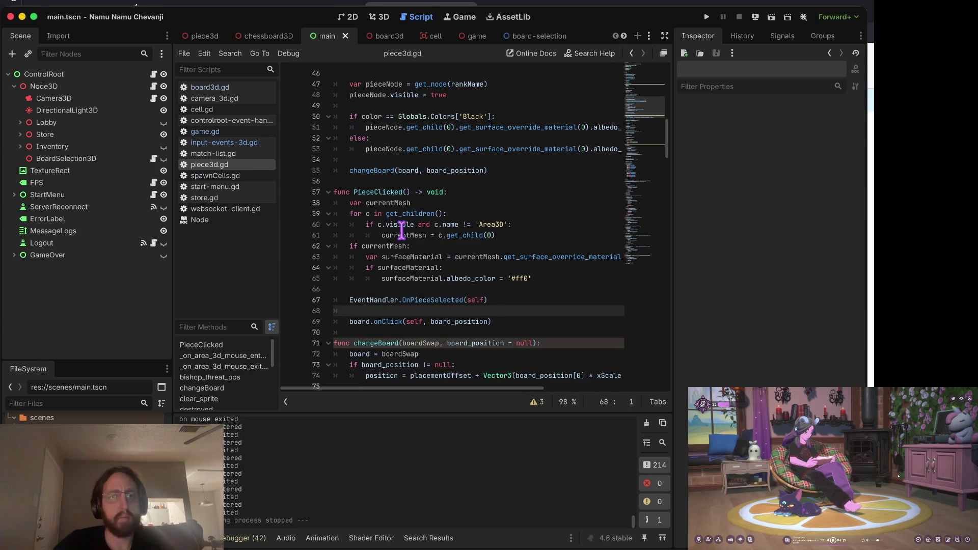
pyautogui.click(229, 142)
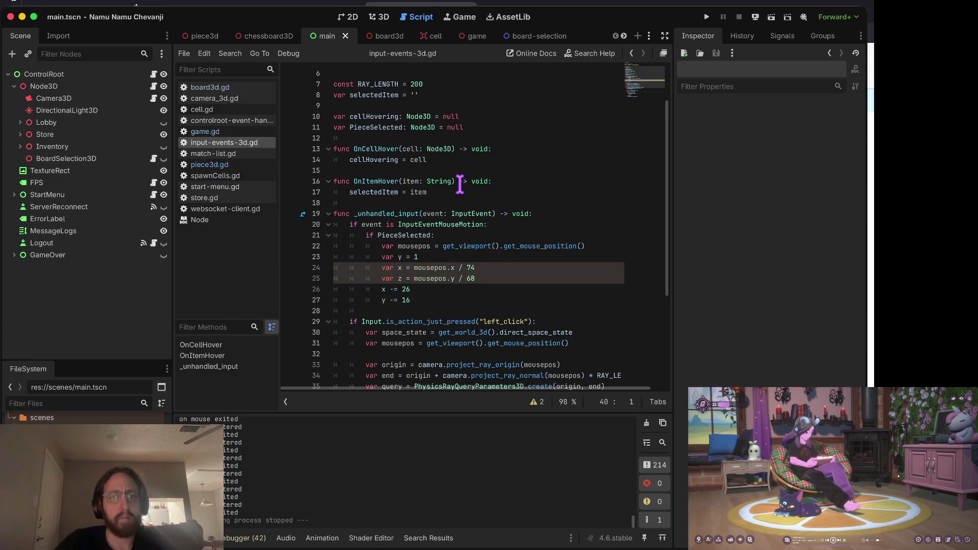
# - Create func OnPieceSelected(piece) after OnItemHover with a reparent call on the piece
pyautogui.click(394, 203)
pyautogui.press('Return')
pyautogui.write('func OnPieceSelected(pie')
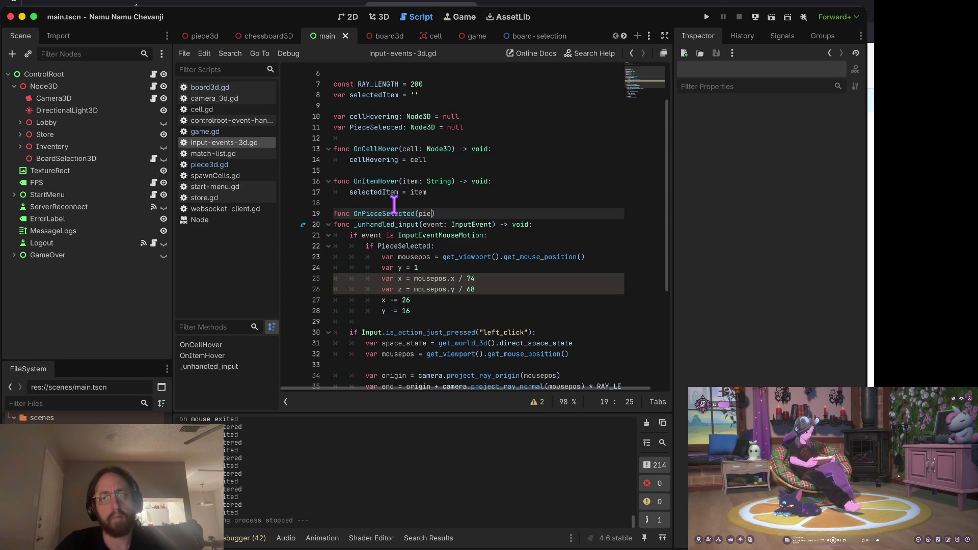
pyautogui.write(':')
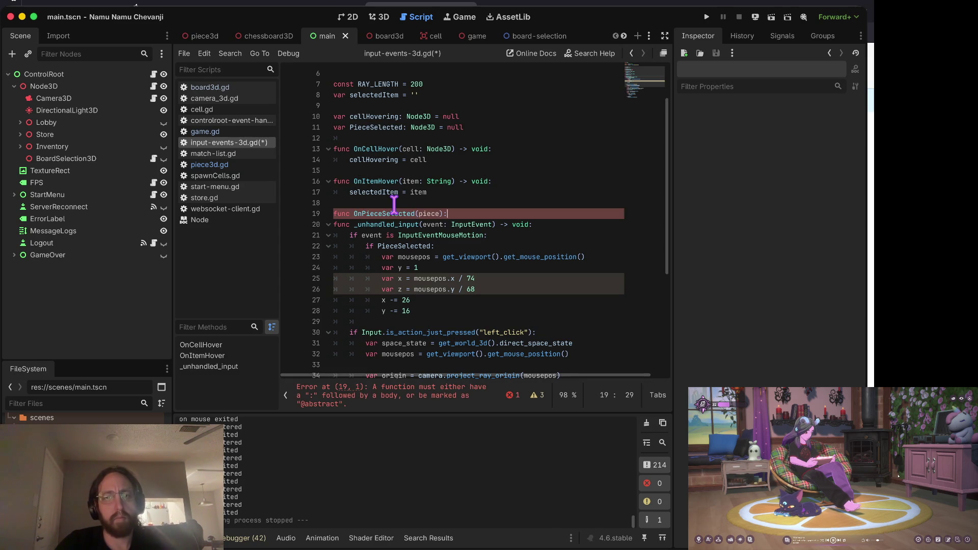
pyautogui.press('Return')
pyautogui.press('Tab')
pyautogui.press('Tab')
pyautogui.write('PieceSelected.reparent(self')
pyautogui.press('Return')
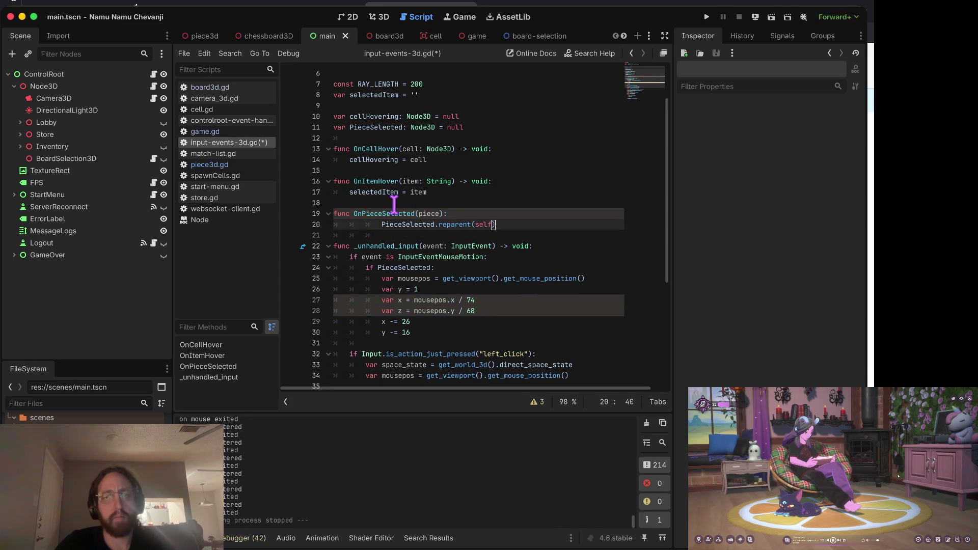
pyautogui.press('Delete')
pyautogui.press('Delete')
pyautogui.press('Delete')
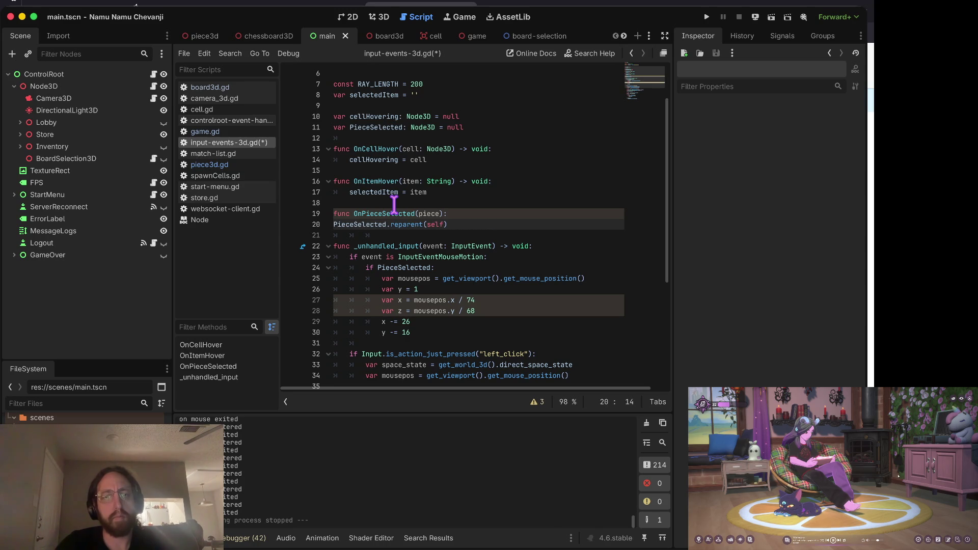
pyautogui.hotkey('ctrl', 'BackSpace')
pyautogui.write('piece')
# - Make OnPieceSelected set PieceSelected = piece and call piece.reparent(self)
pyautogui.press('Home')
pyautogui.press('Tab')
pyautogui.press('Up')
pyautogui.press('End')
pyautogui.press('Return')
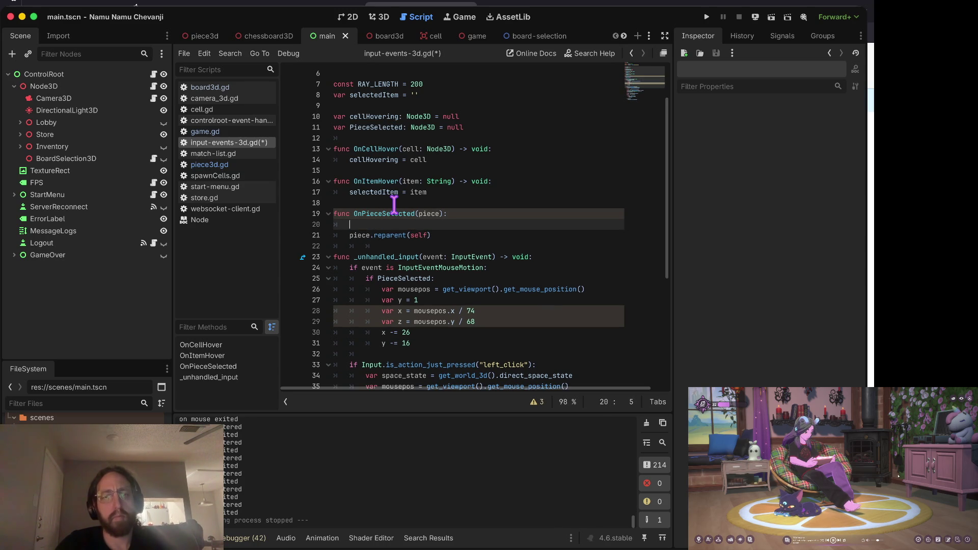
pyautogui.write('piec')
pyautogui.press('Down')
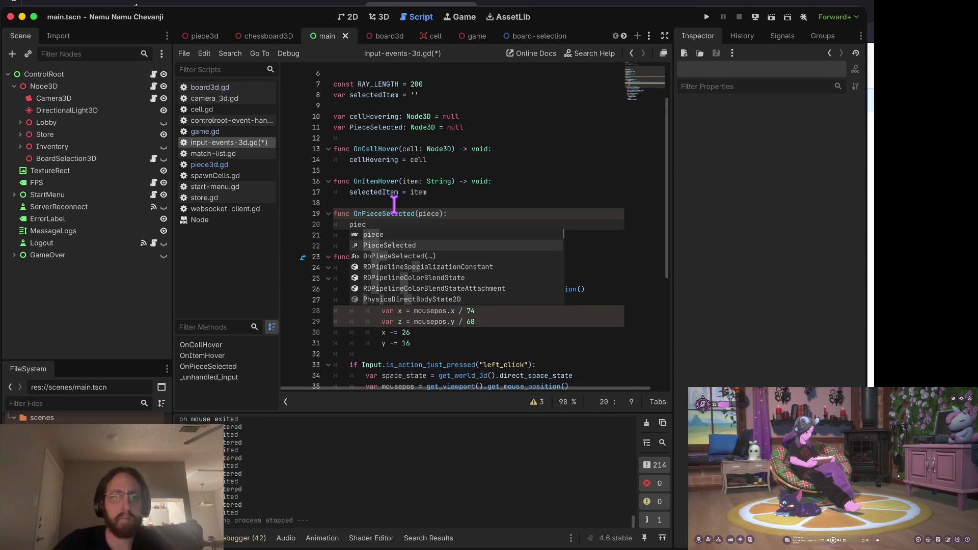
pyautogui.press('Return')
pyautogui.write('= piece')
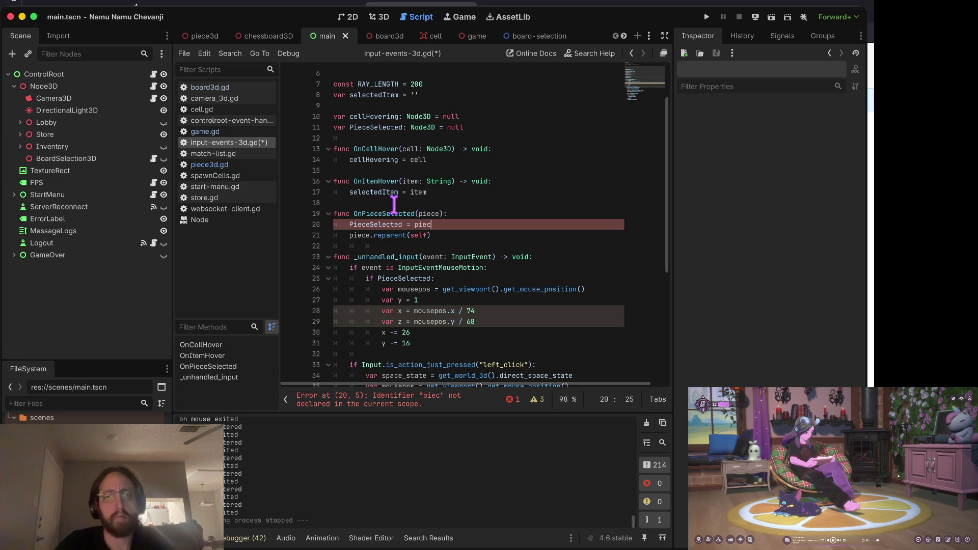
pyautogui.press('Return')
pyautogui.write('piece.reparent(self)')
# - Add print('event ', event) to the mouse-motion branch and run the game
pyautogui.press('Down')
pyautogui.press('Down')
pyautogui.press('Down')
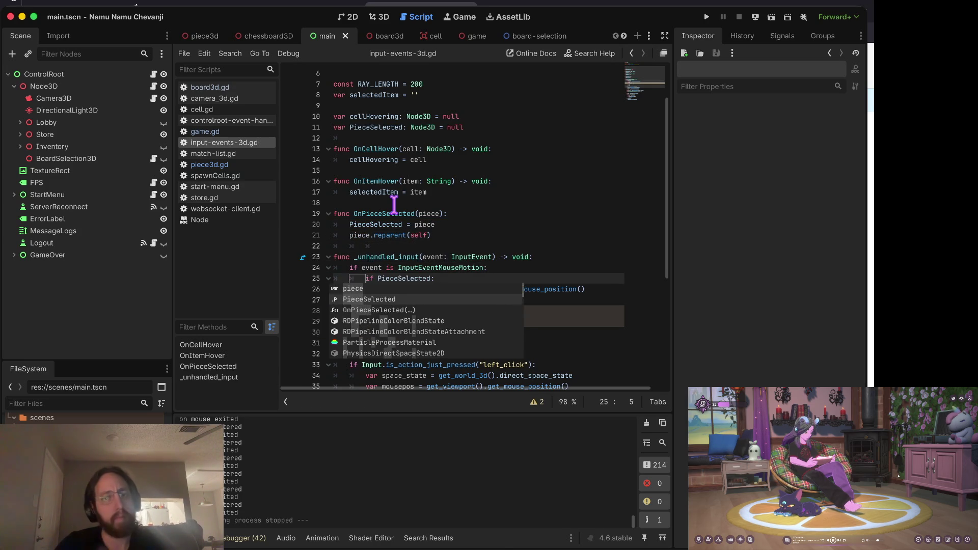
pyautogui.press('Home')
pyautogui.hotkey('shift', 'Down')
pyautogui.hotkey('shift', 'Down')
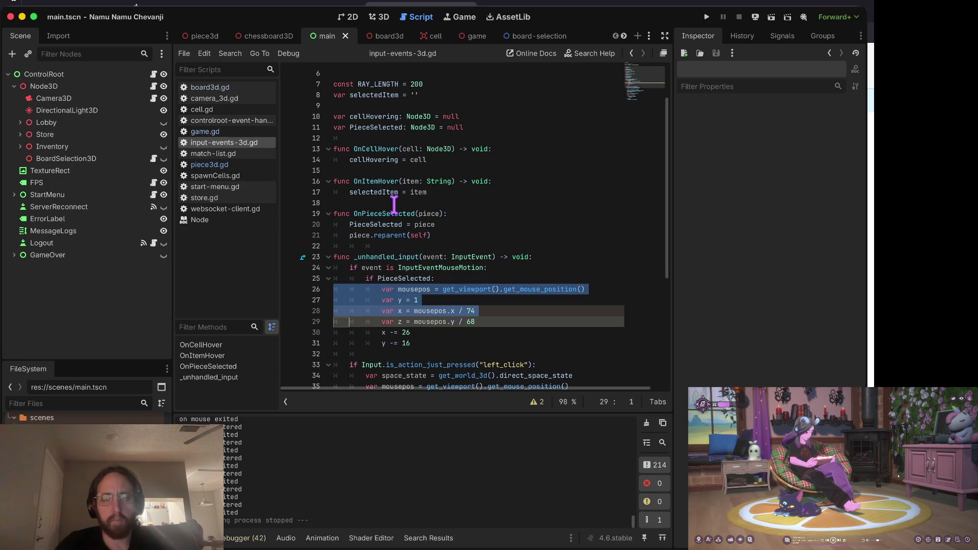
pyautogui.press('Right')
pyautogui.press('Up')
pyautogui.press('Up')
pyautogui.press('Up')
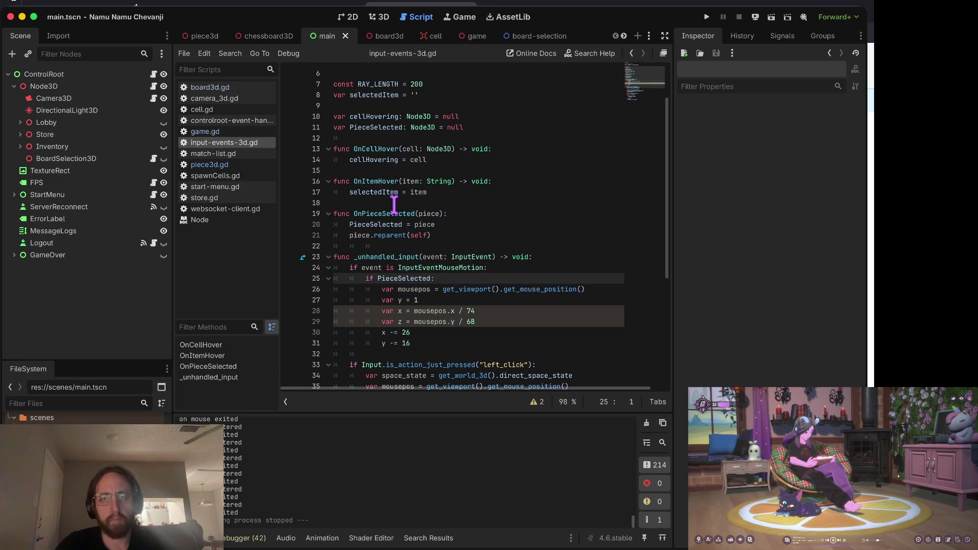
pyautogui.press('Up')
pyautogui.press('Up')
pyautogui.press('Down')
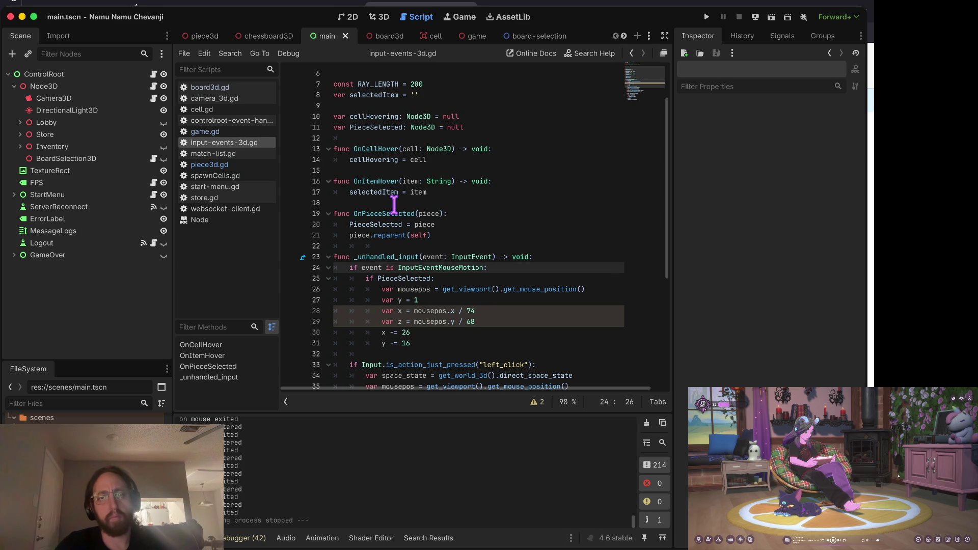
pyautogui.press('Return')
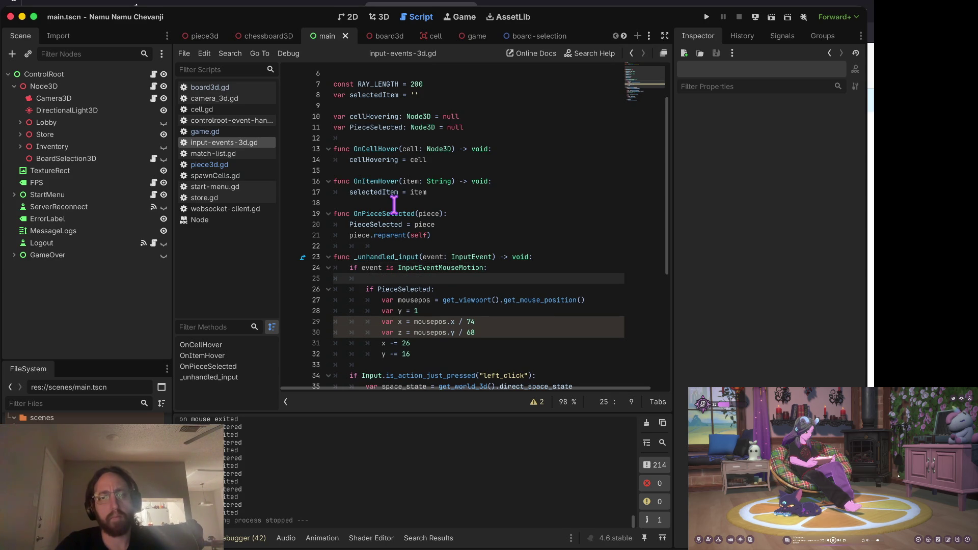
pyautogui.write('pri')
pyautogui.write("nt('event ', e")
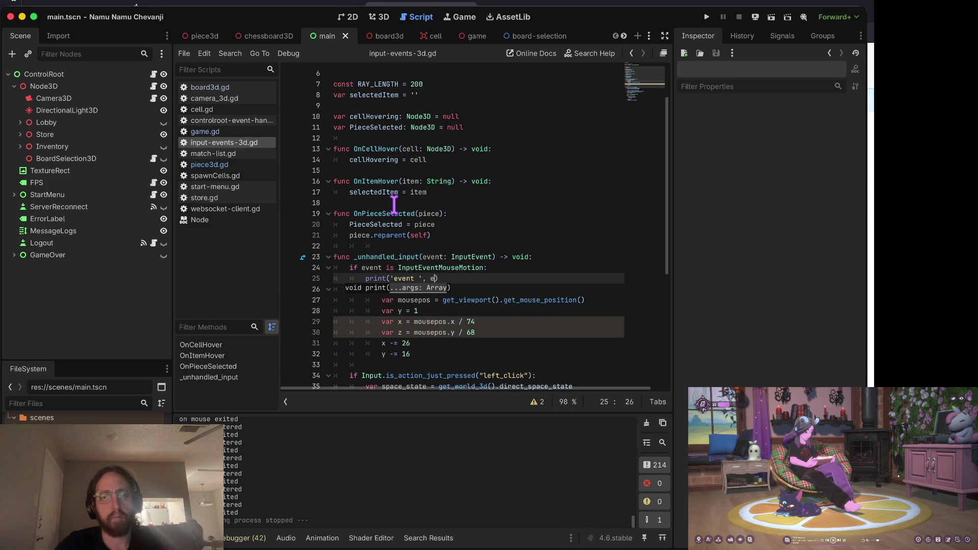
pyautogui.write(' vent)')
pyautogui.press('Home')
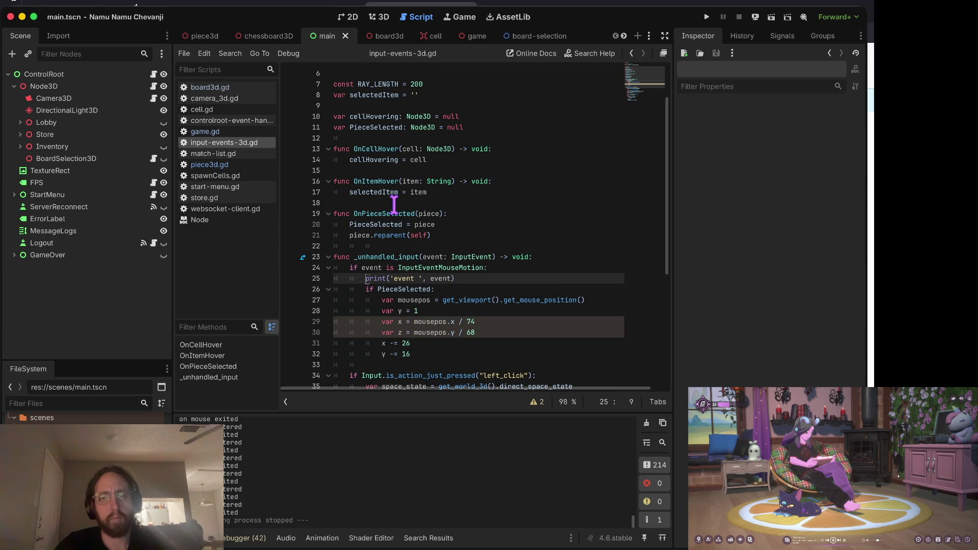
pyautogui.press('super+b')
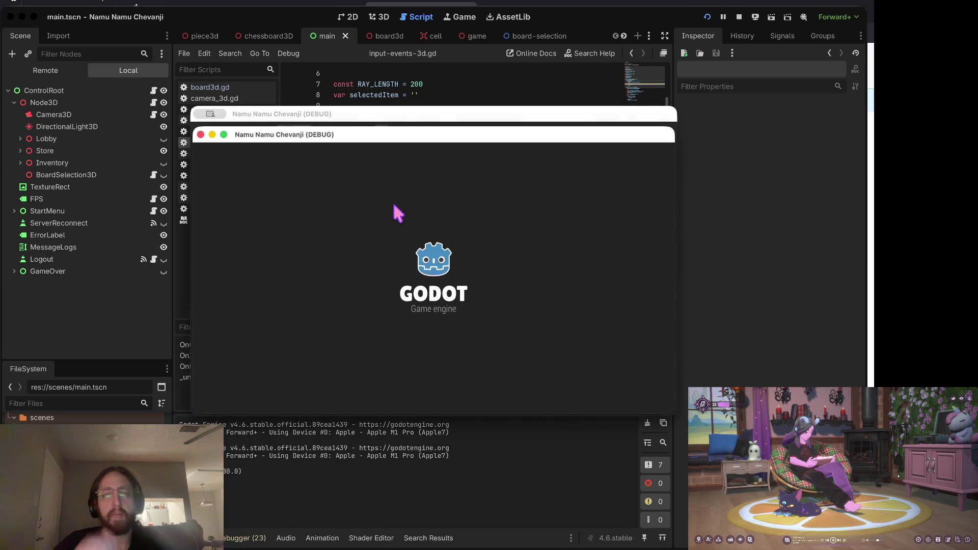
# - Log in with a username, watch mouse-motion events print in Output, then stop the game
pyautogui.click(425, 282)
pyautogui.write('k')
pyautogui.click(403, 369)
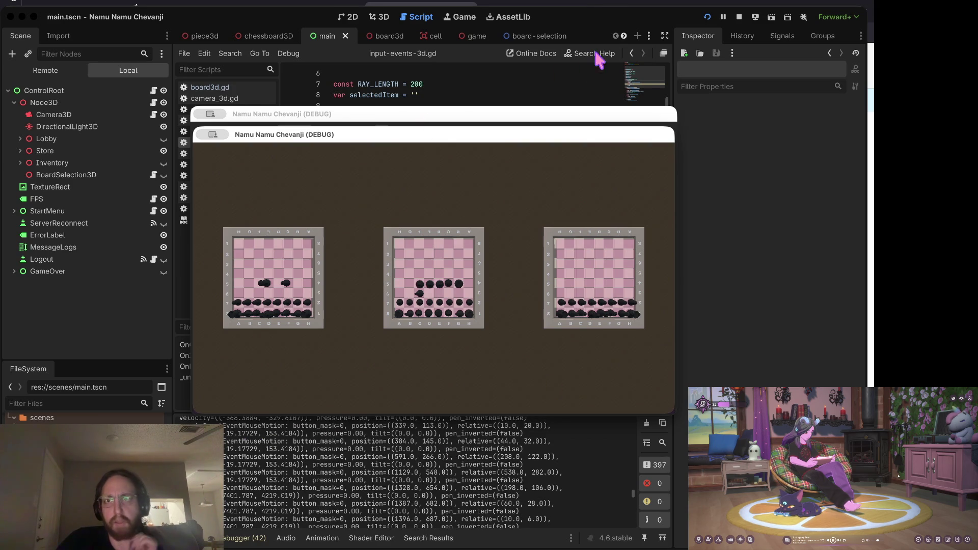
pyautogui.click(739, 17)
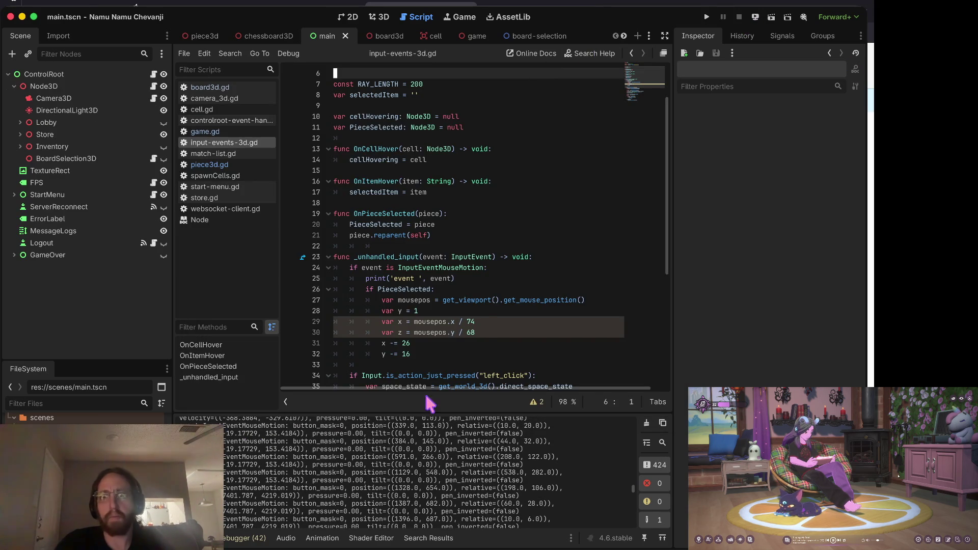
# - Add a new line inside the if PieceSelected block and begin writing the piece variable
pyautogui.click(485, 320)
pyautogui.press('Up')
pyautogui.press('Up')
pyautogui.press('Up')
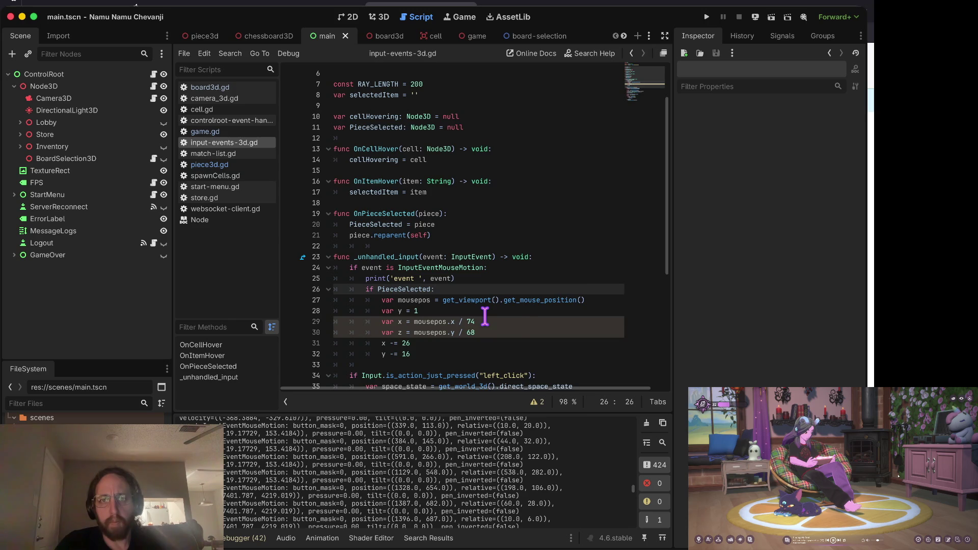
pyautogui.press('Return')
pyautogui.write('selecti')
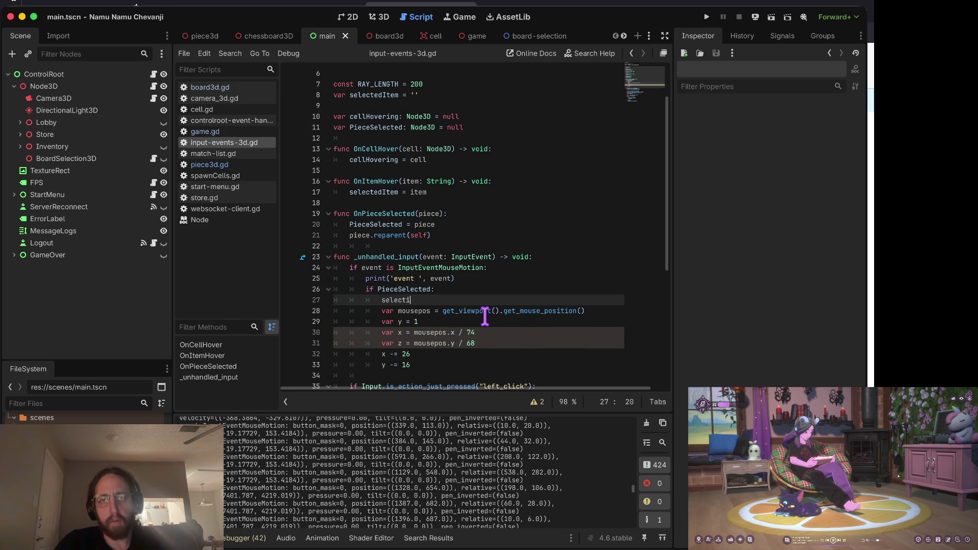
pyautogui.press('BackSpace')
pyautogui.write('ed')
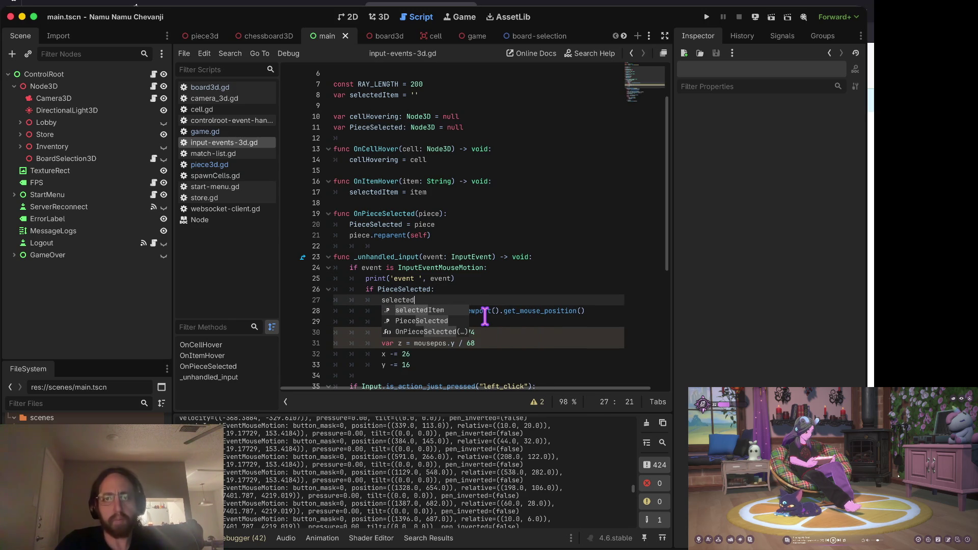
pyautogui.write('Pi')
pyautogui.hotkey('ctrl', 'Home')
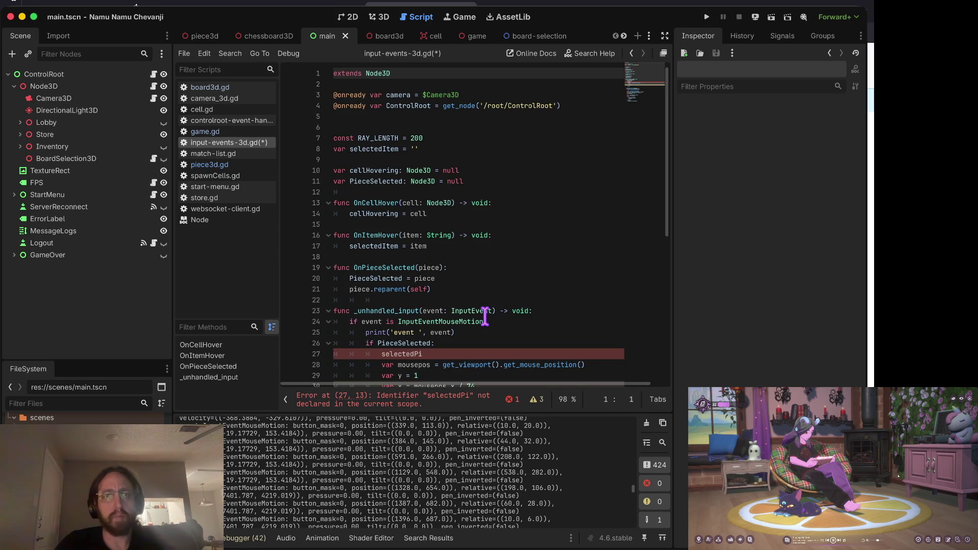
pyautogui.hotkey('alt', 'Left')
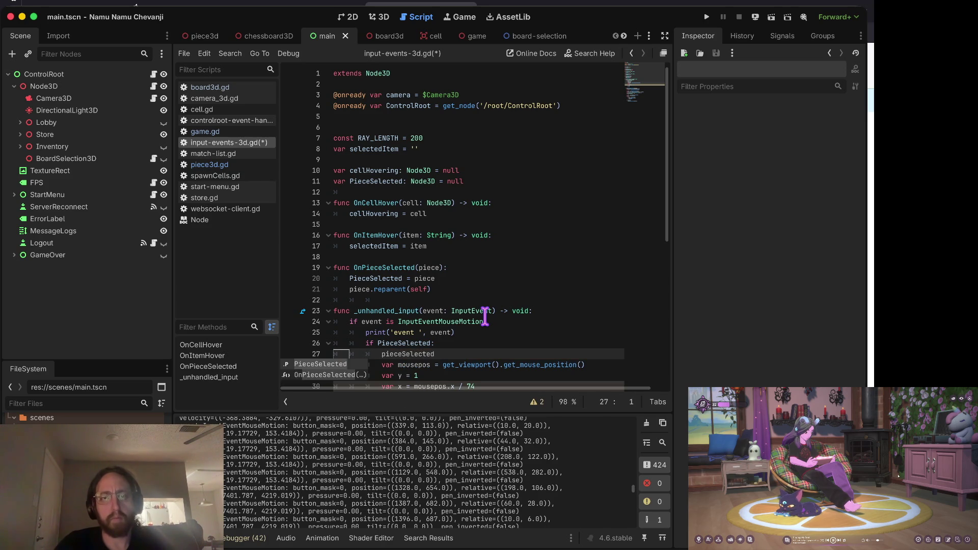
# - Rename the PieceSelected declaration on line 11 to pieceSelected
pyautogui.hotkey('ctrl', 'Home')
pyautogui.press('Down')
pyautogui.press('Down')
pyautogui.press('Down')
pyautogui.press('Down')
pyautogui.press('Down')
pyautogui.press('Down')
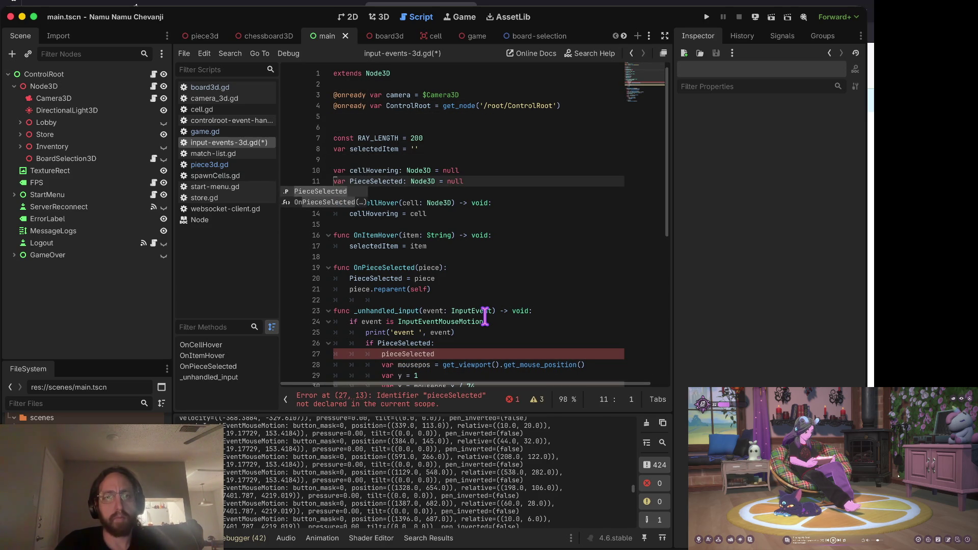
pyautogui.press('Right')
pyautogui.press('Right')
pyautogui.press('Right')
pyautogui.press('Delete')
pyautogui.write('p')
pyautogui.press('Escape')
pyautogui.press('Down')
pyautogui.press('Down')
pyautogui.press('Down')
pyautogui.press('Down')
pyautogui.press('Down')
pyautogui.press('Down')
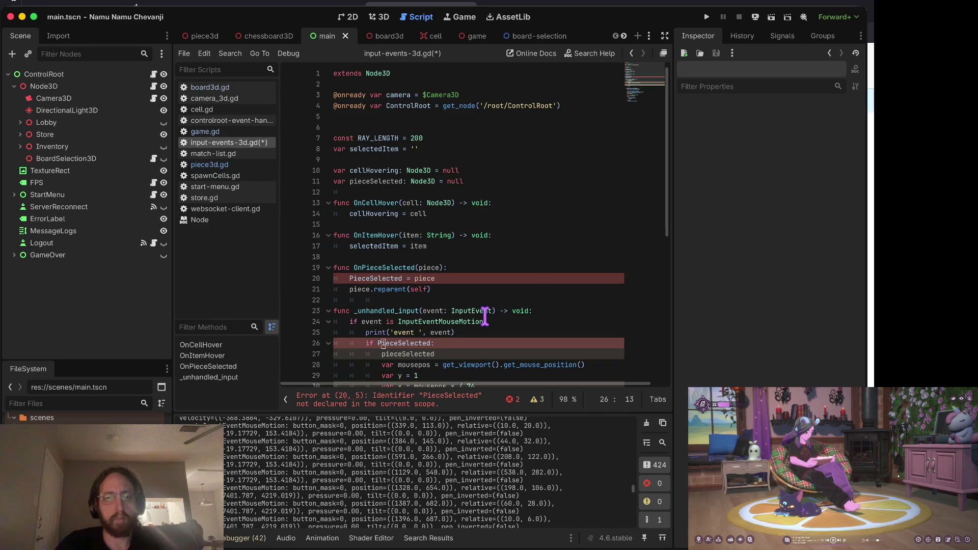
# - Write pieceSelected.position += Vector3() and move it below the y -= 16 line
pyautogui.press('Down')
pyautogui.press('End')
pyautogui.write('.')
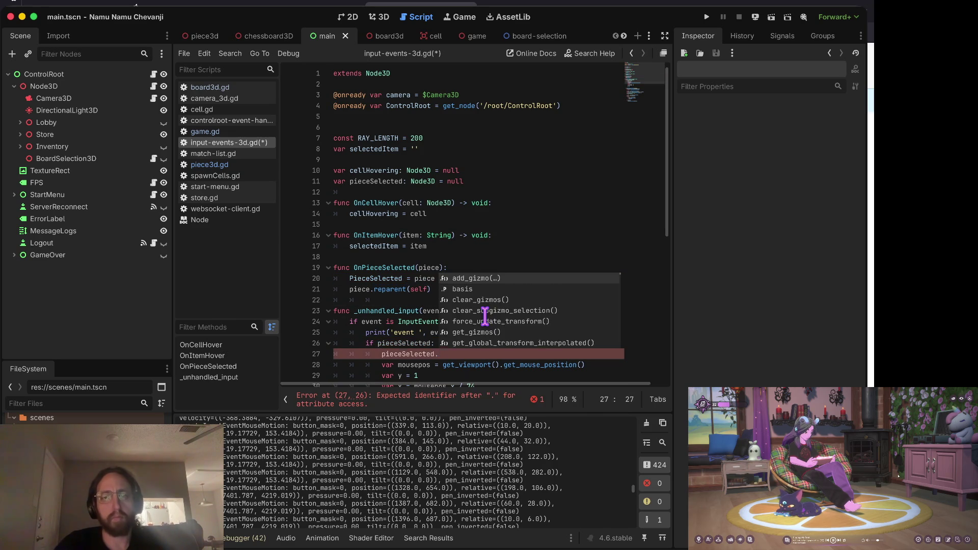
pyautogui.write('position += ')
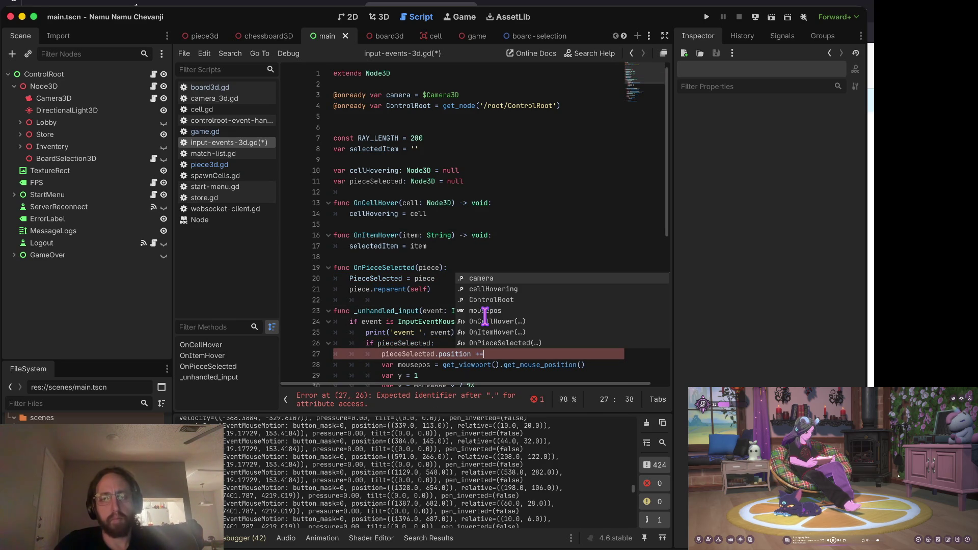
pyautogui.write('Vector')
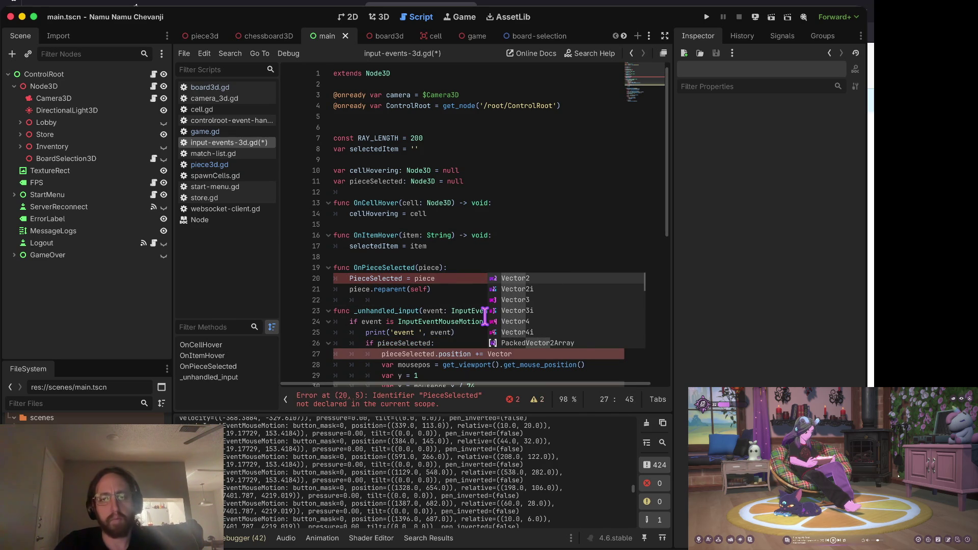
pyautogui.write('3(')
pyautogui.scroll(-3, 485, 317)
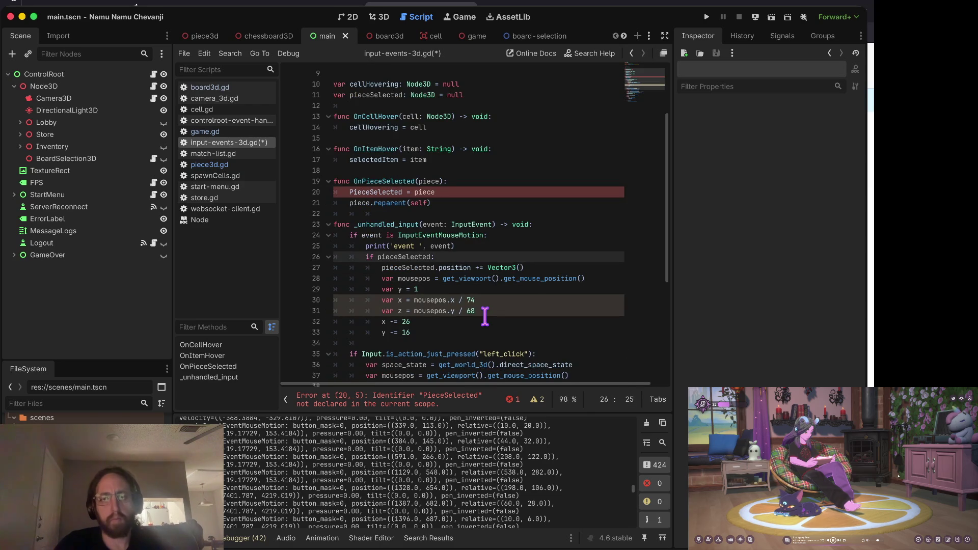
pyautogui.hotkey('ctrl', 'x')
pyautogui.press('Down')
pyautogui.press('Down')
pyautogui.press('Down')
pyautogui.hotkey('ctrl', 'v')
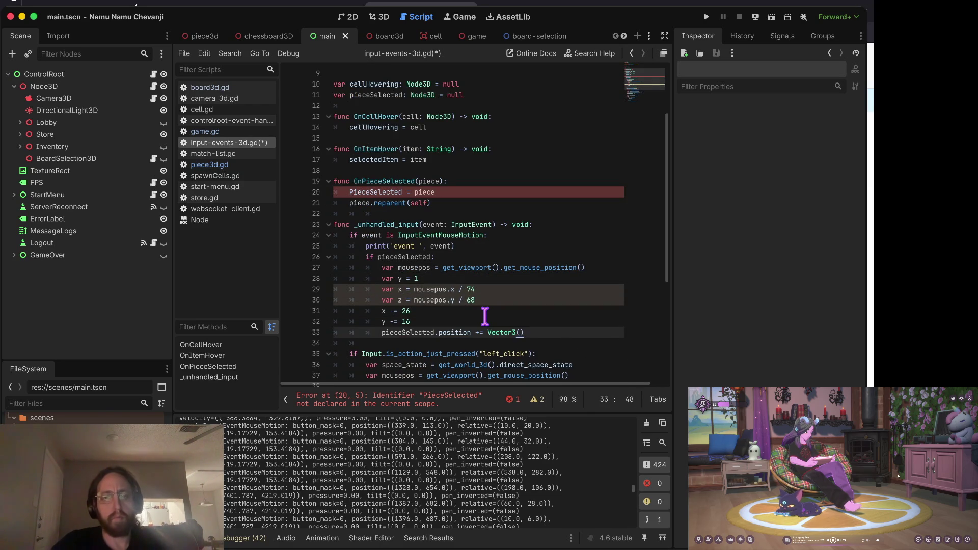
pyautogui.press('Up')
pyautogui.press('Up')
pyautogui.press('Up')
pyautogui.press('Up')
# - Base the x and z calculations on event.relative.x and event.relative.y
pyautogui.press('Home')
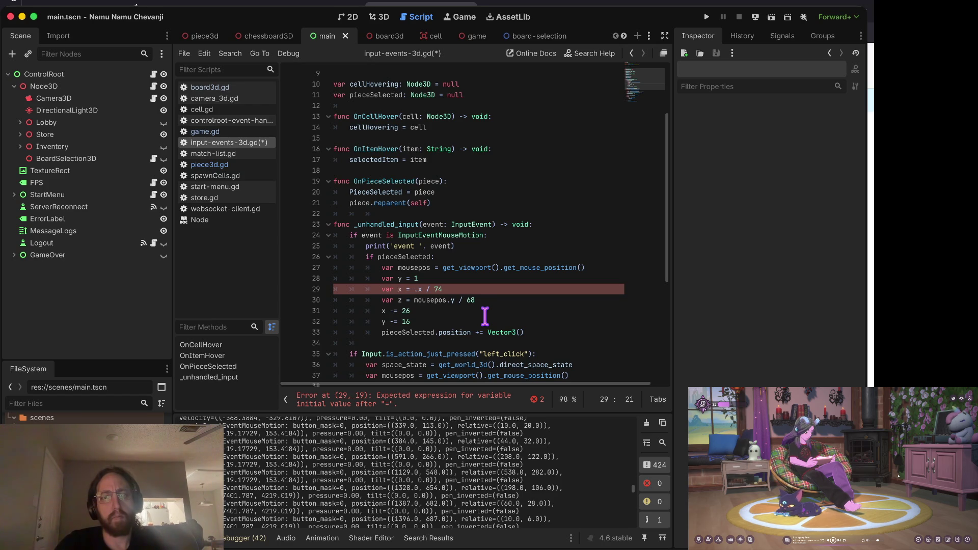
pyautogui.write('relative.')
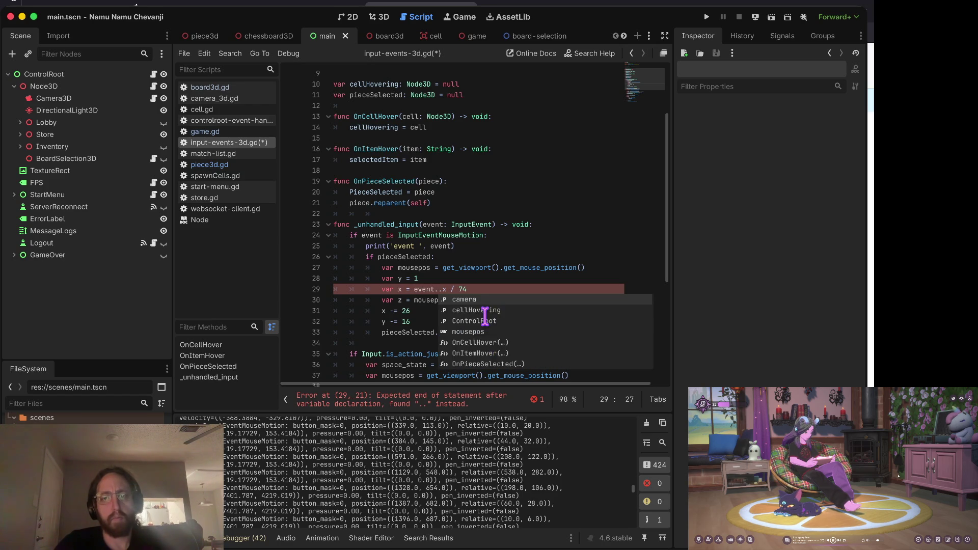
pyautogui.write('x')
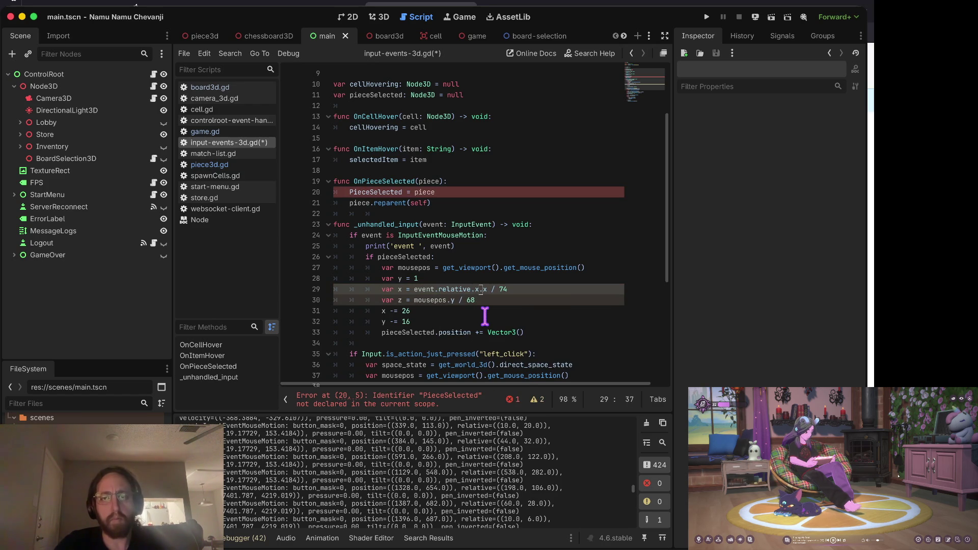
pyautogui.press('Down')
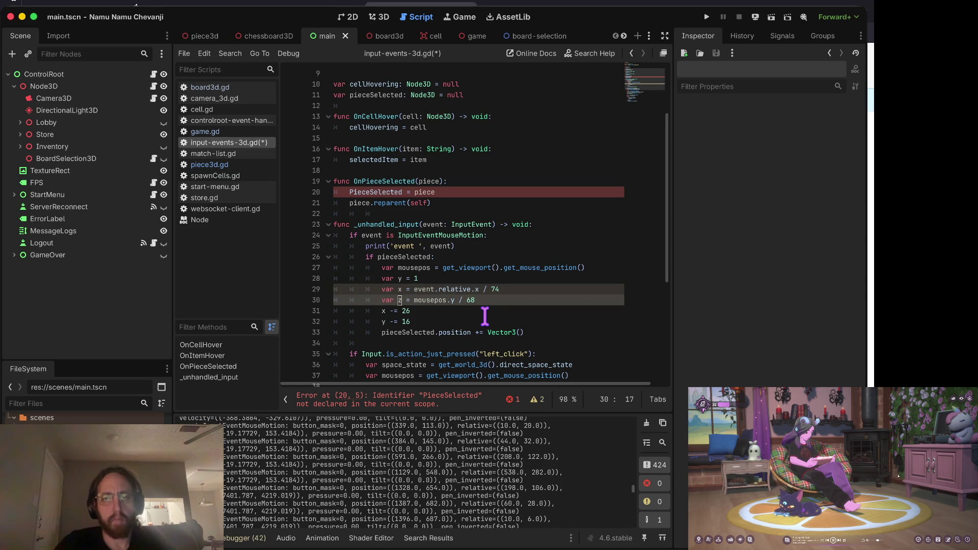
pyautogui.write('ent.rela')
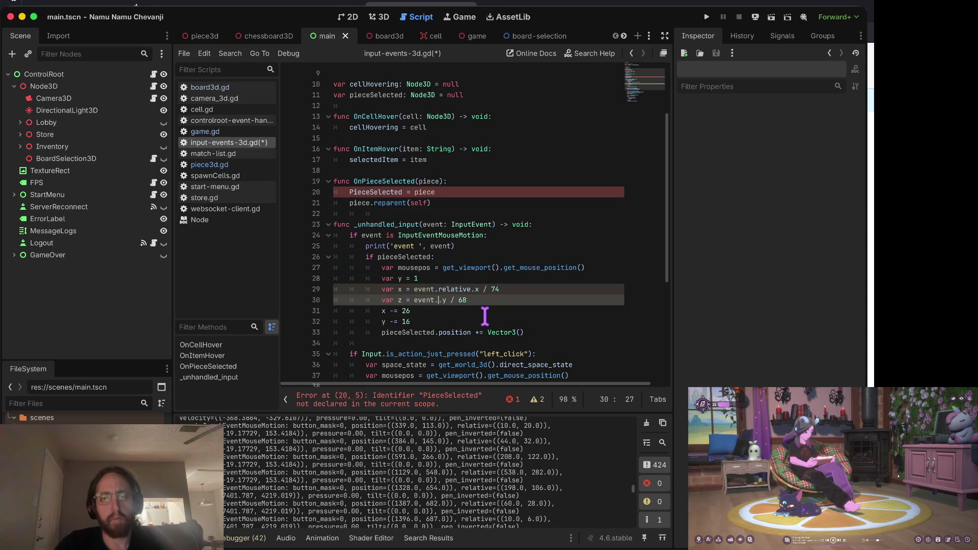
pyautogui.write('tive')
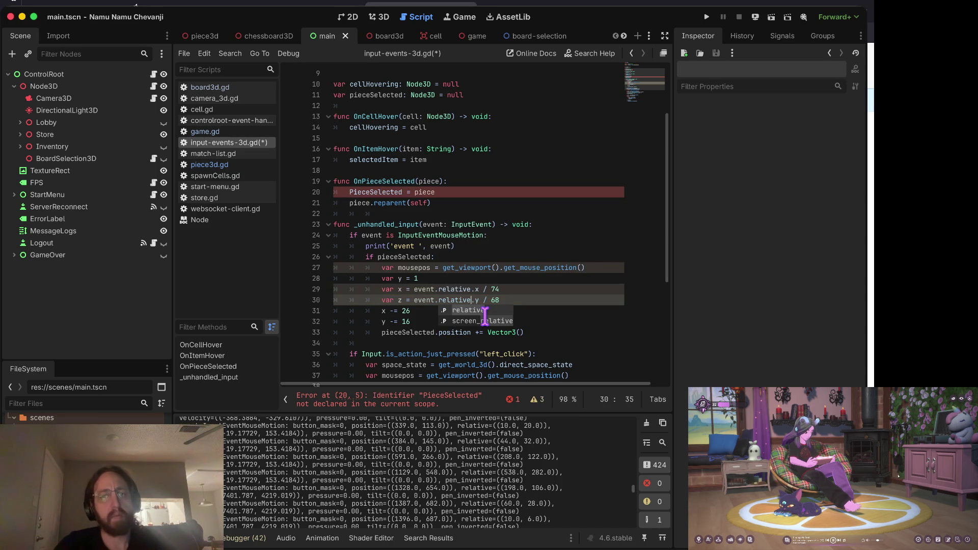
pyautogui.press('Escape')
pyautogui.press('Up')
pyautogui.press('Up')
pyautogui.press('Up')
pyautogui.press('Up')
pyautogui.press('Up')
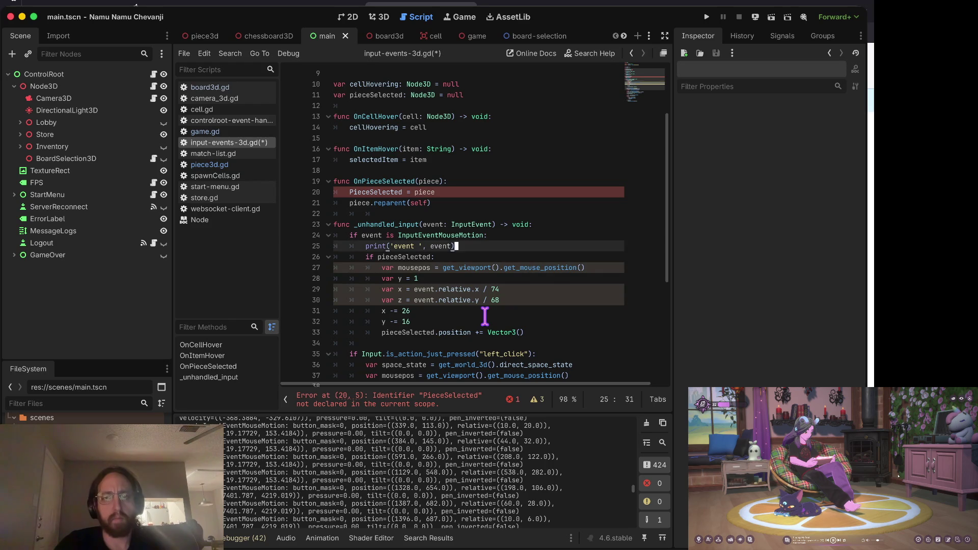
# - Rename the line 20 assignment to pieceSelected, save, and comment out the mousepos line
pyautogui.press('Home')
pyautogui.press('BackSpace')
pyautogui.write('p')
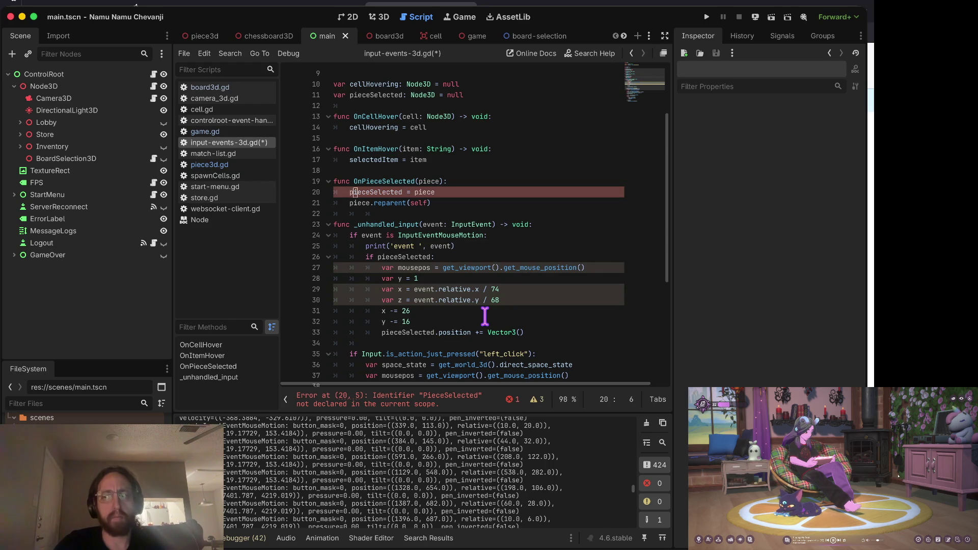
pyautogui.hotkey('ctrl', 's')
pyautogui.press('Down')
pyautogui.press('Down')
pyautogui.press('Down')
pyautogui.press('Down')
pyautogui.press('Down')
pyautogui.press('Down')
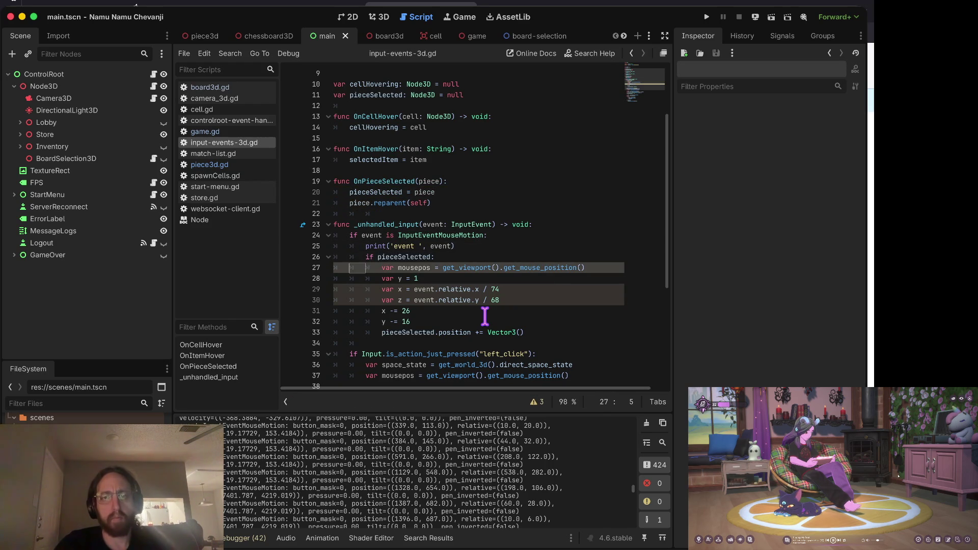
pyautogui.hotkey('ctrl', 'k')
pyautogui.press('Down')
pyautogui.press('Down')
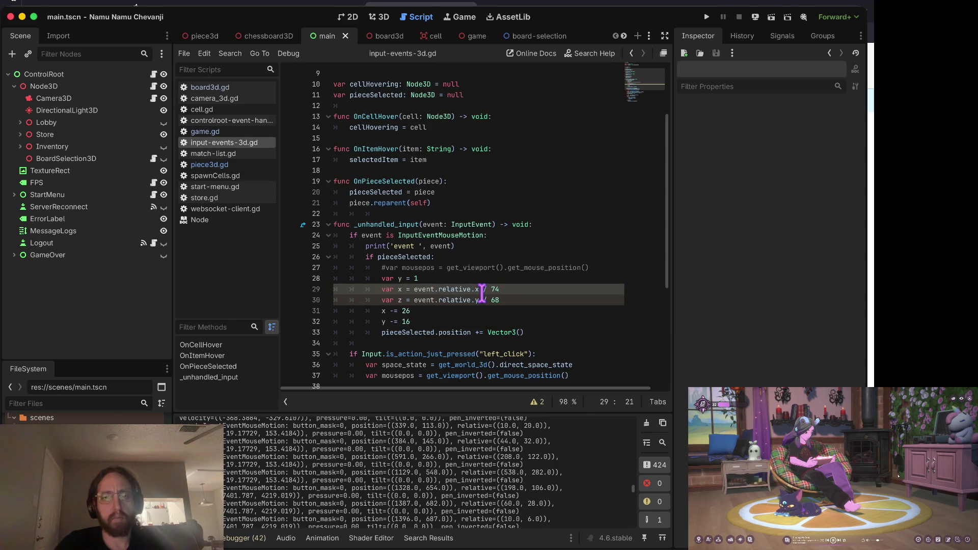
# - Drop the trial int() wrapper and make the divisors floats, 74.0 and 68.0
pyautogui.write('(')
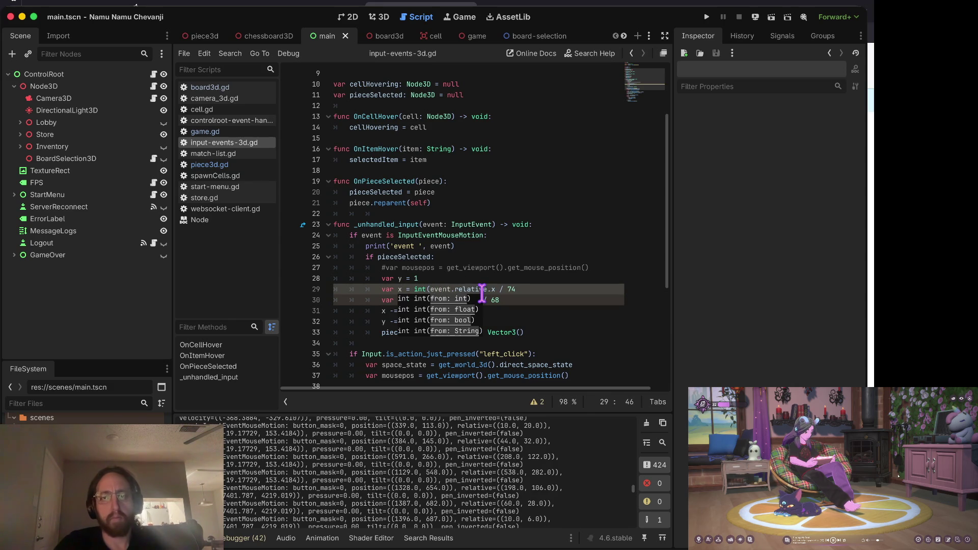
pyautogui.write(')')
pyautogui.press('Home')
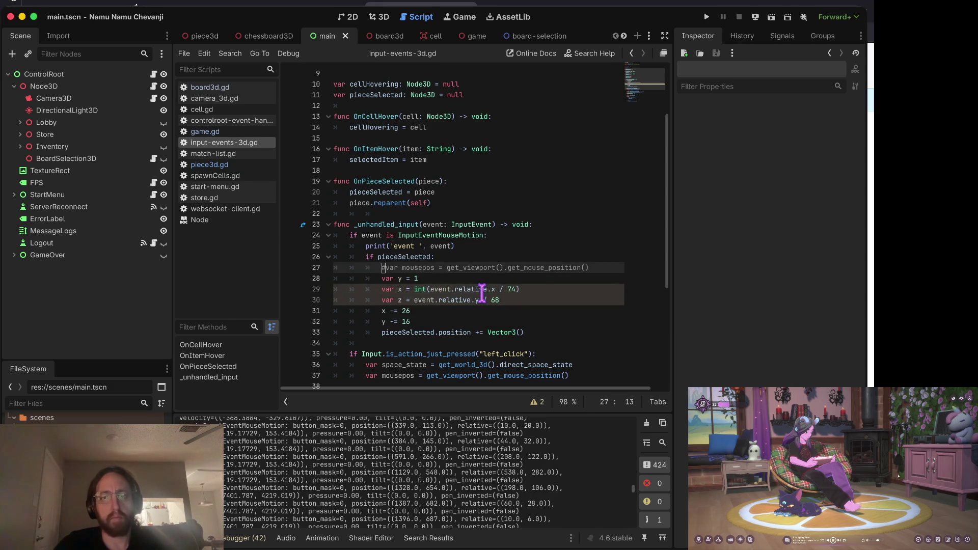
pyautogui.hotkey('ctrl', 'z')
pyautogui.hotkey('ctrl', 'z')
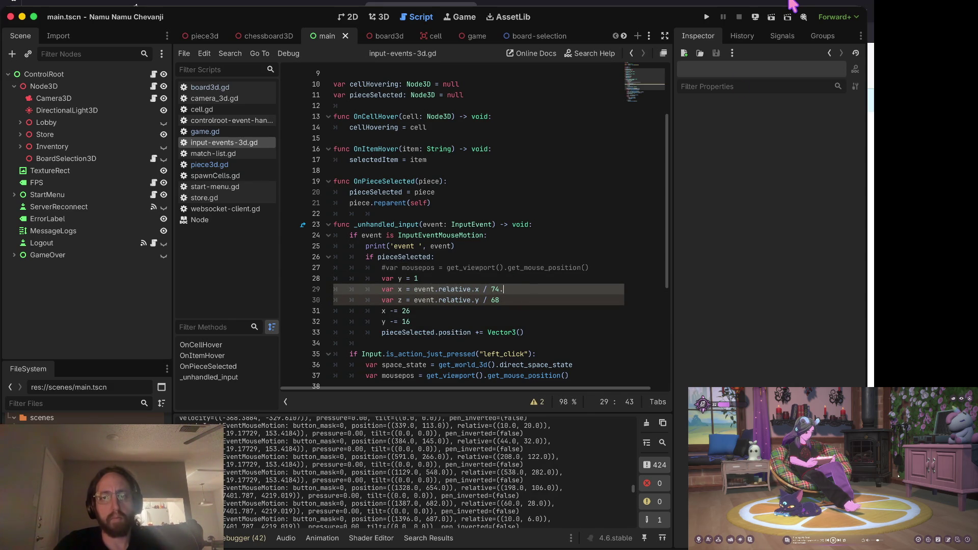
pyautogui.write('0')
pyautogui.press('Down')
pyautogui.press('Left')
pyautogui.write('0')
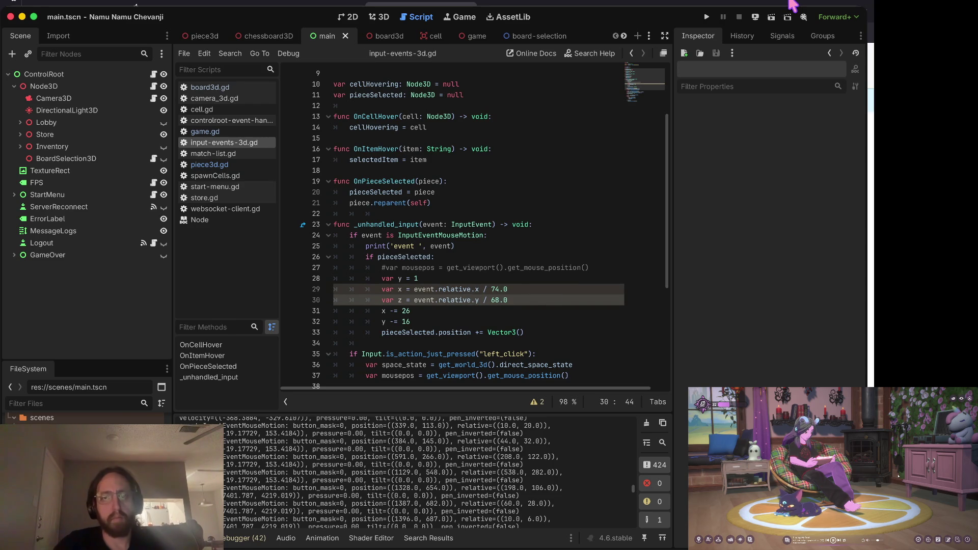
pyautogui.click(229, 539)
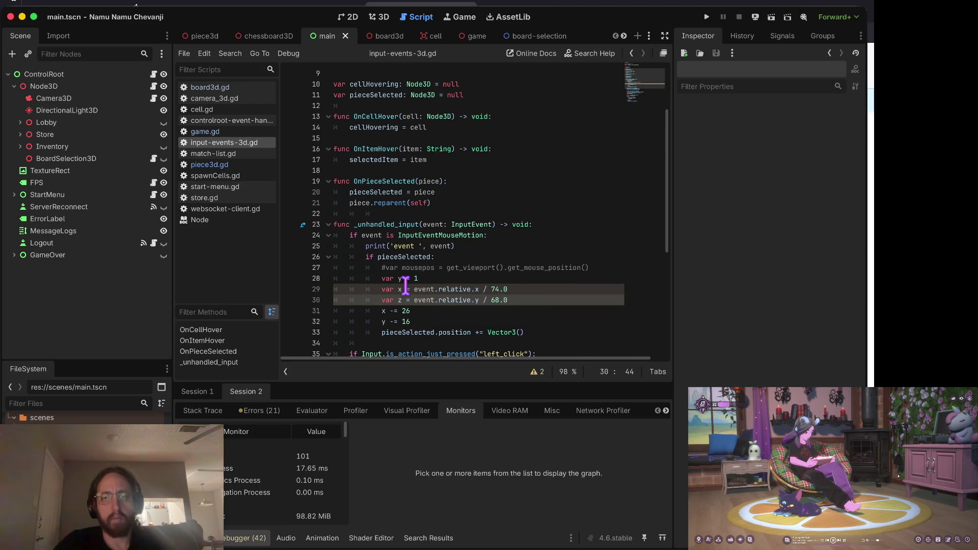
# - Browse the script errors and warnings in the debugger's Errors list, including ternary and integer-division warnings
pyautogui.click(252, 538)
pyautogui.click(235, 538)
pyautogui.click(258, 410)
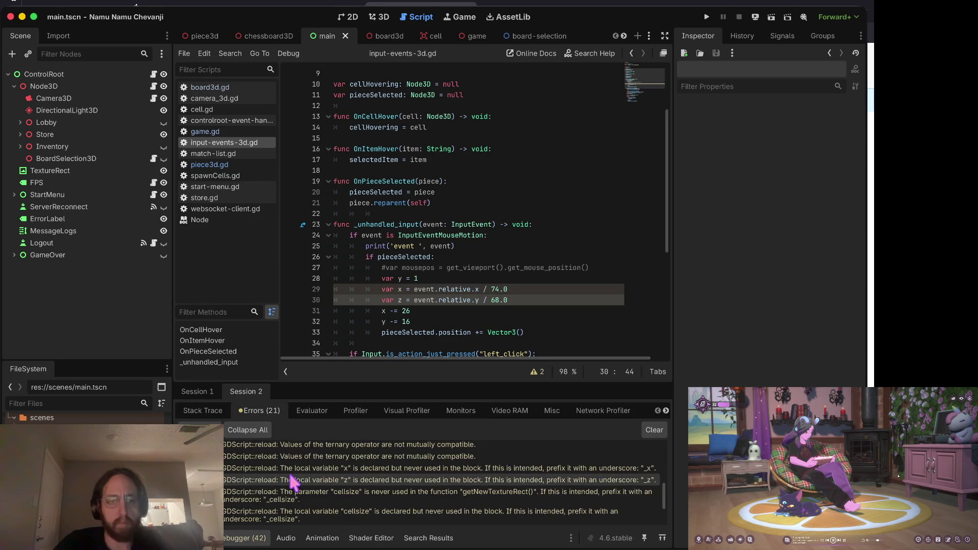
pyautogui.scroll(2, 294, 482)
pyautogui.click(339, 455)
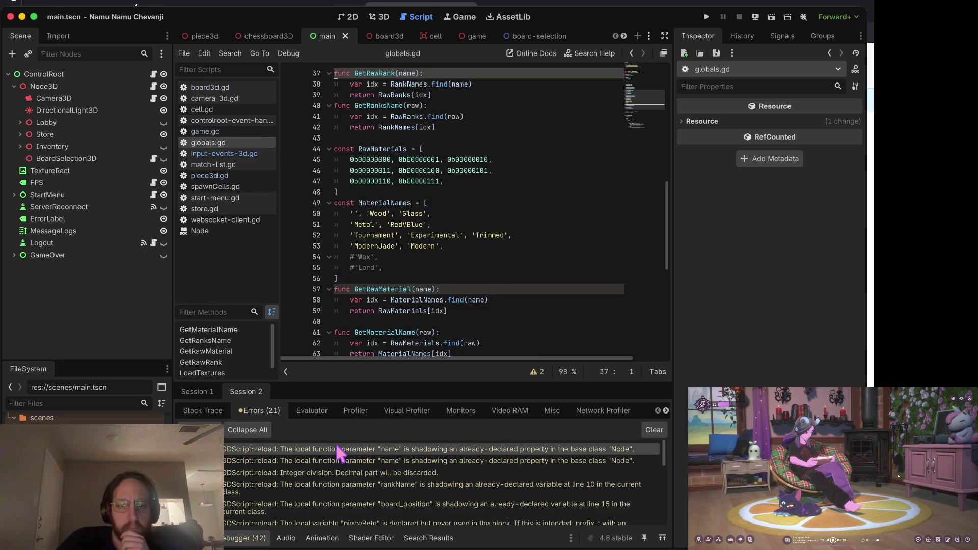
pyautogui.click(337, 475)
pyautogui.scroll(-3, 338, 483)
pyautogui.scroll(-2, 339, 487)
pyautogui.click(338, 483)
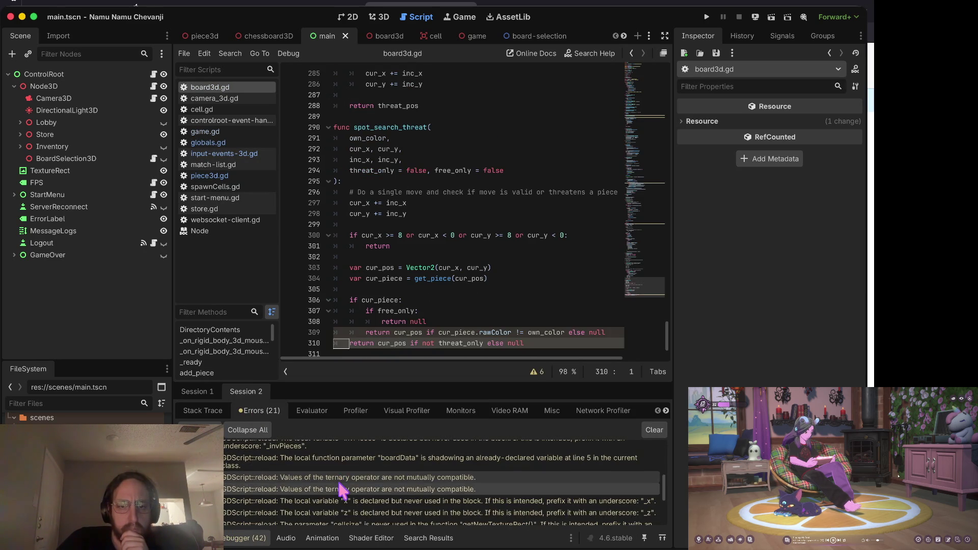
pyautogui.scroll(-3, 339, 494)
pyautogui.click(343, 514)
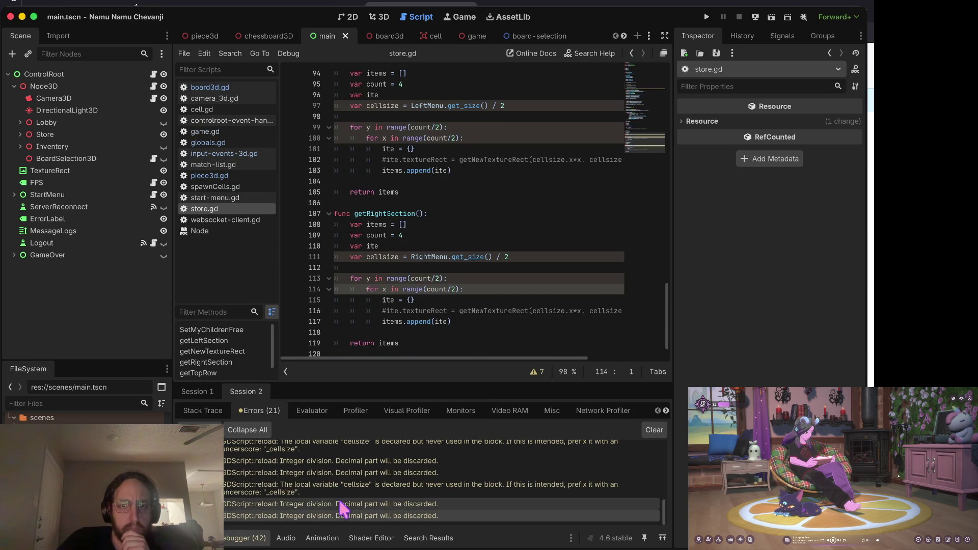
# - Move past the store.gd and unused cellsize warnings to the unused variable z warning
pyautogui.click(346, 473)
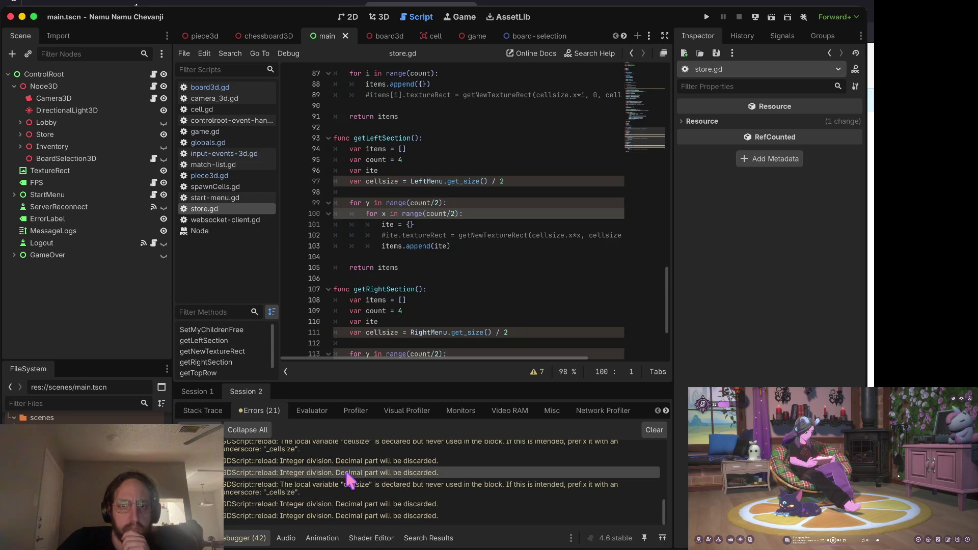
pyautogui.scroll(1, 349, 476)
pyautogui.scroll(1, 346, 473)
pyautogui.click(345, 473)
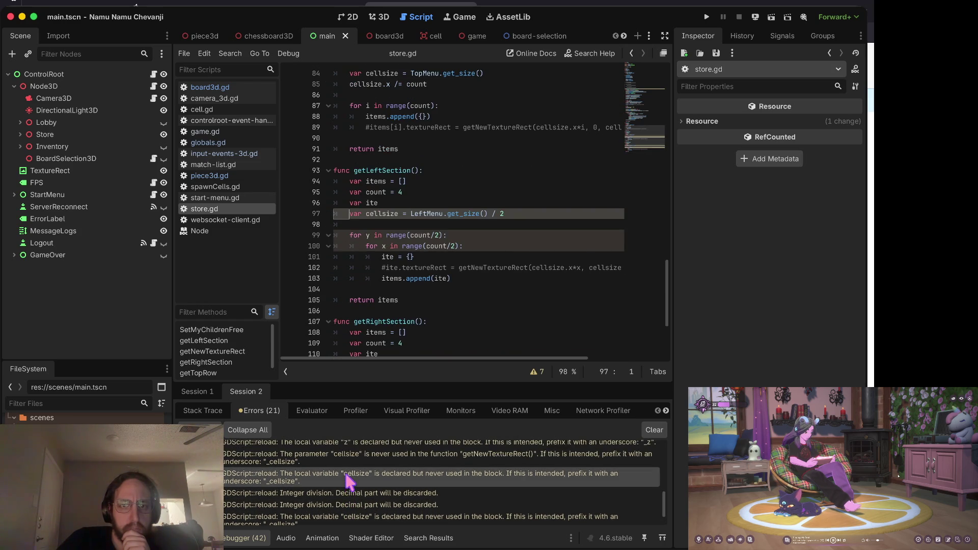
pyautogui.scroll(1, 346, 473)
pyautogui.click(345, 473)
pyautogui.scroll(1, 346, 474)
pyautogui.click(345, 475)
pyautogui.scroll(1, 346, 475)
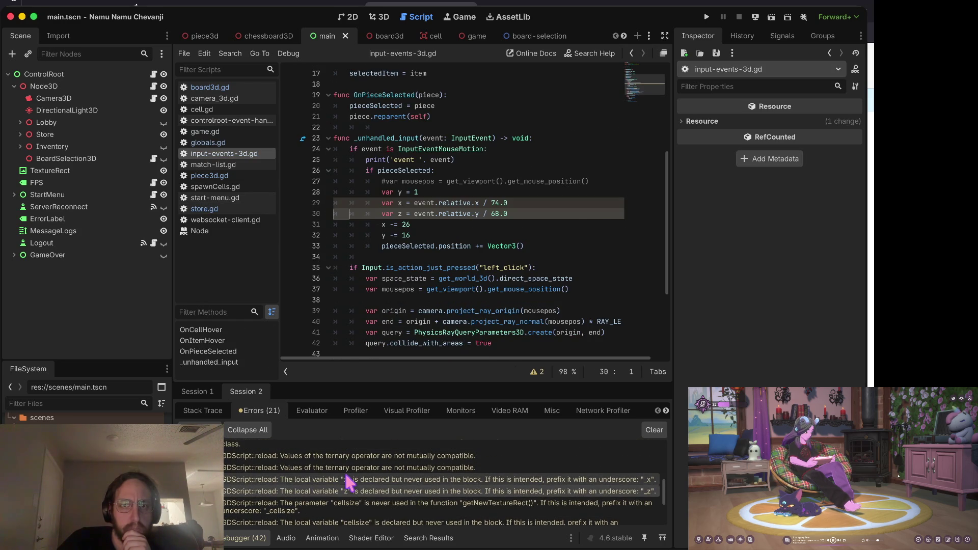
pyautogui.scroll(-1, 346, 478)
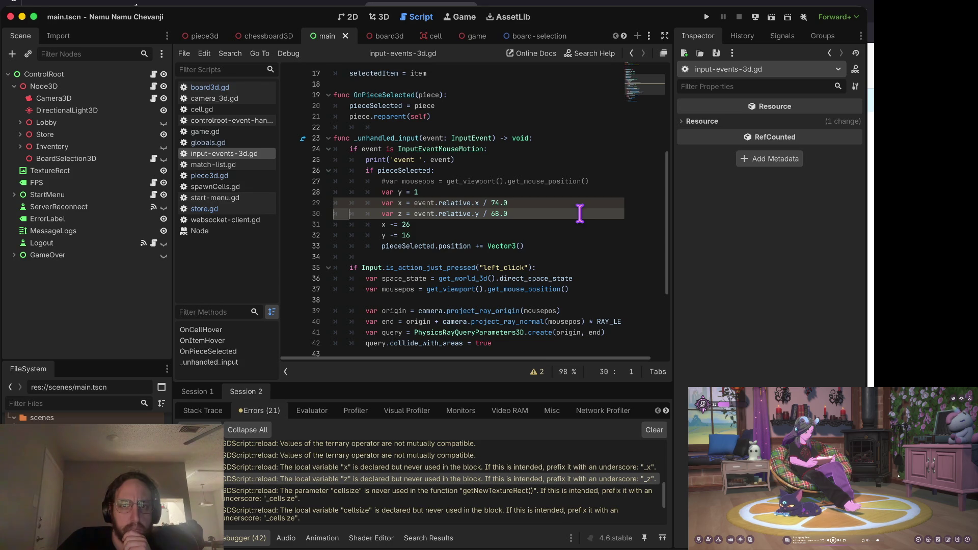
# - Fill the position update with Vector3(x, y, z) and set var y to 0
pyautogui.click(538, 247)
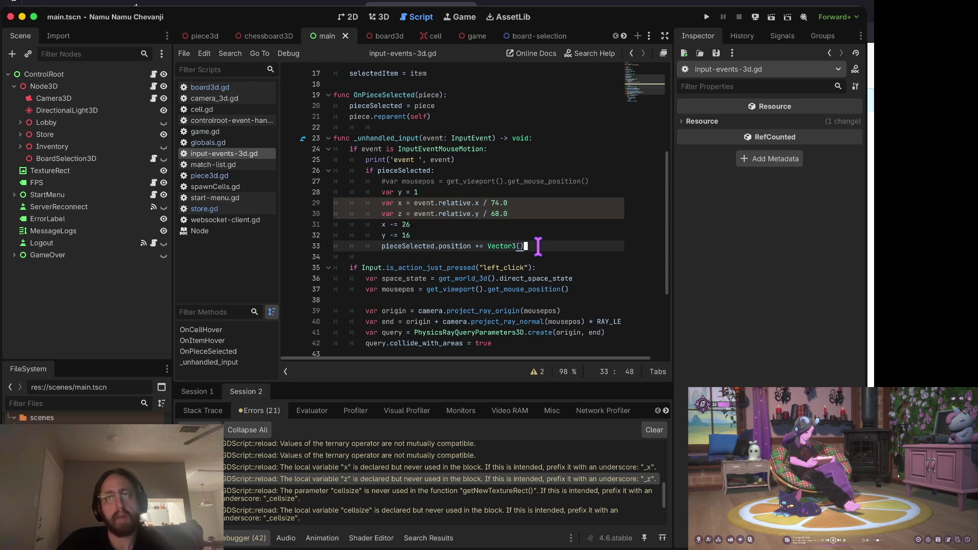
pyautogui.write('x, y, z')
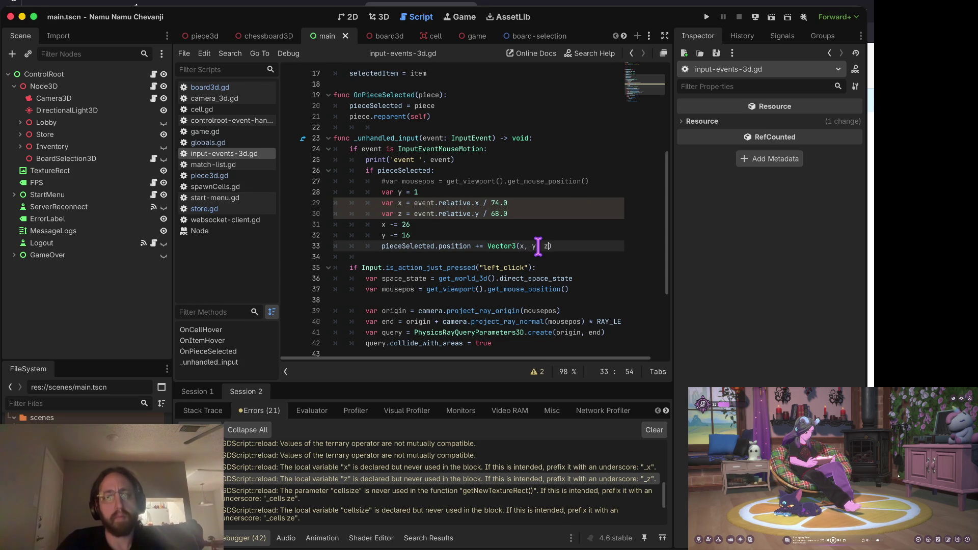
pyautogui.press('Escape')
pyautogui.press('Up')
pyautogui.press('Up')
pyautogui.press('Up')
pyautogui.press('Home')
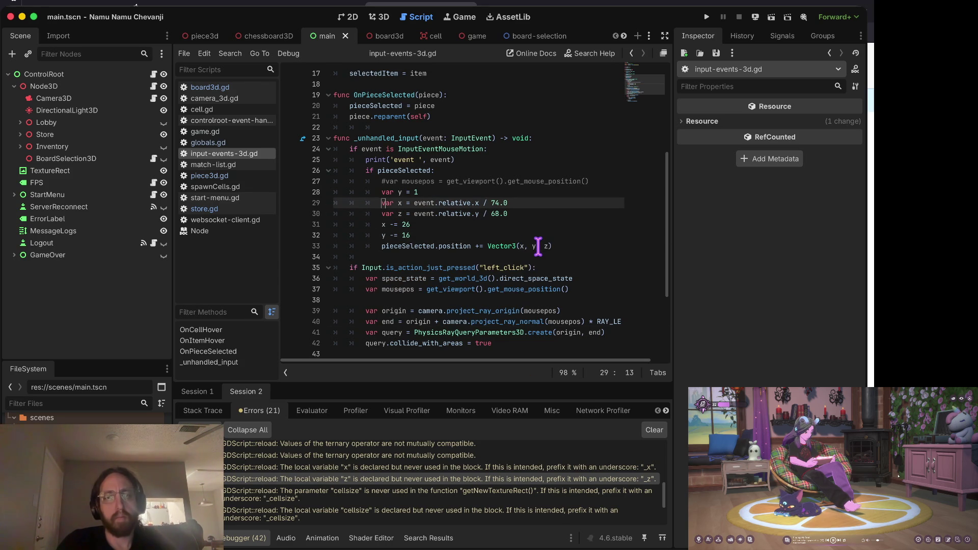
pyautogui.press('Up')
pyautogui.write('0')
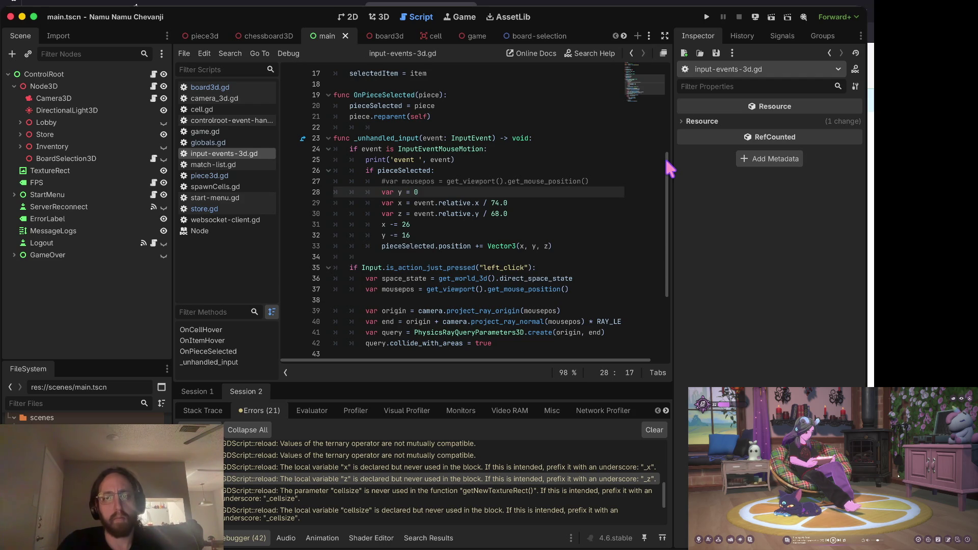
# - Comment out the x -= 26 and y -= 16 offset lines and run the game
pyautogui.press('Down')
pyautogui.press('Down')
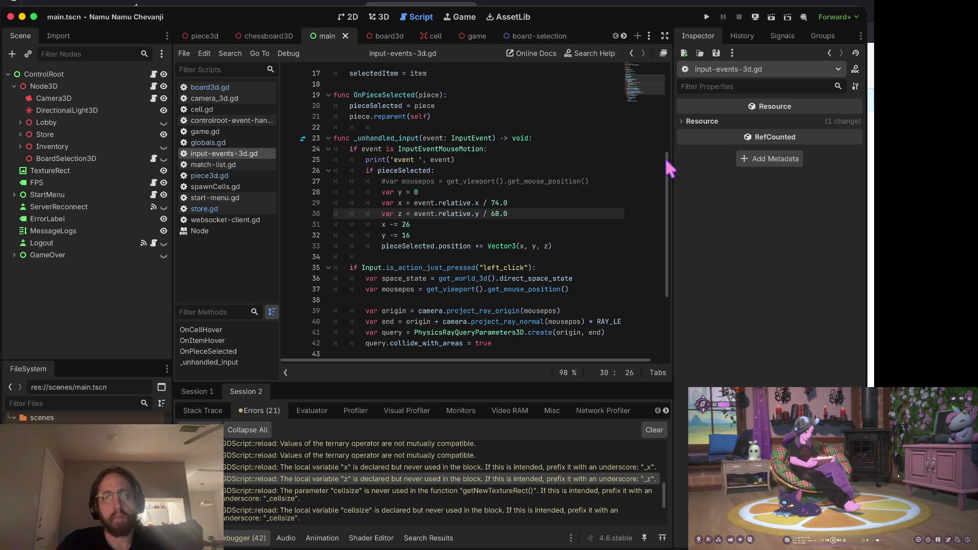
pyautogui.press('Down')
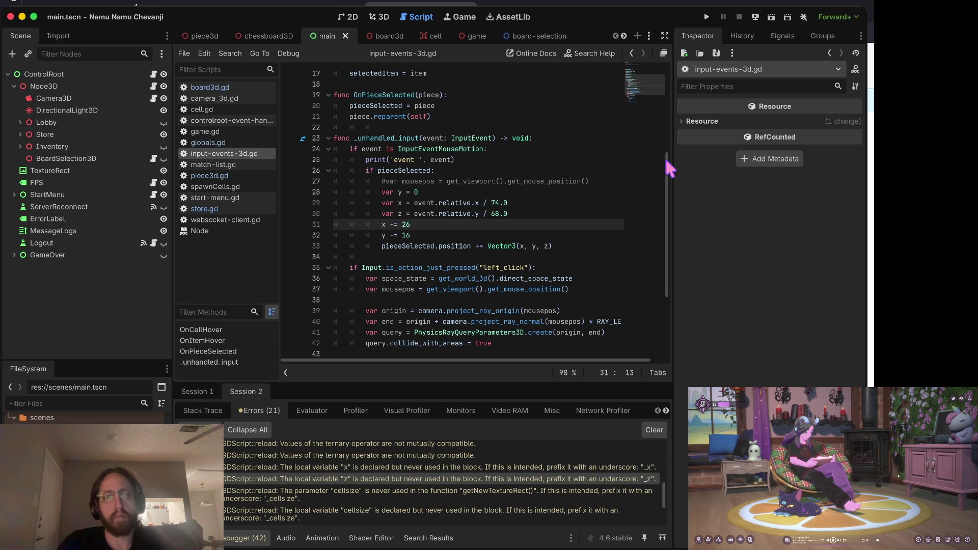
pyautogui.write('#')
pyautogui.press('Down')
pyautogui.write('#')
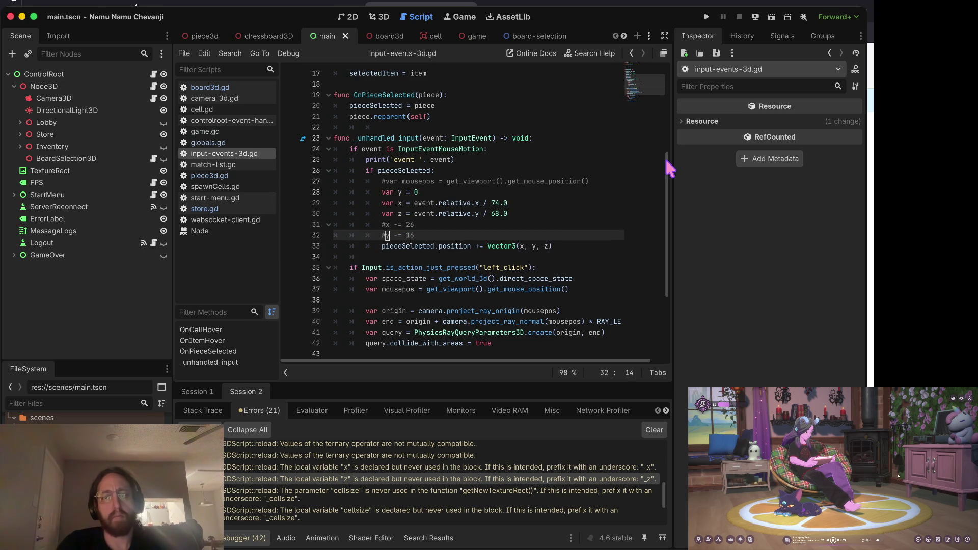
pyautogui.press('super+b')
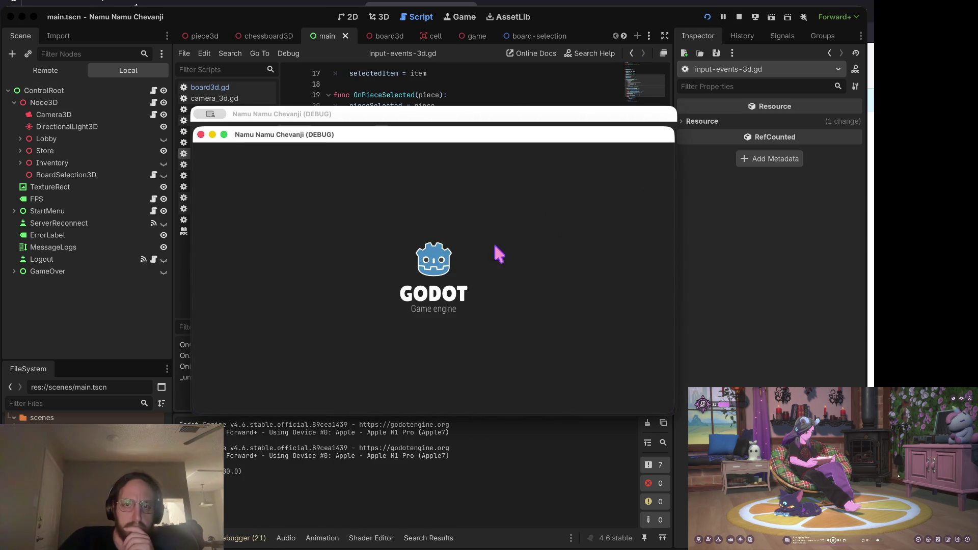
# - Log in to the debug game, open the middle chessboard, and visit the store
pyautogui.click(419, 299)
pyautogui.write('b')
pyautogui.click(429, 356)
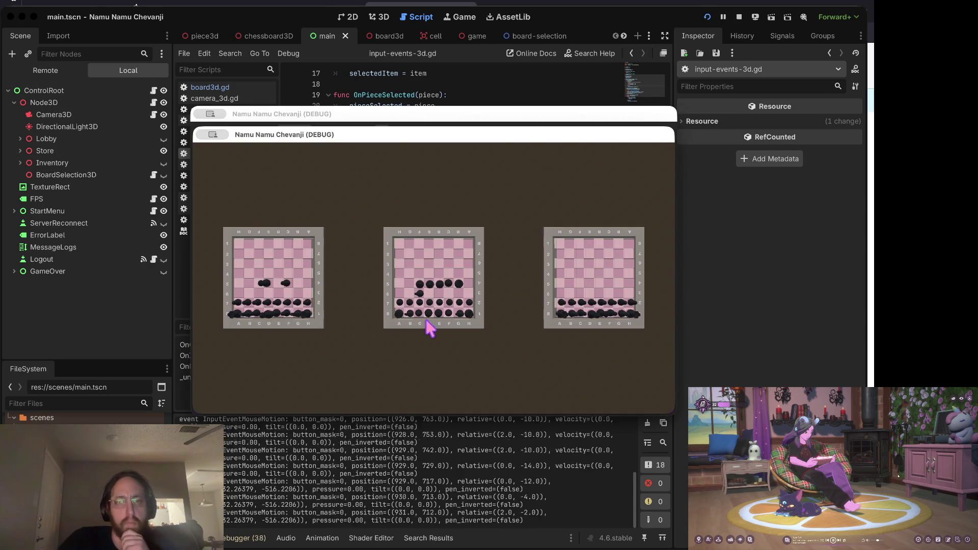
pyautogui.moveTo(382, 275); pyautogui.dragTo(388, 277)
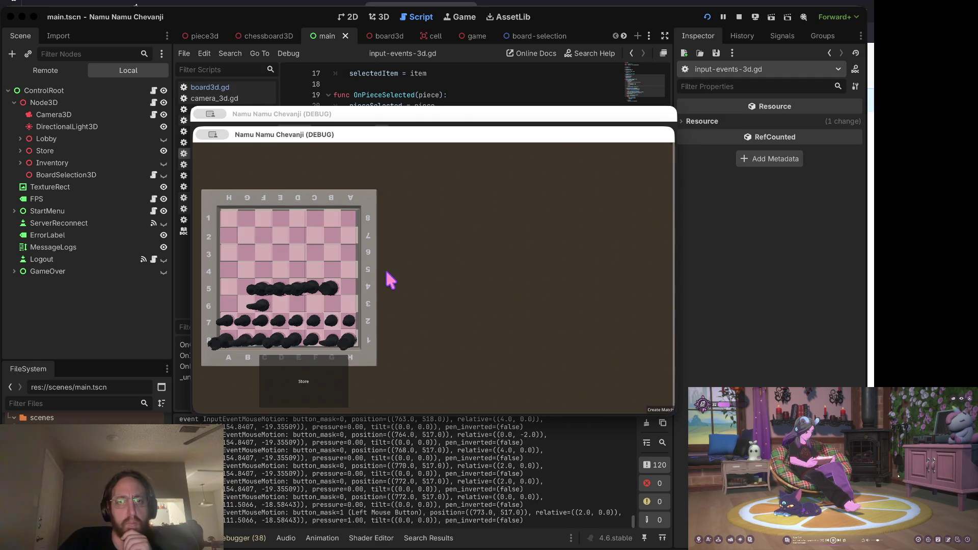
pyautogui.click(321, 386)
pyautogui.click(591, 368)
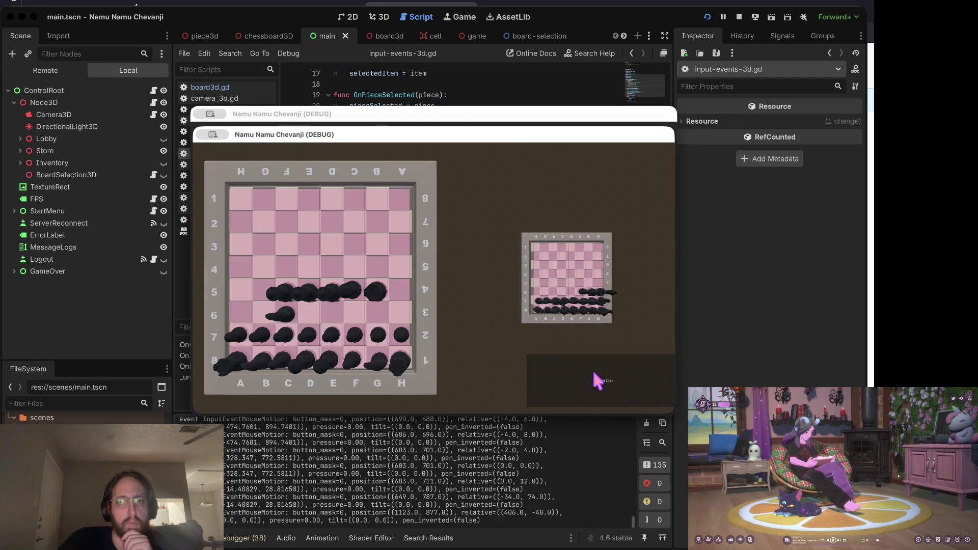
# - Pick up the G5 piece to watch it follow the mouse, check the inventory, then stop the game
pyautogui.click(375, 289)
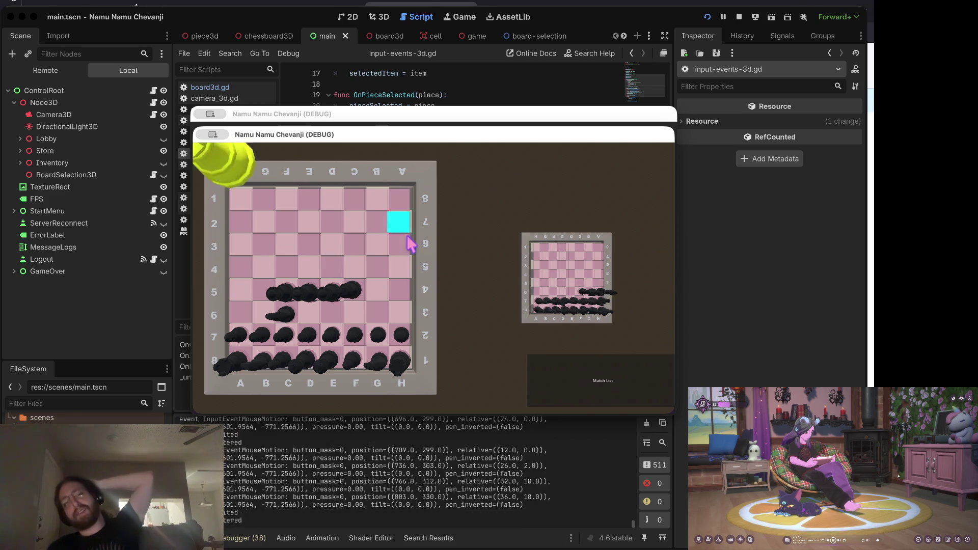
pyautogui.click(589, 375)
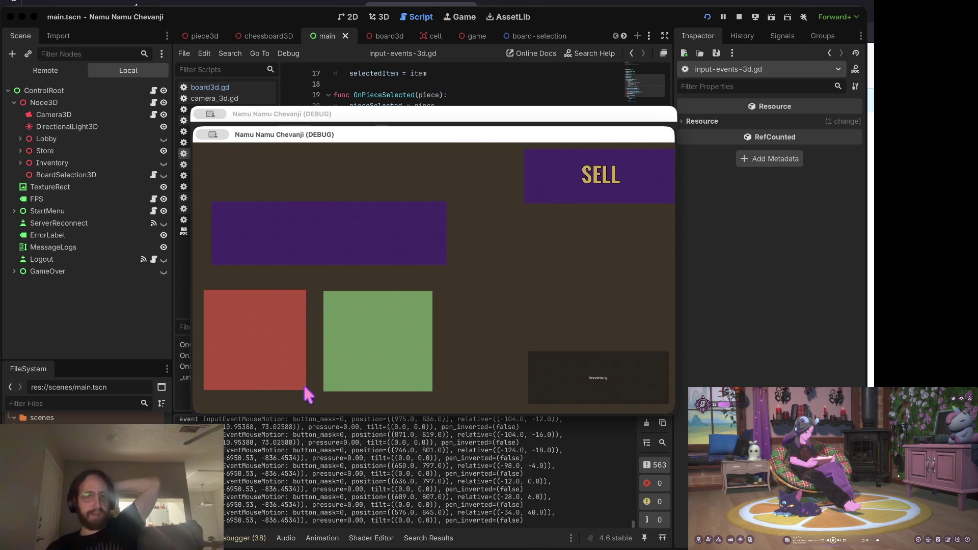
pyautogui.click(586, 364)
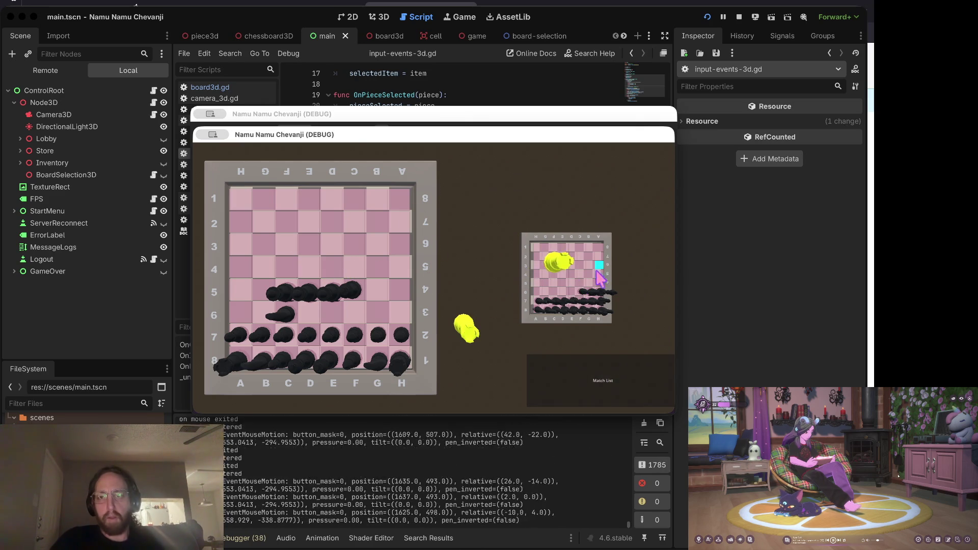
pyautogui.click(580, 400)
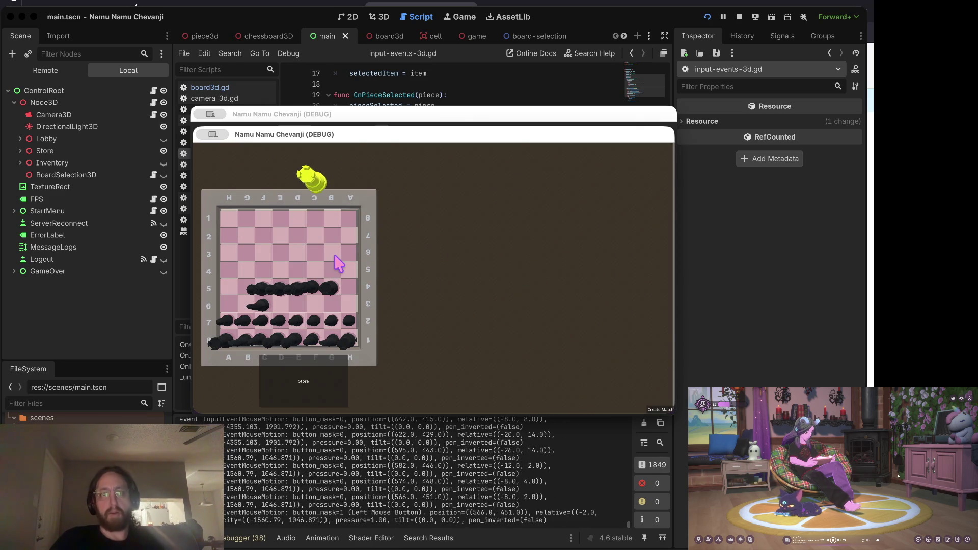
pyautogui.click(739, 17)
pyautogui.click(486, 213)
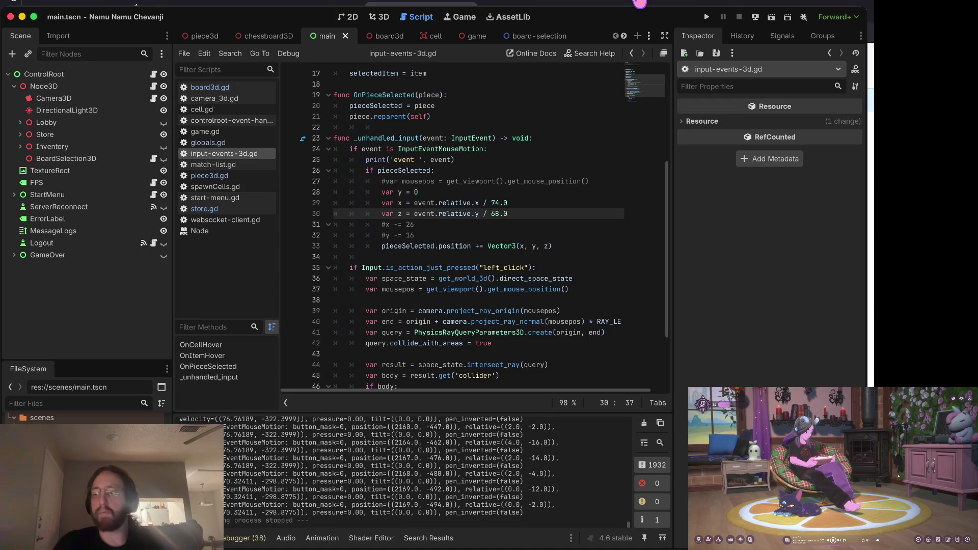
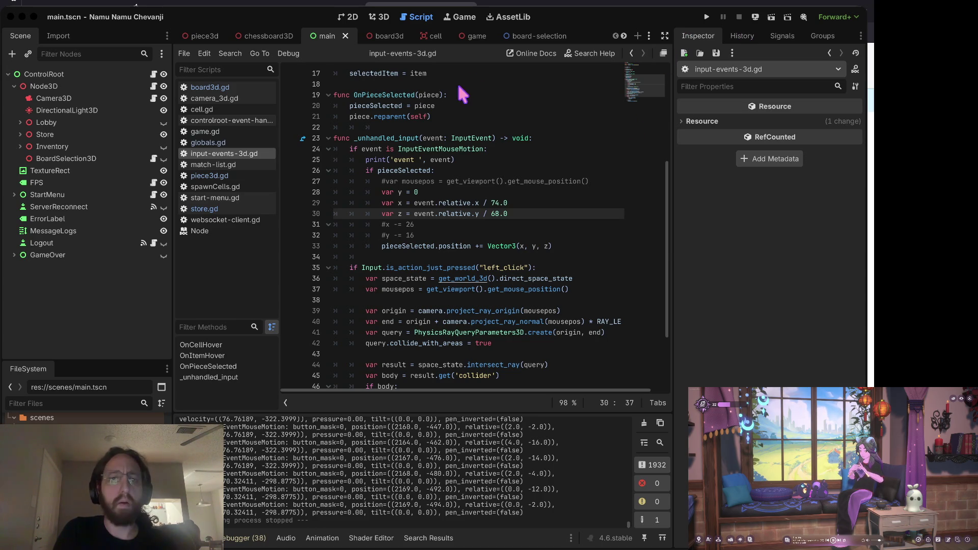
# - Check git status and stage the four changed scene and script files
pyautogui.press('super+Tab')
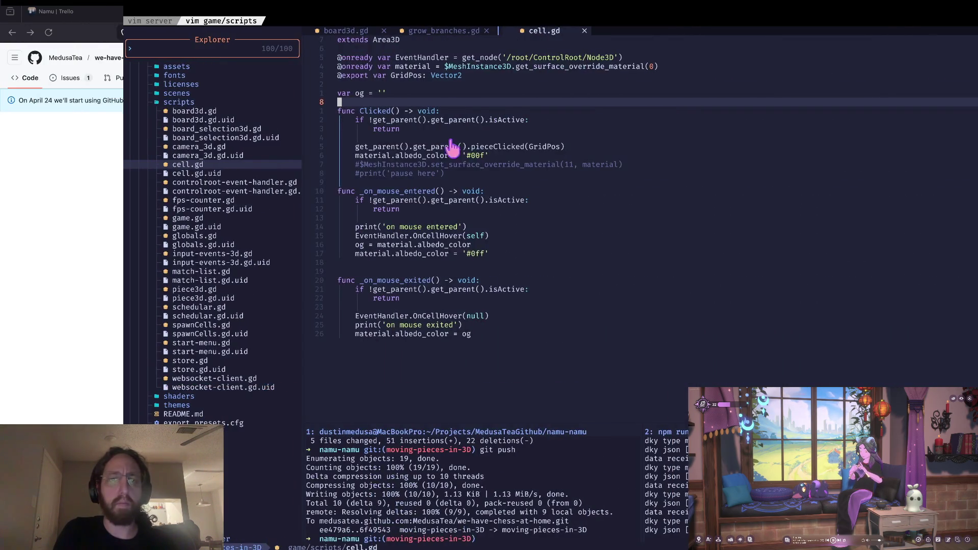
pyautogui.click(443, 298)
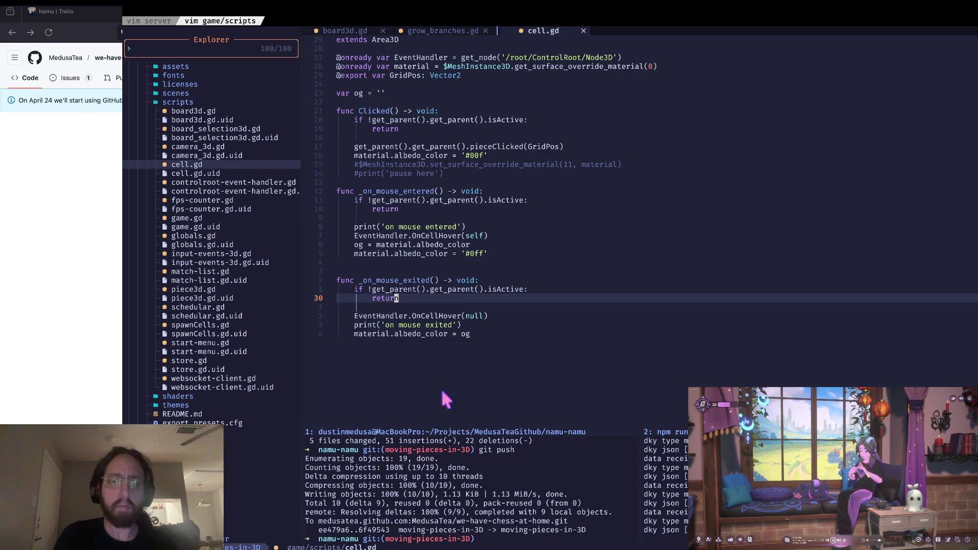
pyautogui.click(422, 478)
pyautogui.write('gst')
pyautogui.press('Return')
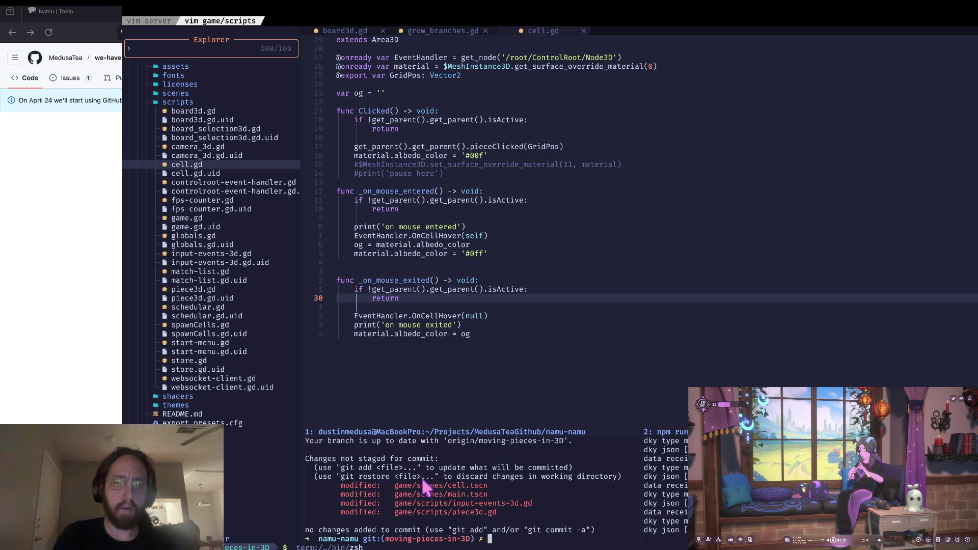
pyautogui.write('s')
pyautogui.press('Return')
# - Commit them as 'Chess piece3d following cursor' and push to the remote
pyautogui.write('git com')
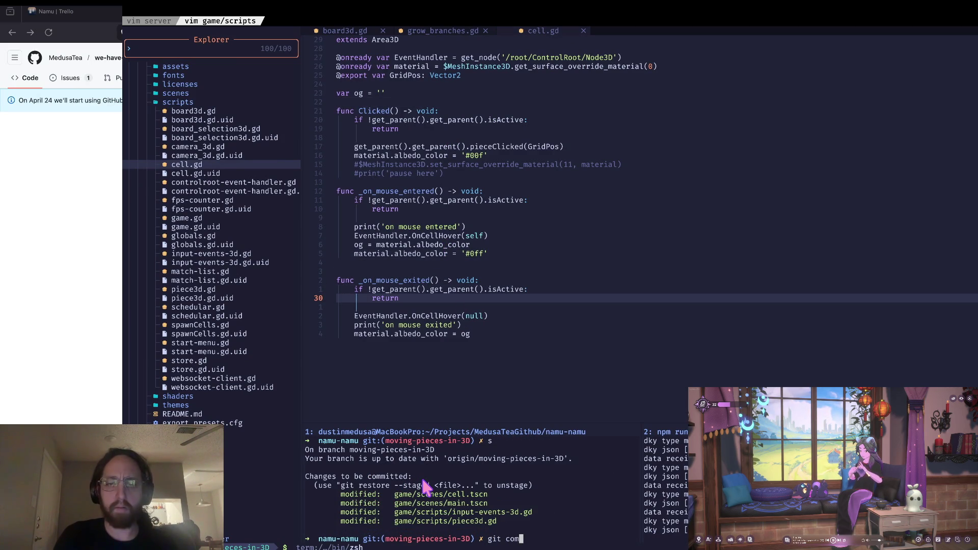
pyautogui.write('mit -m "')
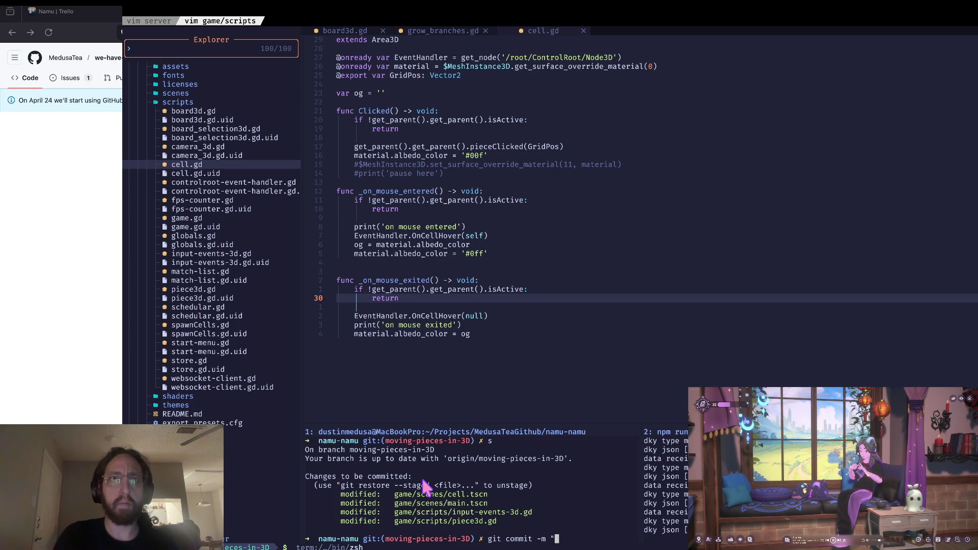
pyautogui.write('Chess ')
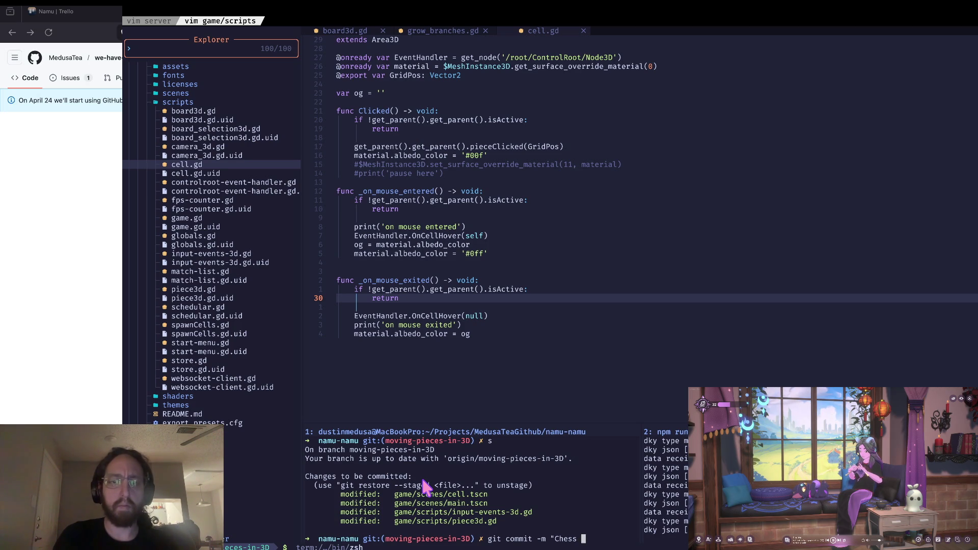
pyautogui.write('piece3d ')
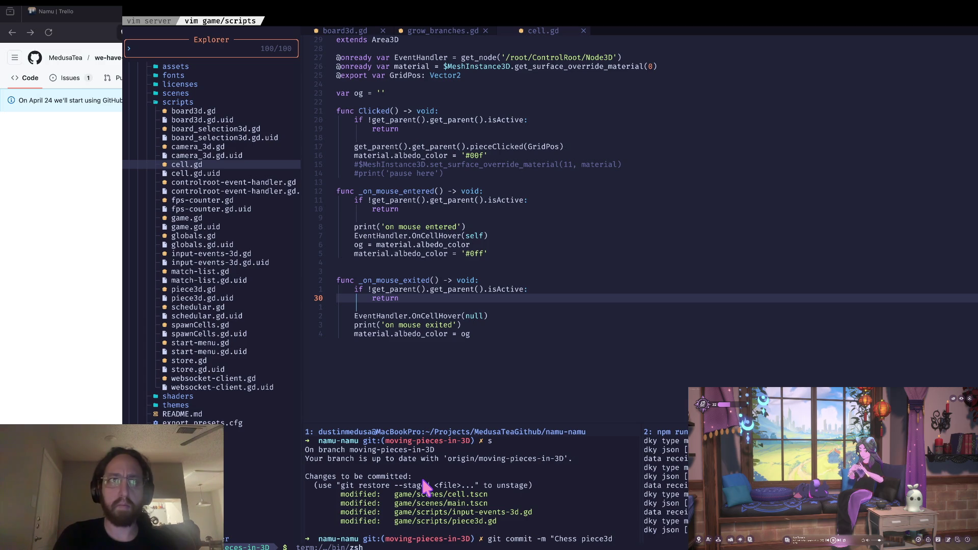
pyautogui.write('mov')
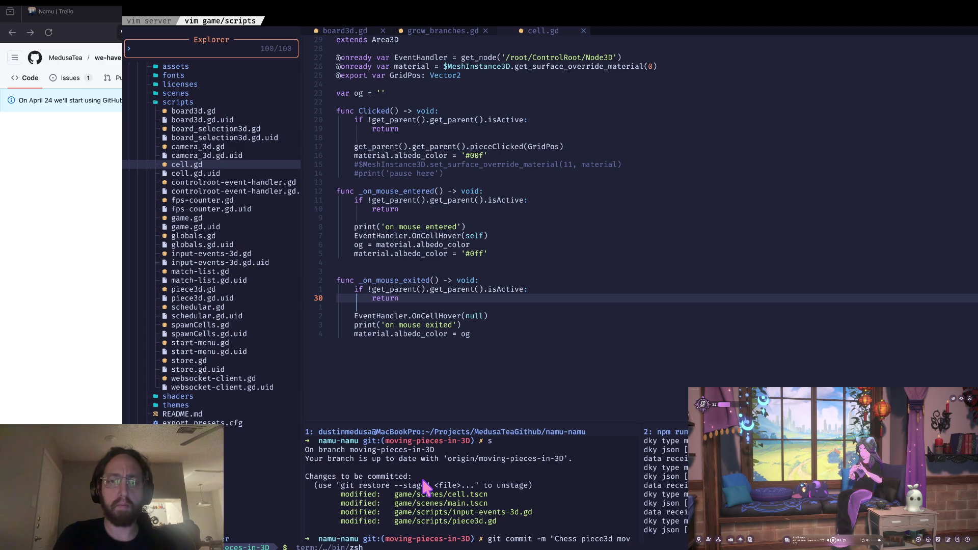
pyautogui.press('BackSpace')
pyautogui.press('BackSpace')
pyautogui.press('BackSpace')
pyautogui.write('follo')
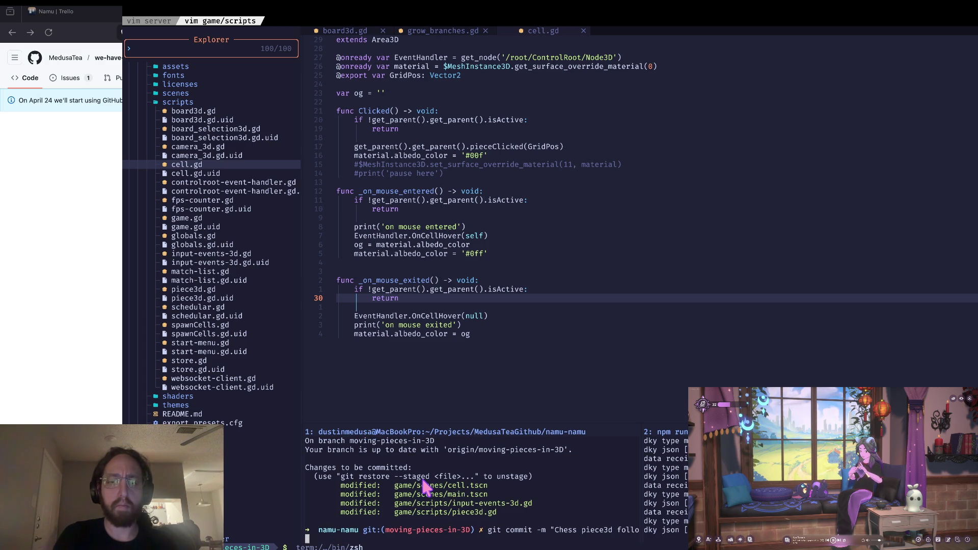
pyautogui.write('wing cursor"')
pyautogui.press('Return')
pyautogui.write('git push')
pyautogui.press('Return')
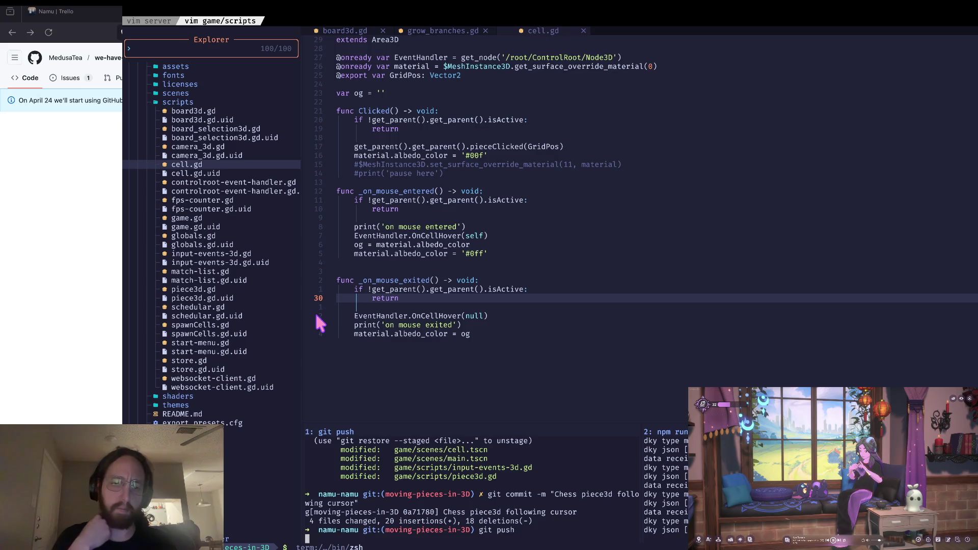
pyautogui.hotkey('ctrl', 'l')
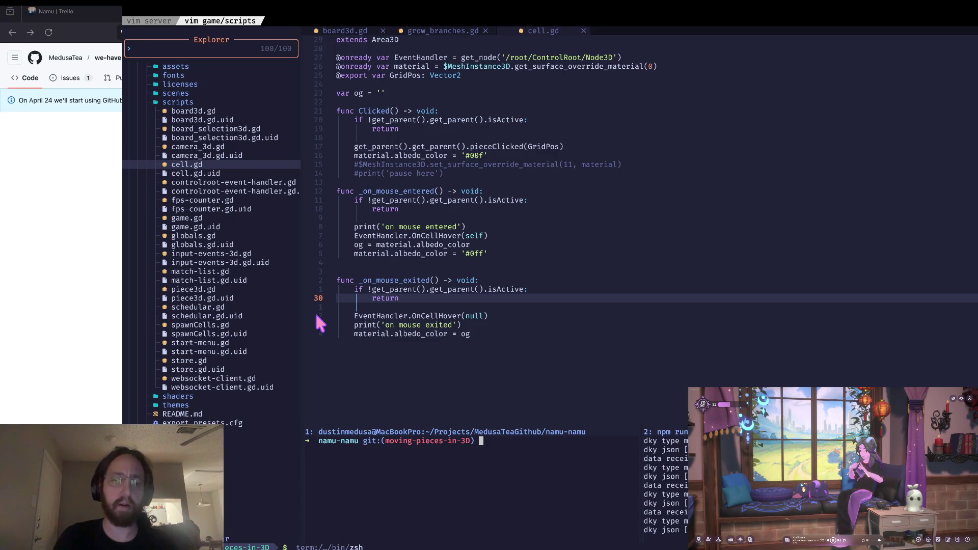
pyautogui.press('super+Tab')
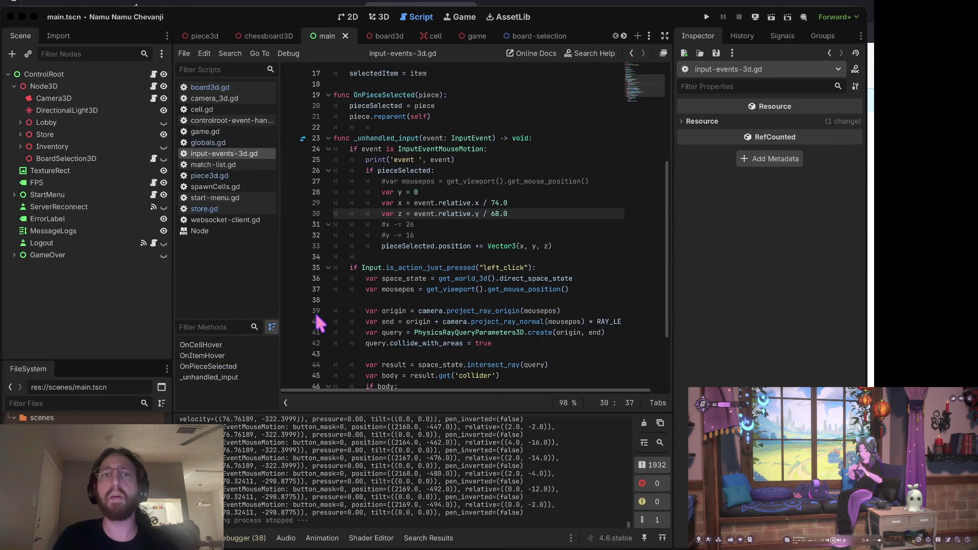
pyautogui.hotkey('ctrl', 'Right')
pyautogui.hotkey('ctrl', 'Right')
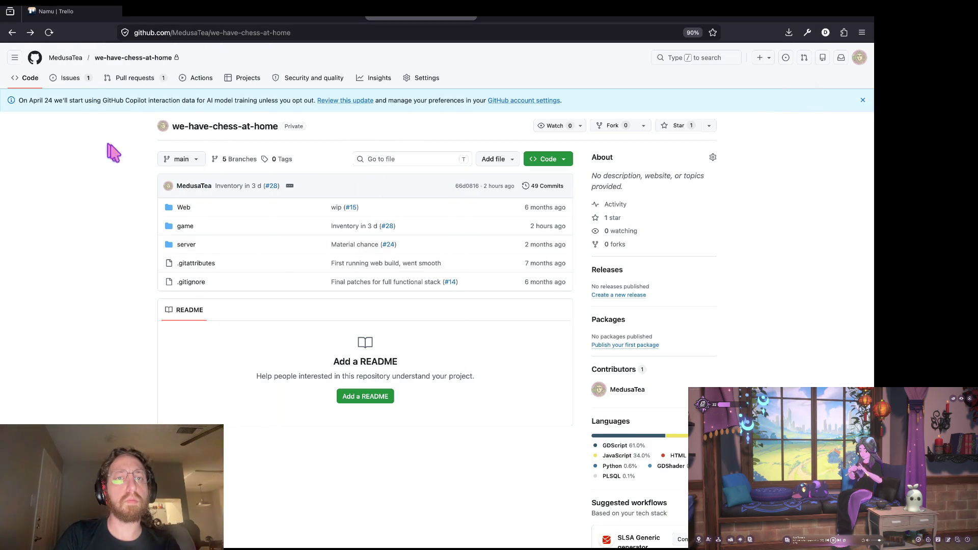
# - Create pull request #29 'Moving pieces in 3 d' and review its board3d.gd changes
pyautogui.hotkey('ctrl', 'r')
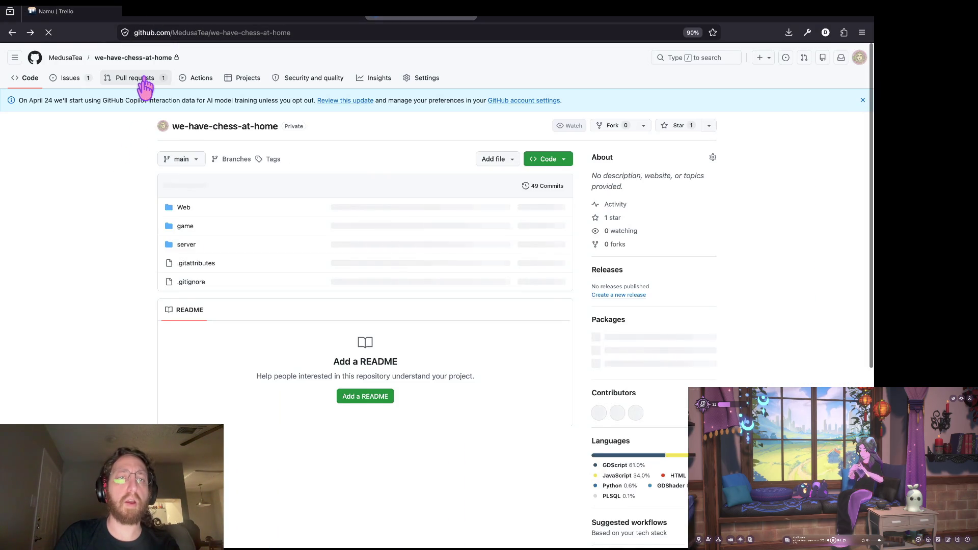
pyautogui.click(137, 79)
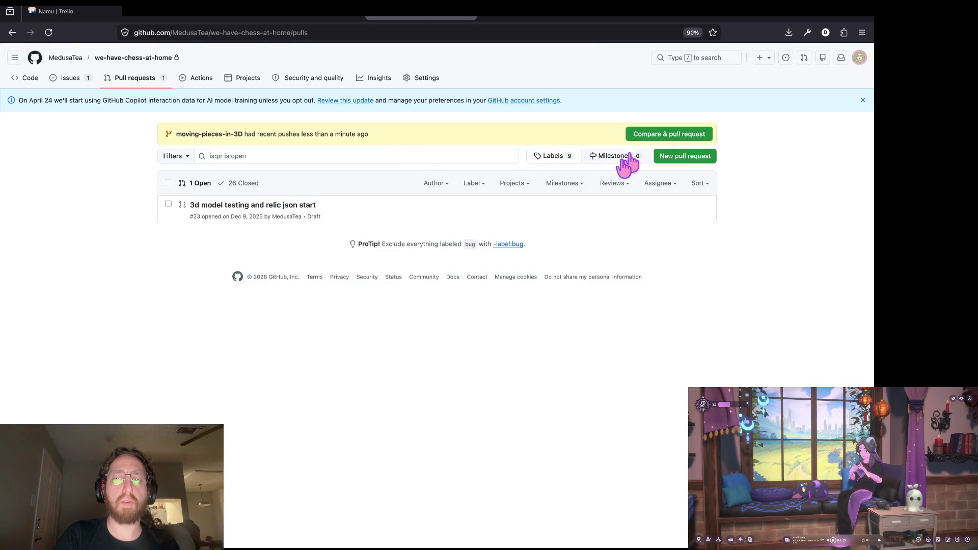
pyautogui.click(657, 136)
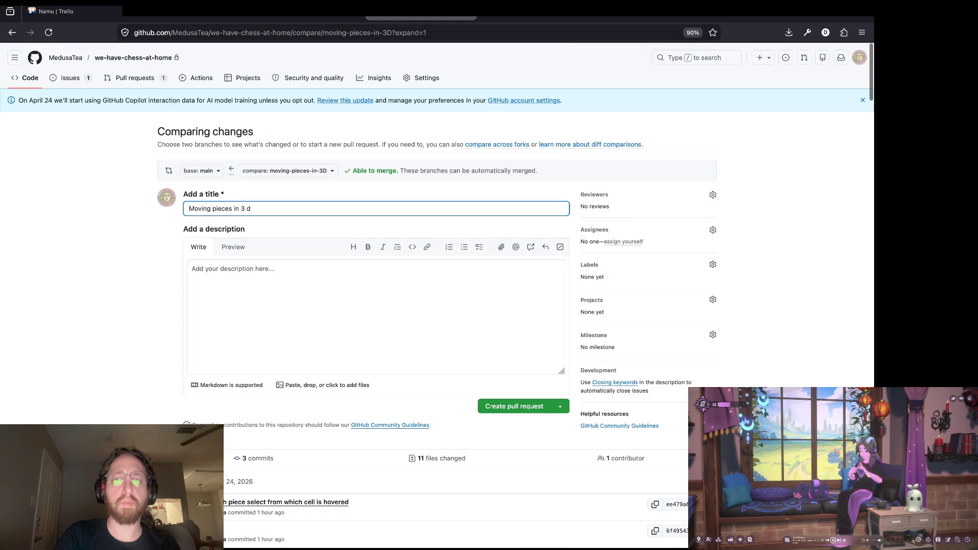
pyautogui.click(498, 410)
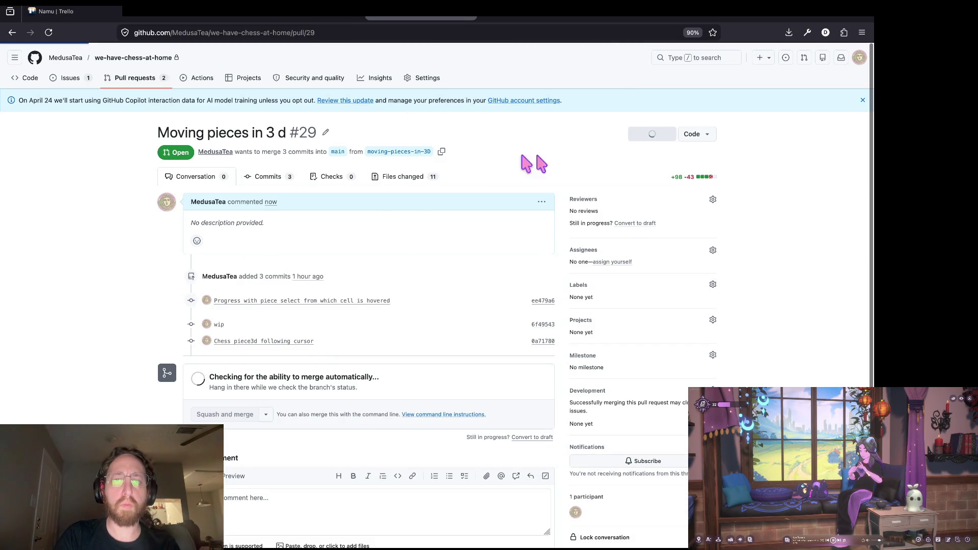
pyautogui.scroll(-5, 488, 275)
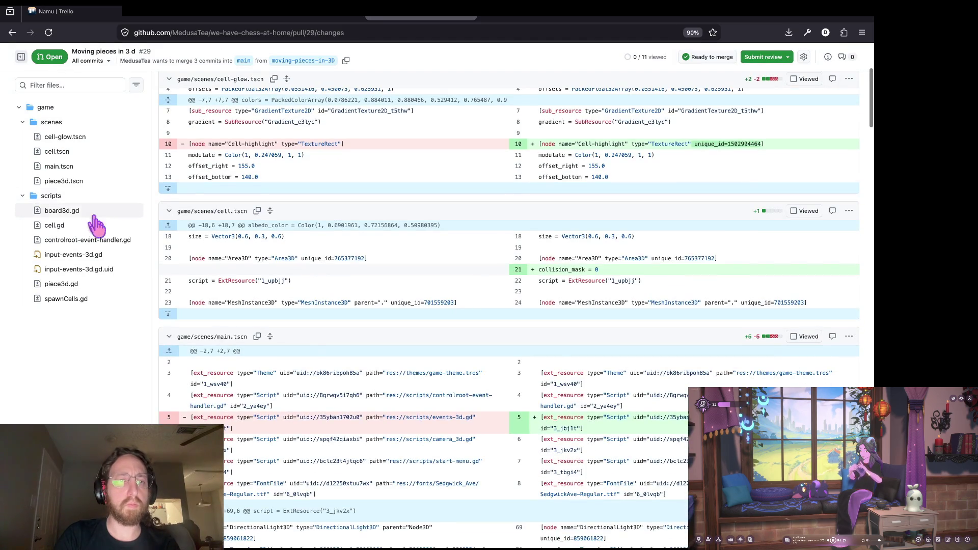
pyautogui.click(93, 213)
pyautogui.scroll(-5, 468, 346)
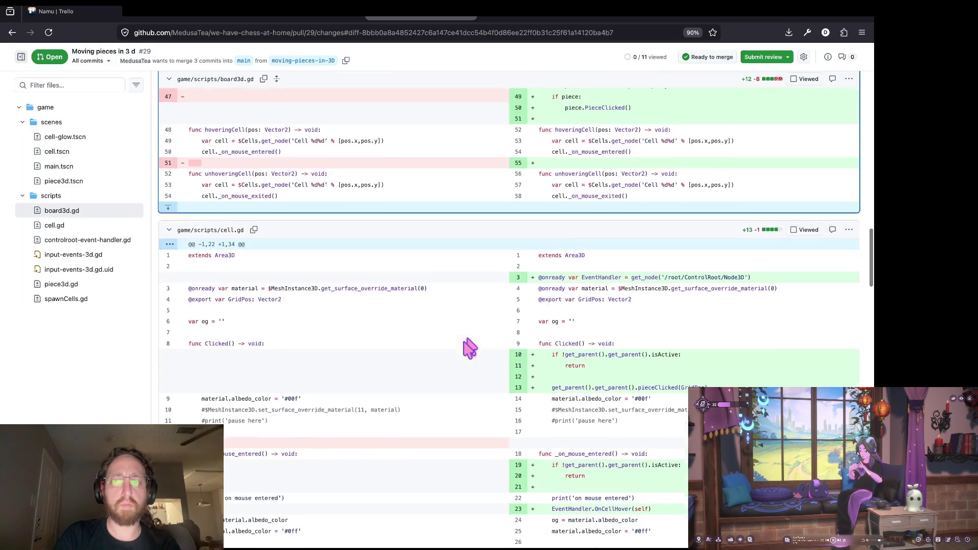
pyautogui.scroll(15, 464, 339)
pyautogui.click(64, 179)
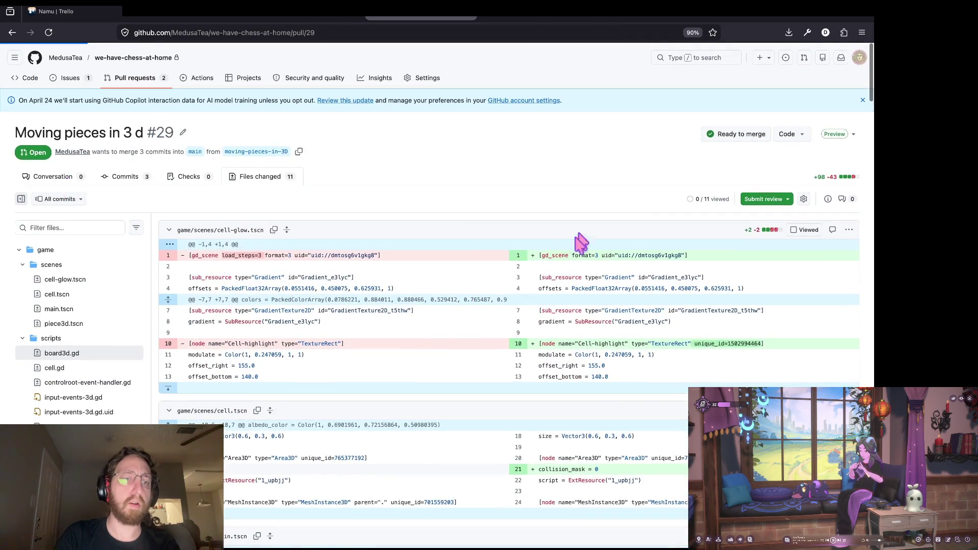
# - Squash-merge the pull request into main with a trimmed description and delete moving-pieces-in-3D
pyautogui.click(229, 418)
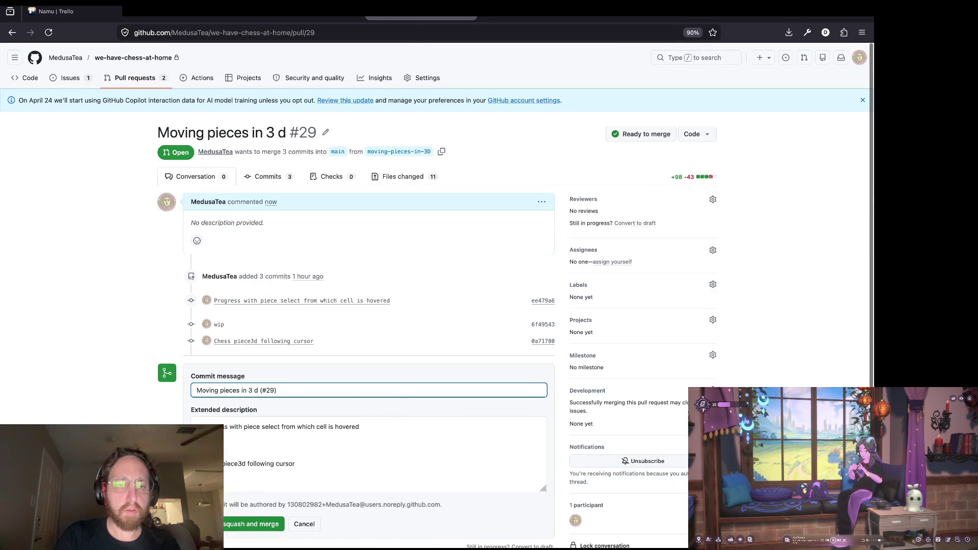
pyautogui.click(234, 453)
pyautogui.press('BackSpace')
pyautogui.press('BackSpace')
pyautogui.press('BackSpace')
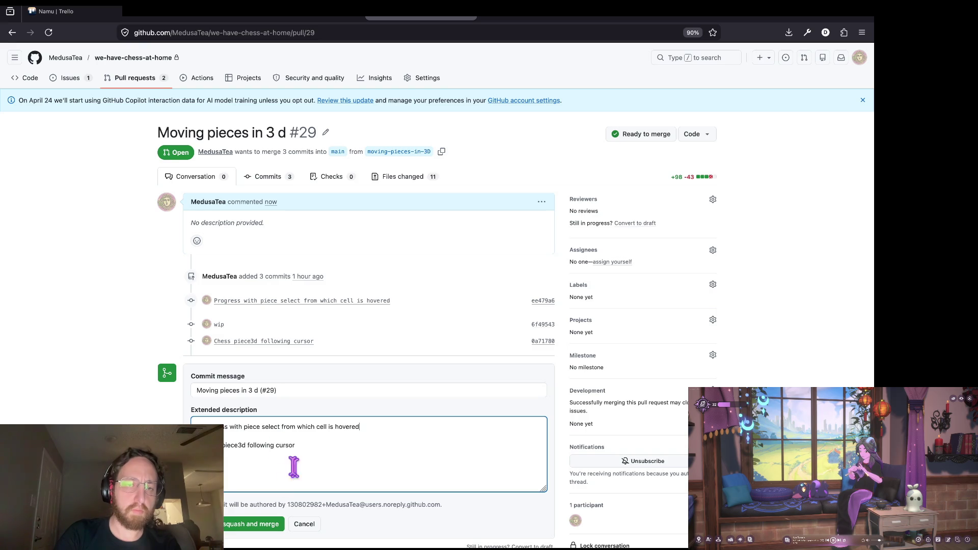
pyautogui.click(230, 525)
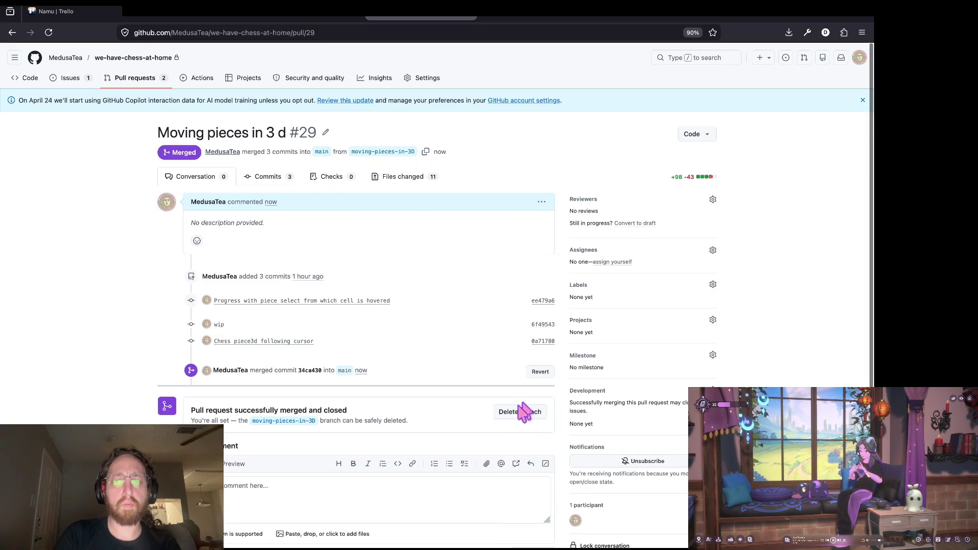
pyautogui.click(524, 411)
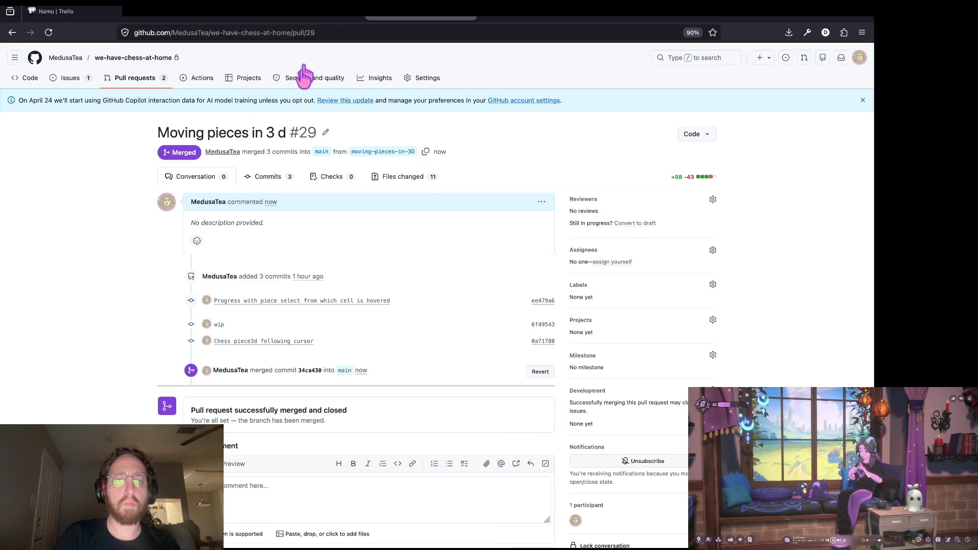
# - Switch to main, fetch, list branches by date, and delete the local moving-pieces-in-3D branch
pyautogui.press('super+Tab')
pyautogui.write('co main')
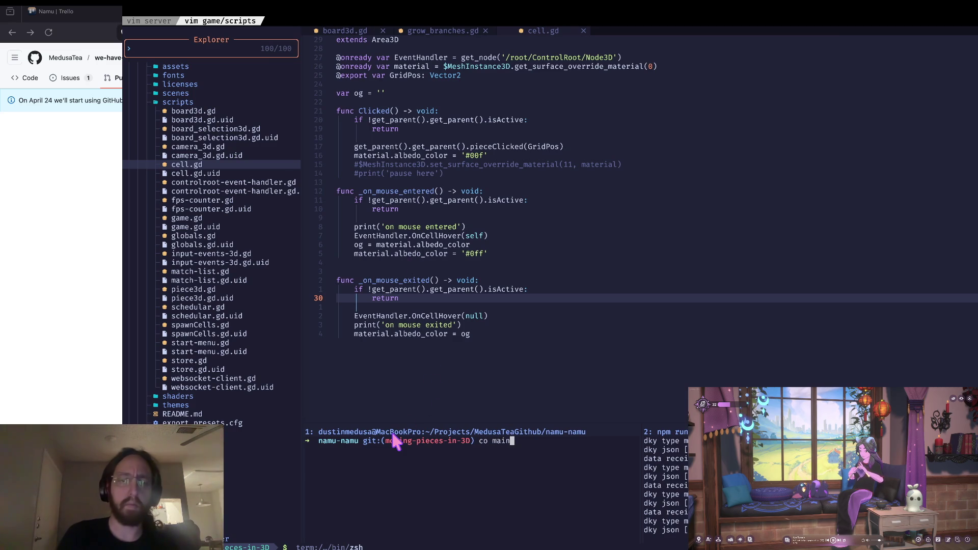
pyautogui.press('Return')
pyautogui.write('f')
pyautogui.press('Return')
pyautogui.write('p')
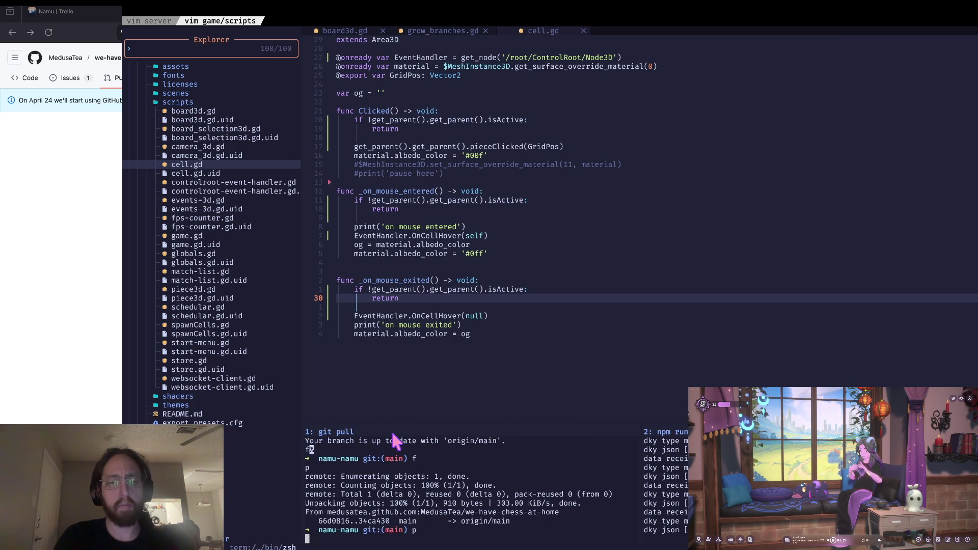
pyautogui.write('d')
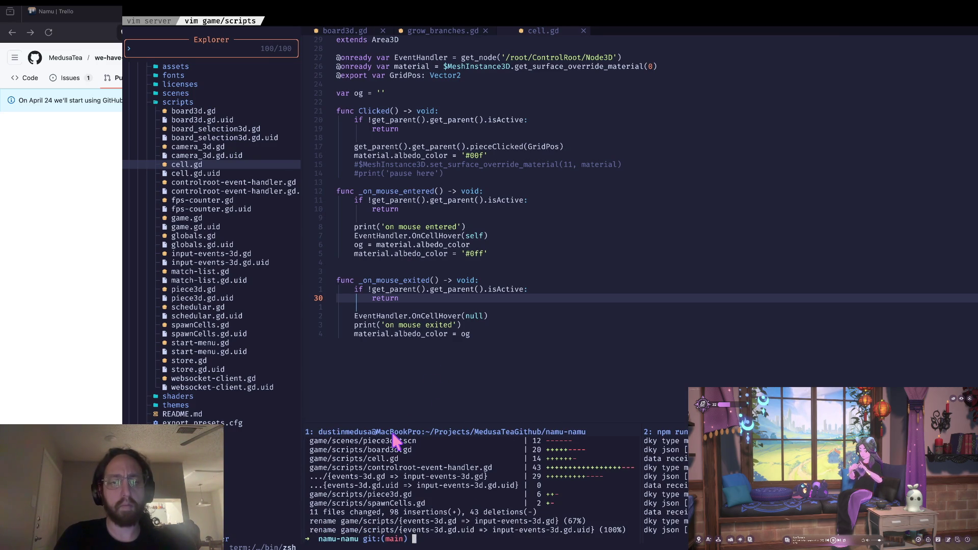
pyautogui.write('b')
pyautogui.press('Return')
pyautogui.write('delf moving-pieces-in-3D')
pyautogui.press('Return')
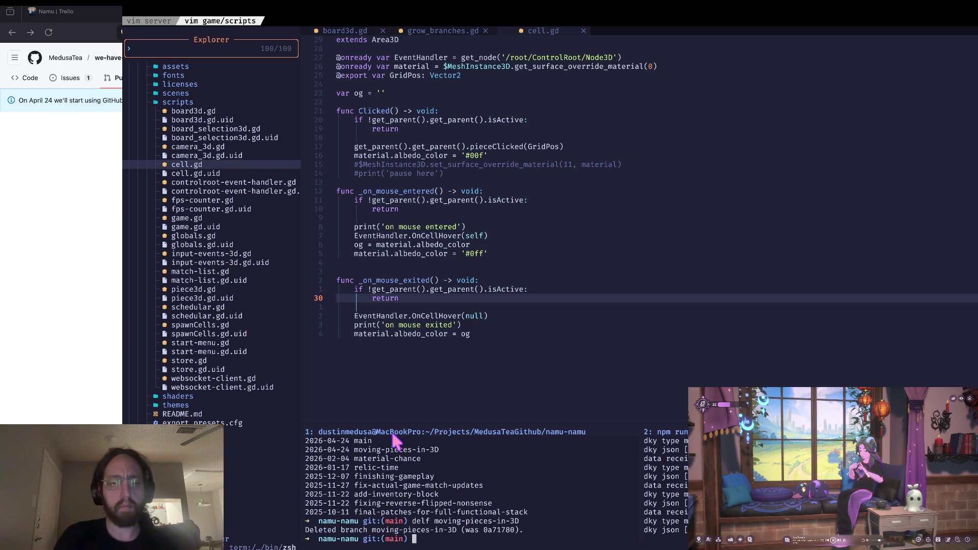
# - Create and check out the placing-held-piece-in-3d branch, then clear the terminal
pyautogui.write('co -b ')
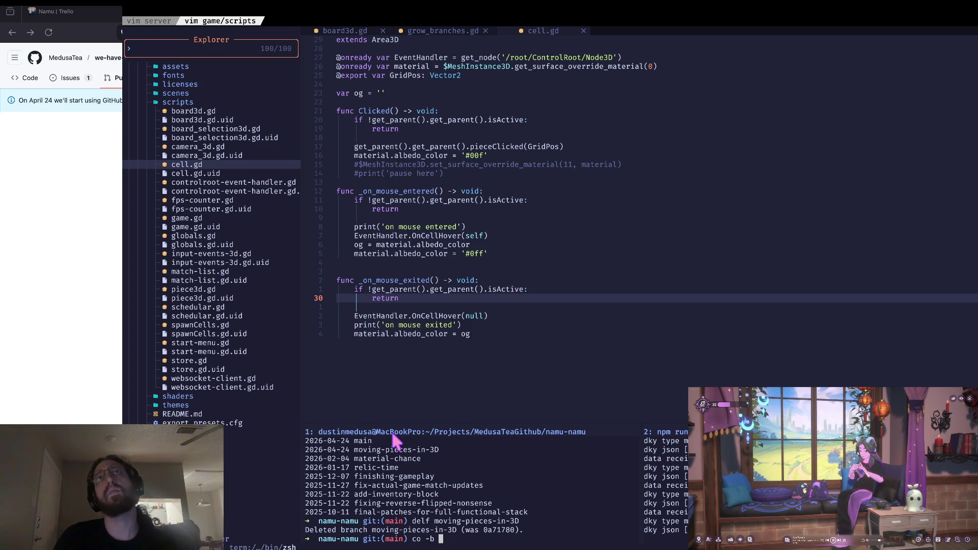
pyautogui.write('placing-h')
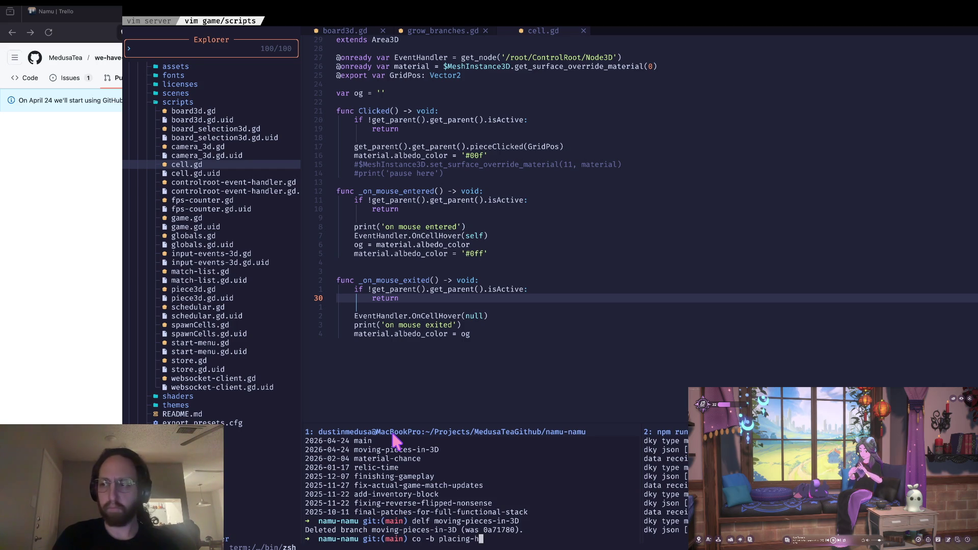
pyautogui.write('eld-pi')
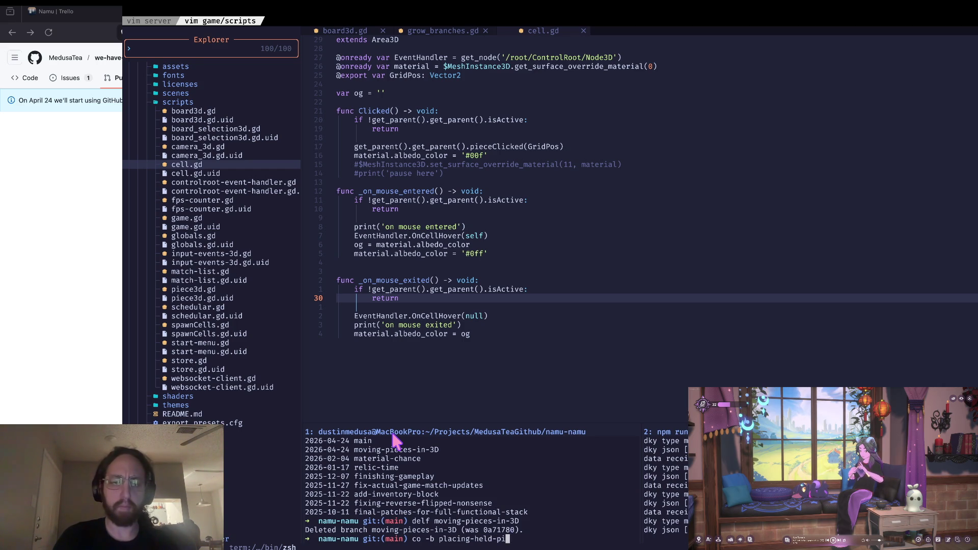
pyautogui.write('ece-in-3d')
pyautogui.press('Return')
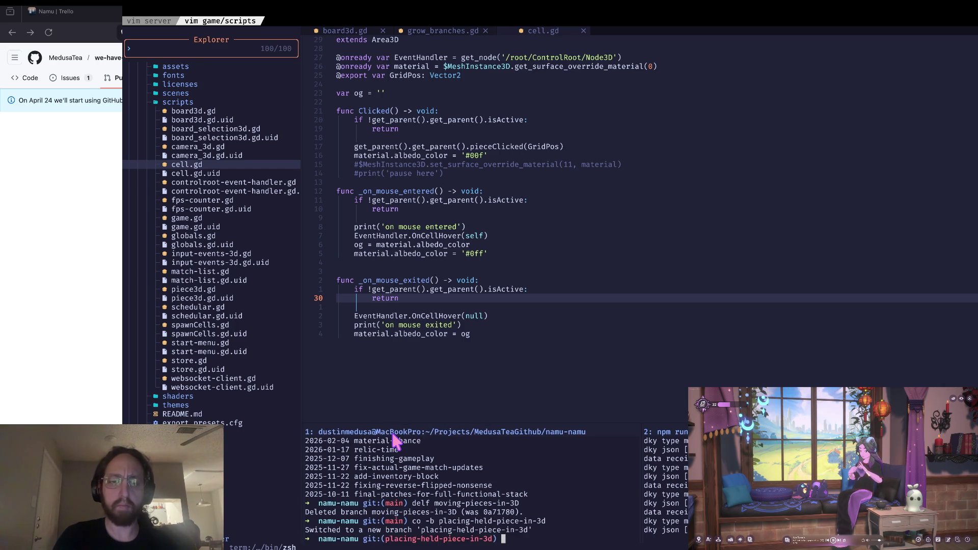
pyautogui.hotkey('ctrl', 'l')
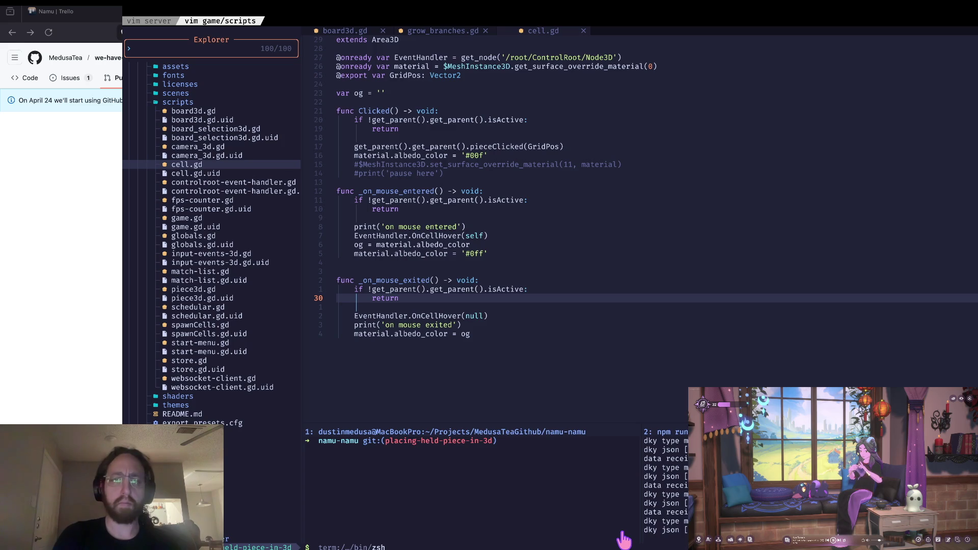
pyautogui.press('super+Tab')
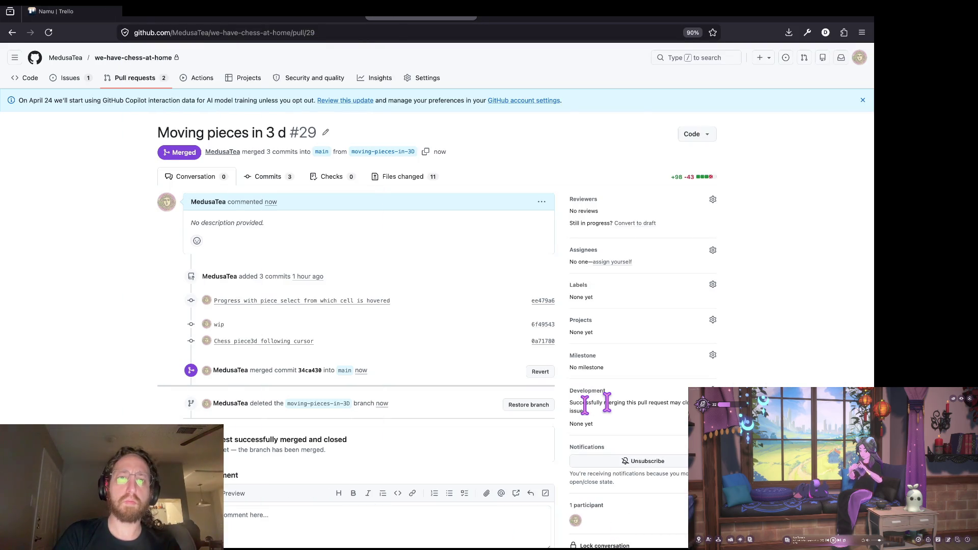
pyautogui.hotkey('ctrl', 'Tab')
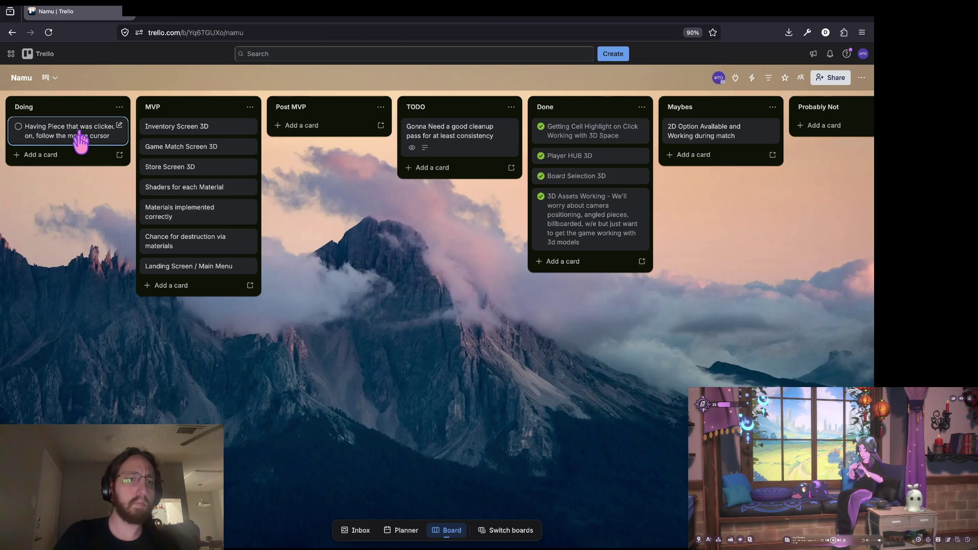
# - Complete the follow-cursor card and add a Doing card 'Place Selected Piece on Valid Move / Placement'
pyautogui.click(19, 127)
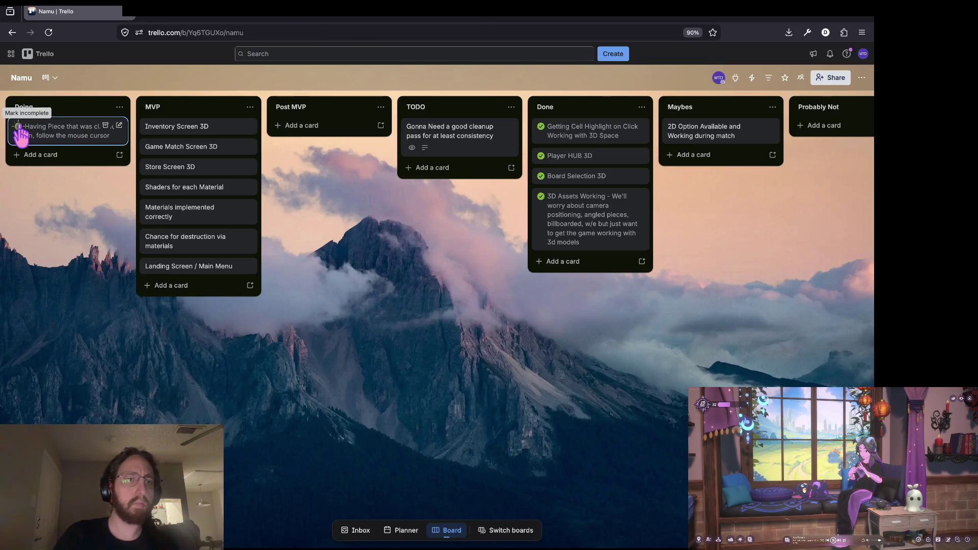
pyautogui.click(48, 155)
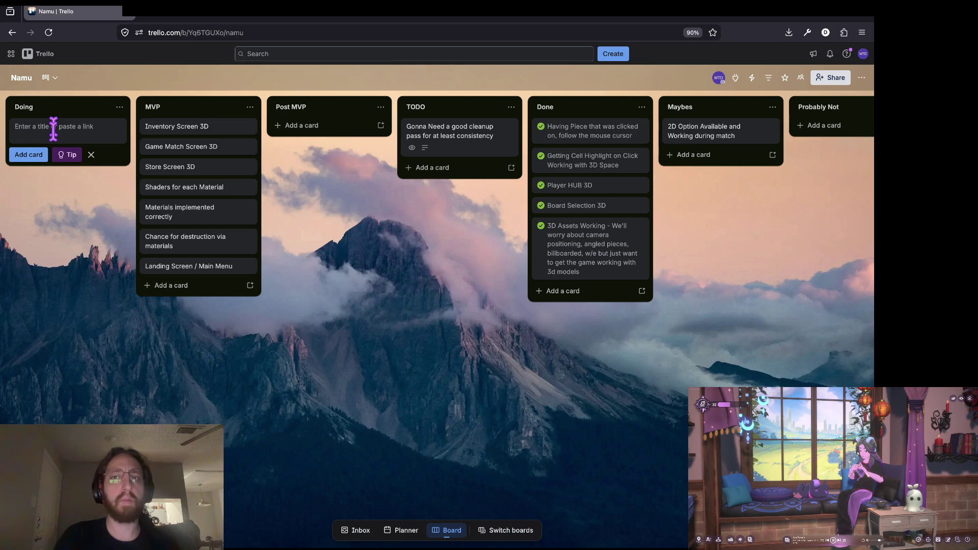
pyautogui.write('Sele')
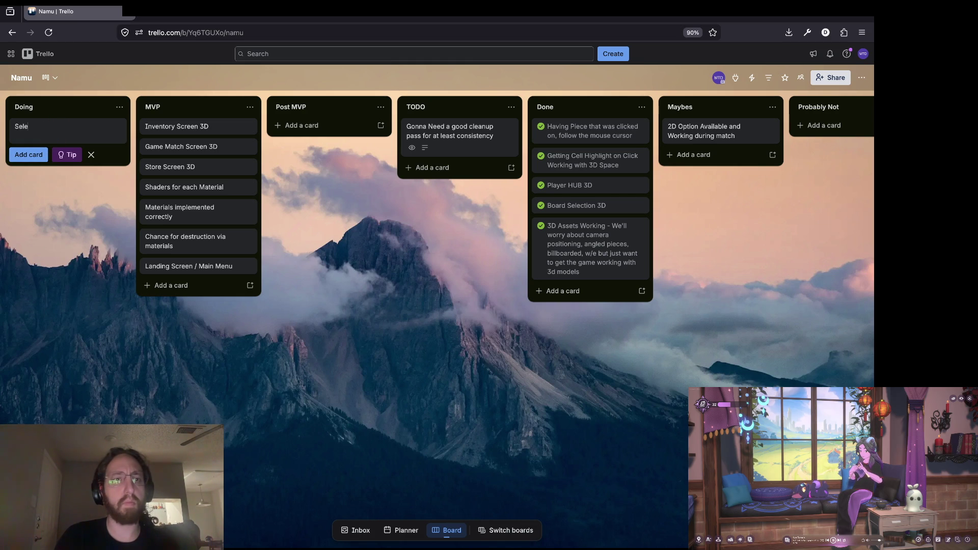
pyautogui.press('BackSpace')
pyautogui.press('BackSpace')
pyautogui.press('BackSpace')
pyautogui.write('Plac')
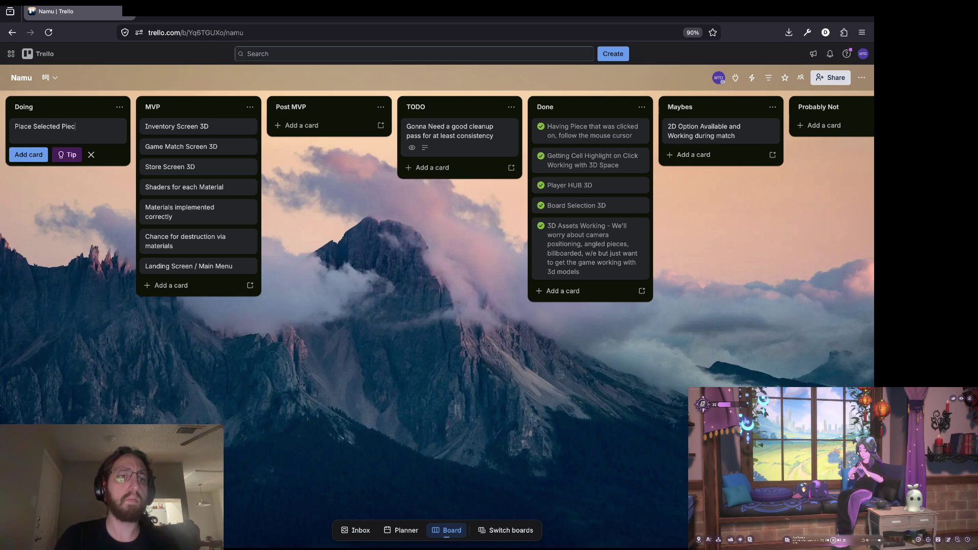
pyautogui.write('e on V')
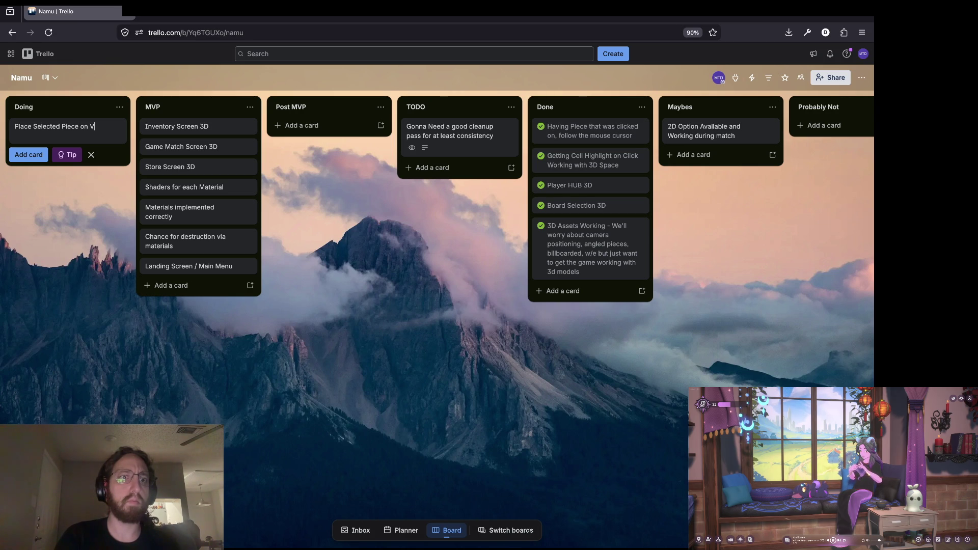
pyautogui.write('alid Move (')
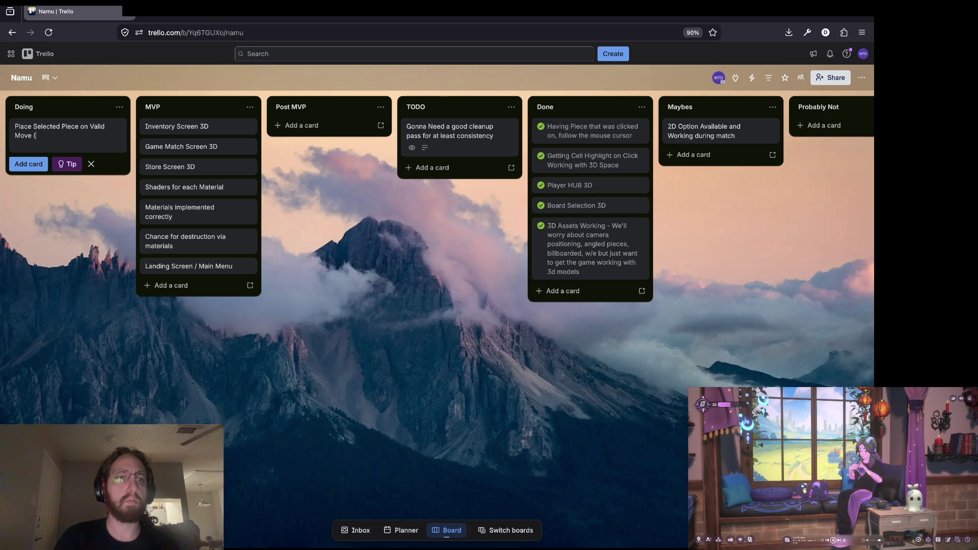
pyautogui.write('nt')
pyautogui.press('Return')
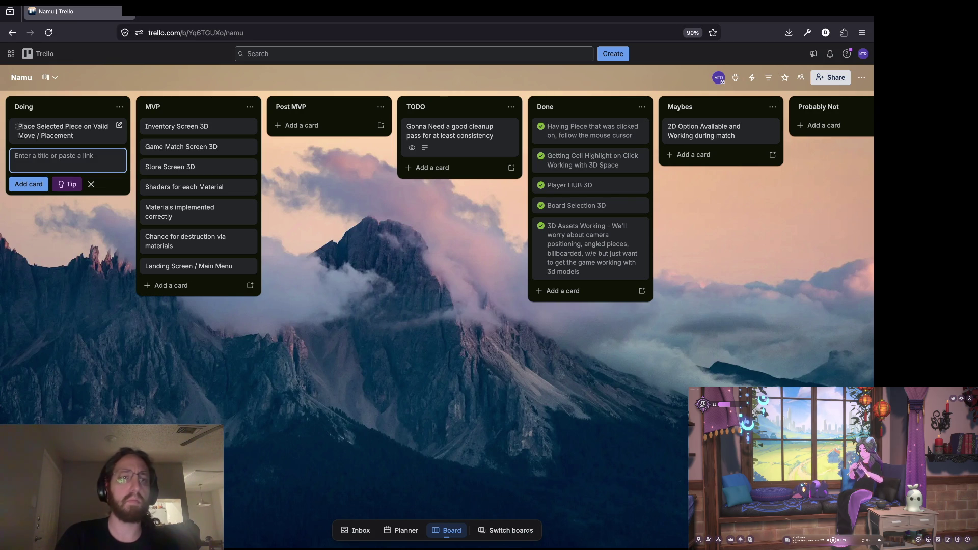
pyautogui.click(92, 182)
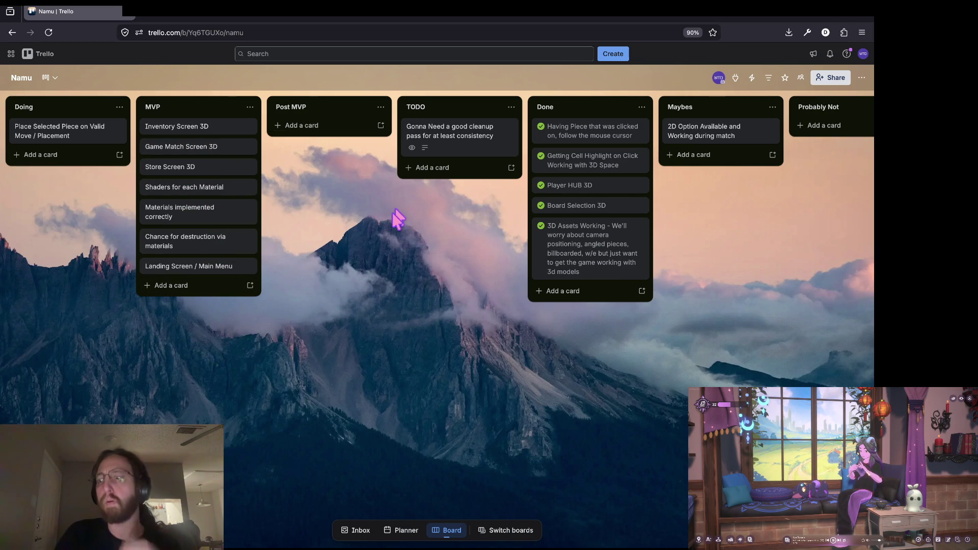
pyautogui.hotkey('ctrl', 'Tab')
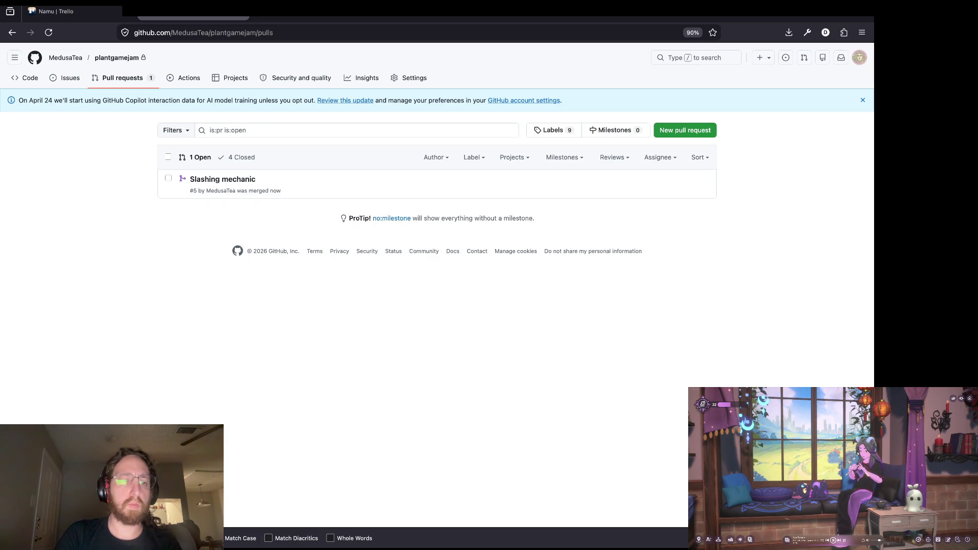
# - Open the ChopChopPlantPlant board and drag its DOING list to the first column
pyautogui.press('Escape')
pyautogui.hotkey('ctrl', 'shift', 'Tab')
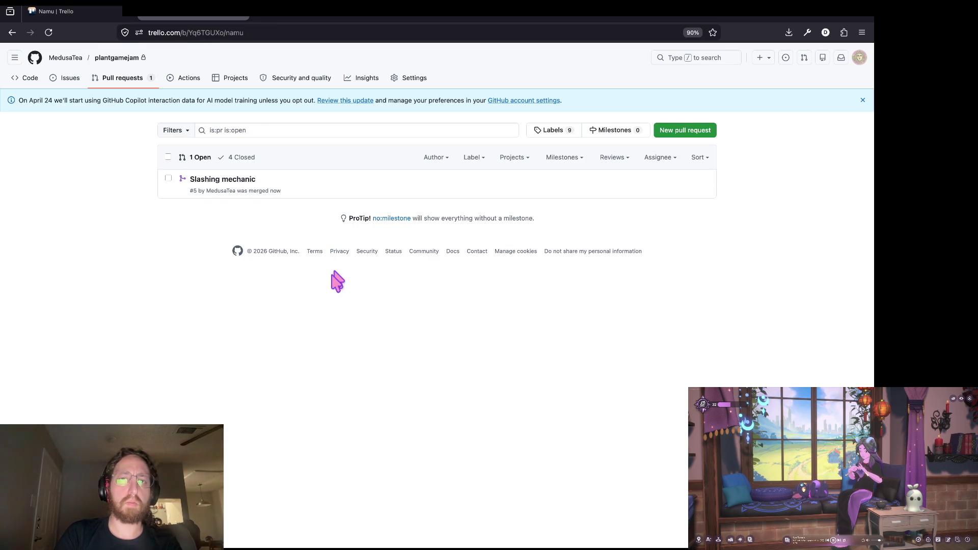
pyautogui.click(506, 530)
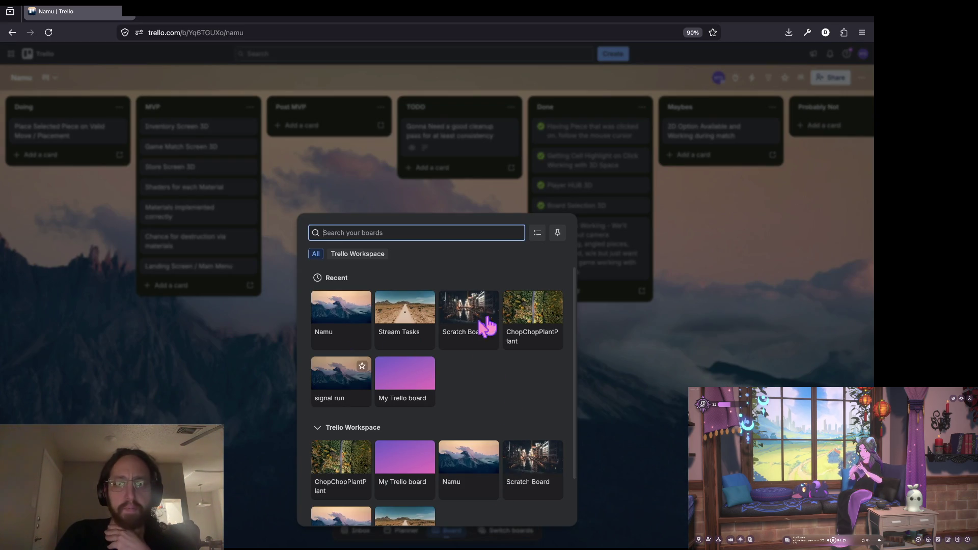
pyautogui.click(528, 319)
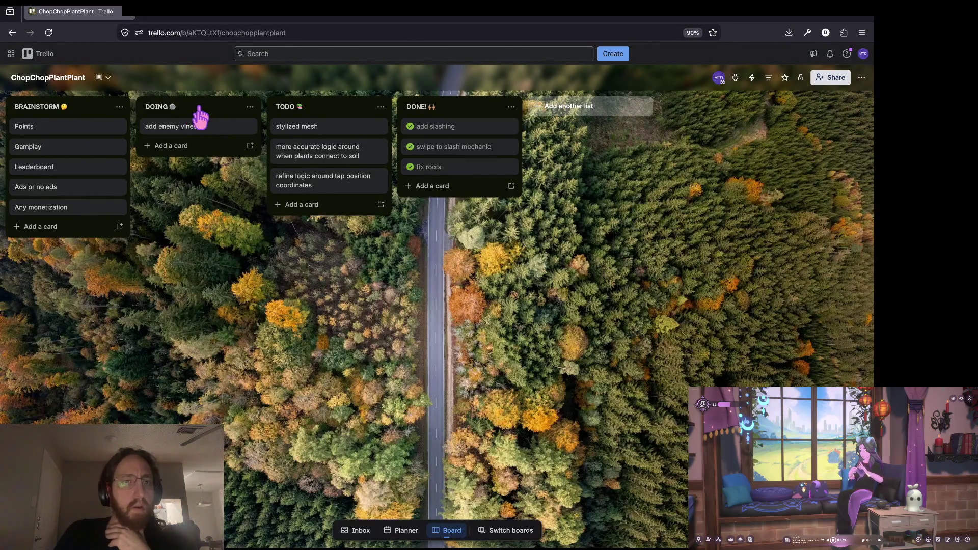
pyautogui.moveTo(197, 113)
pyautogui.mouseDown()
pyautogui.moveTo(30, 119)
pyautogui.moveTo(39, 109)
pyautogui.mouseUp()
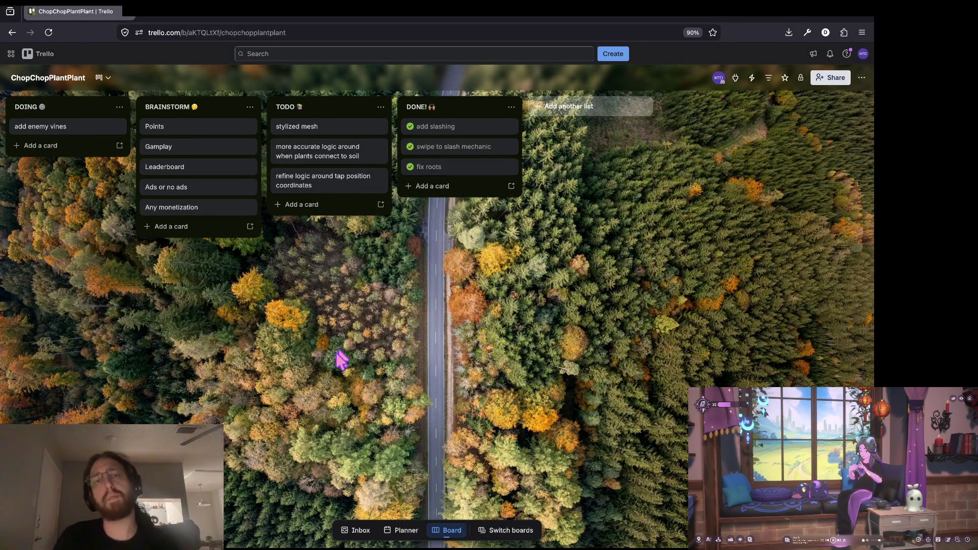
pyautogui.press('super+Tab')
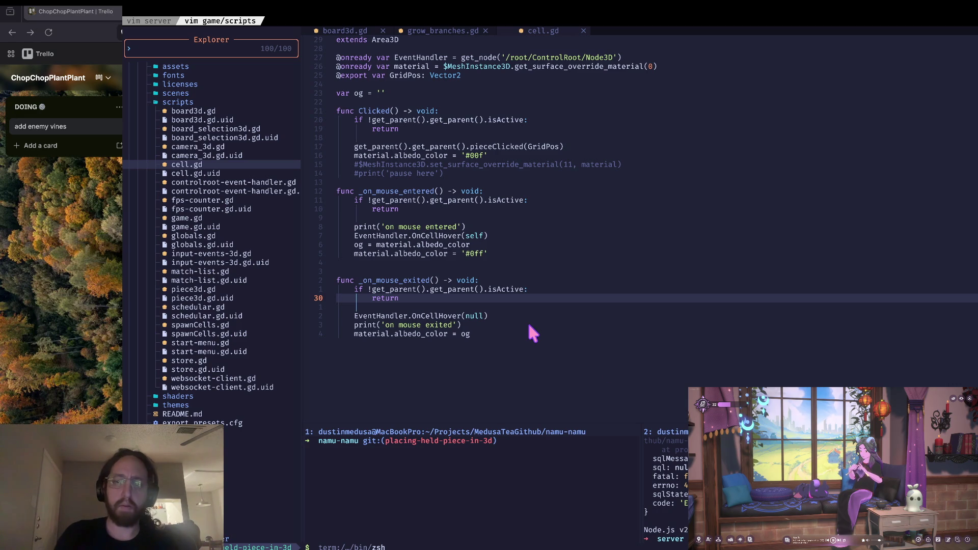
# - In the chop-chop server window, check git status, clear both panes, and list local branches
pyautogui.hotkey('ctrl', 'b')
pyautogui.write('p')
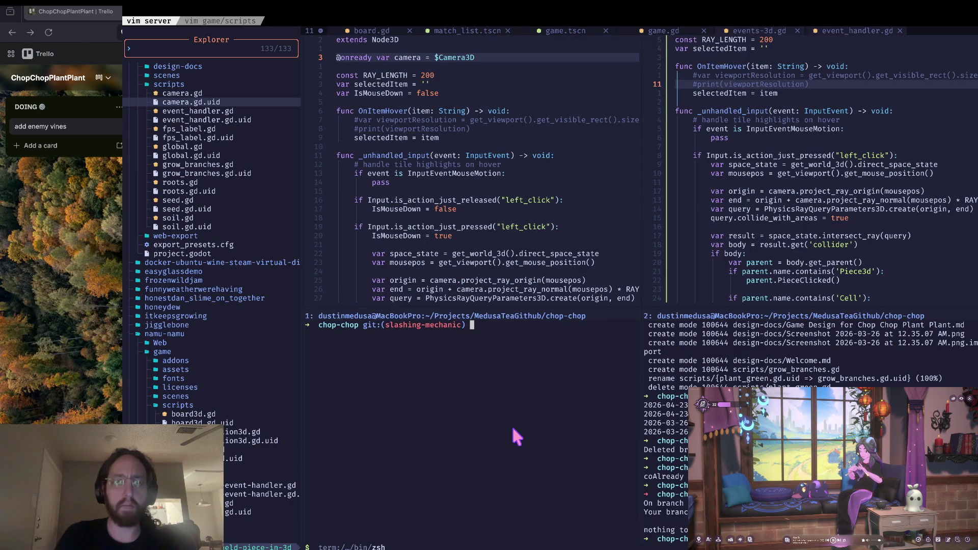
pyautogui.write('s')
pyautogui.press('Return')
pyautogui.write('cl')
pyautogui.press('Return')
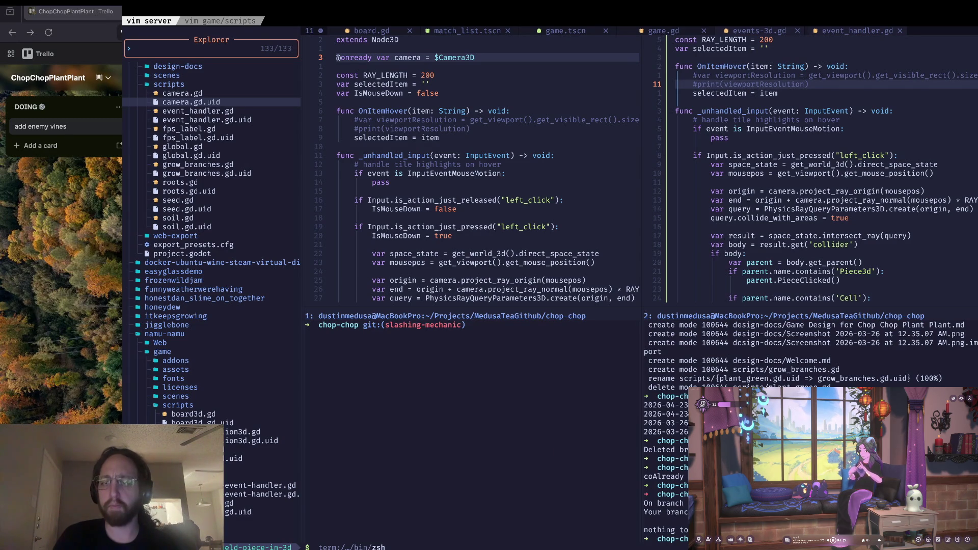
pyautogui.press('Return')
pyautogui.hotkey('ctrl', 'l')
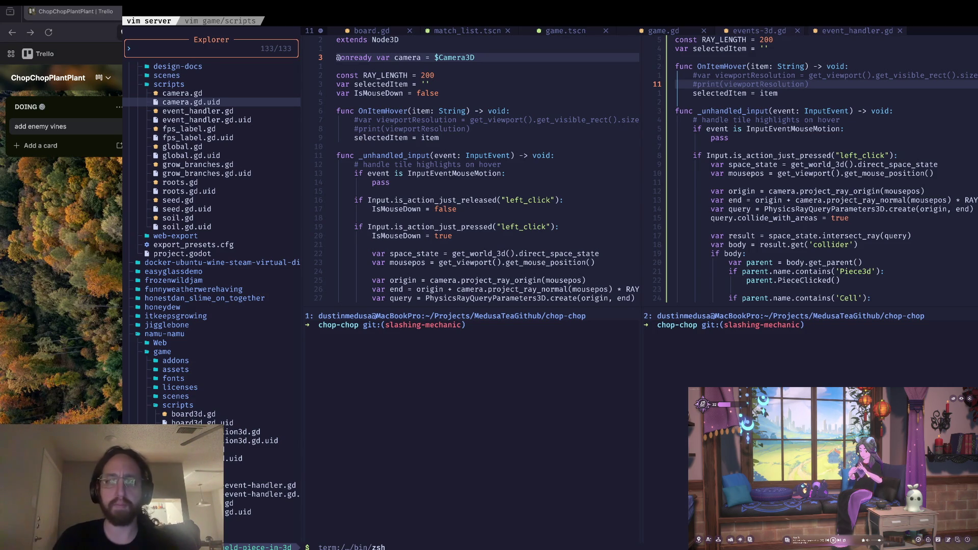
pyautogui.write('b')
pyautogui.press('Return')
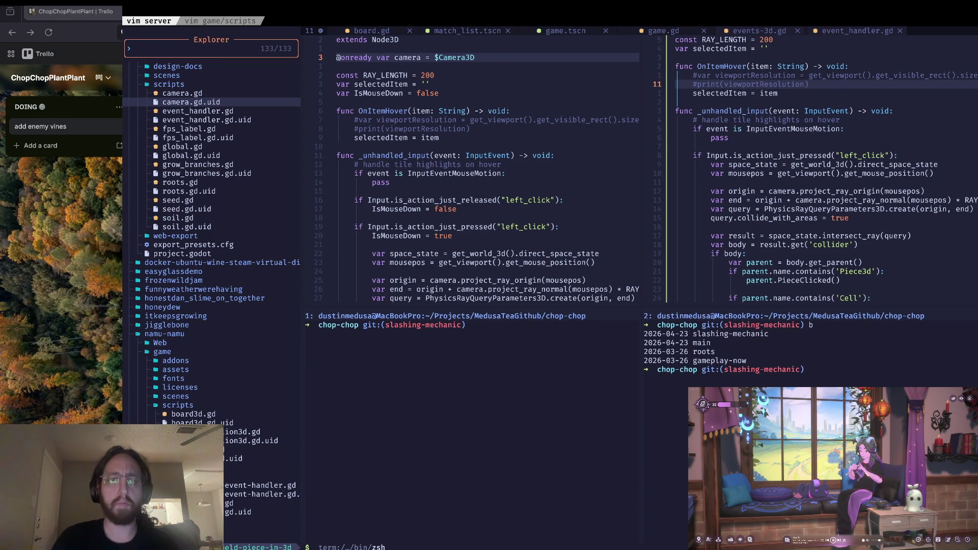
# - Reload the plantgamejam pull requests page to confirm none remain open
pyautogui.press('super+Tab')
pyautogui.hotkey('ctrl', 'Tab')
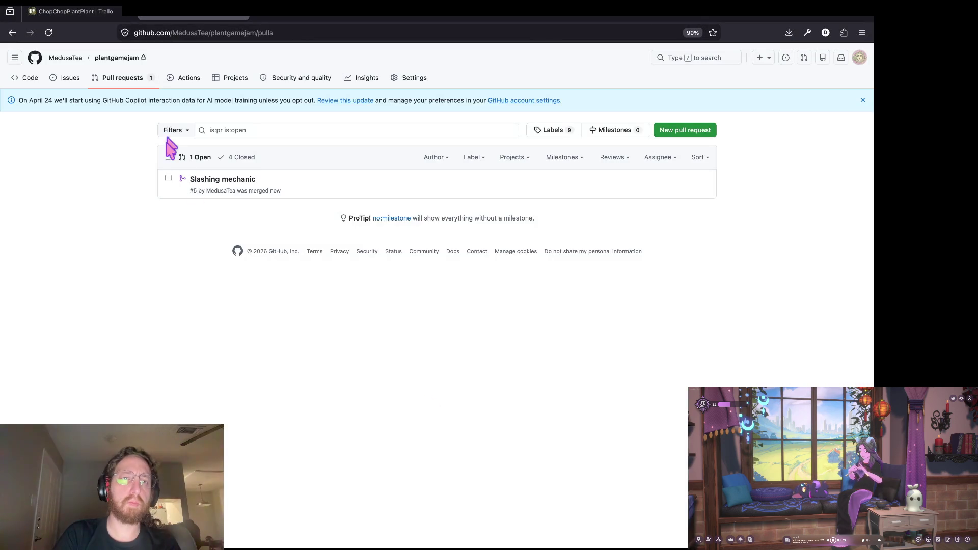
pyautogui.click(131, 87)
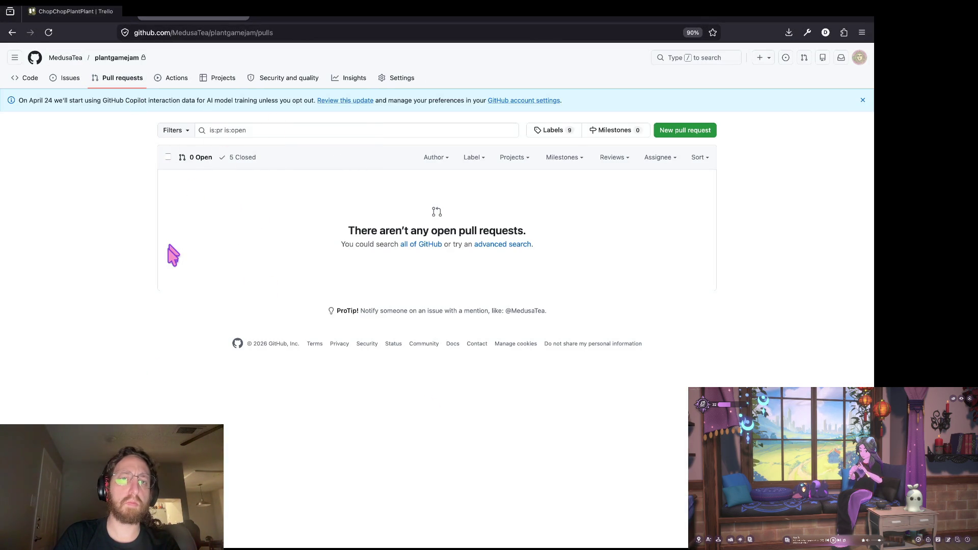
pyautogui.press('super+Tab')
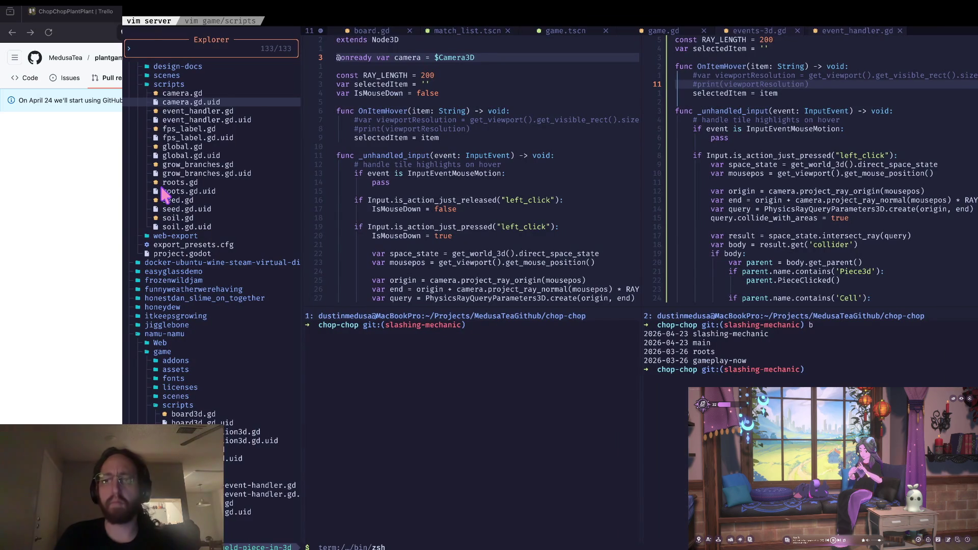
# - Check out main, pull the merged changes, delete slashing-mechanic, and list remaining branches
pyautogui.write('main')
pyautogui.press('Return')
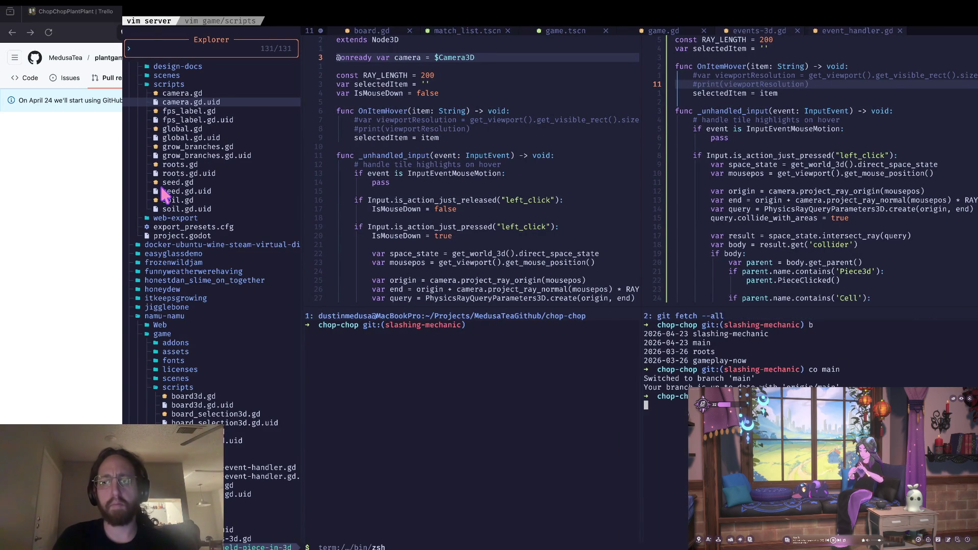
pyautogui.write('p')
pyautogui.press('Return')
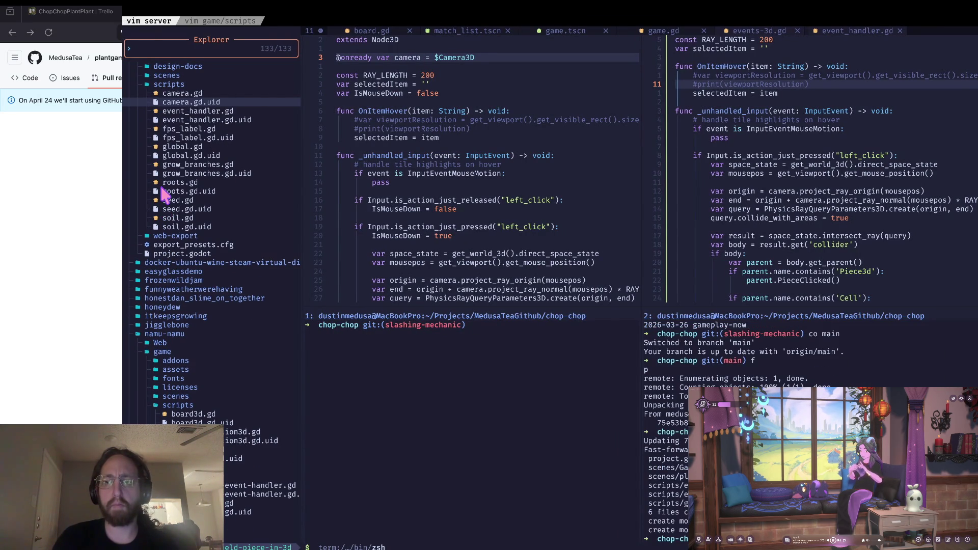
pyautogui.press('Return')
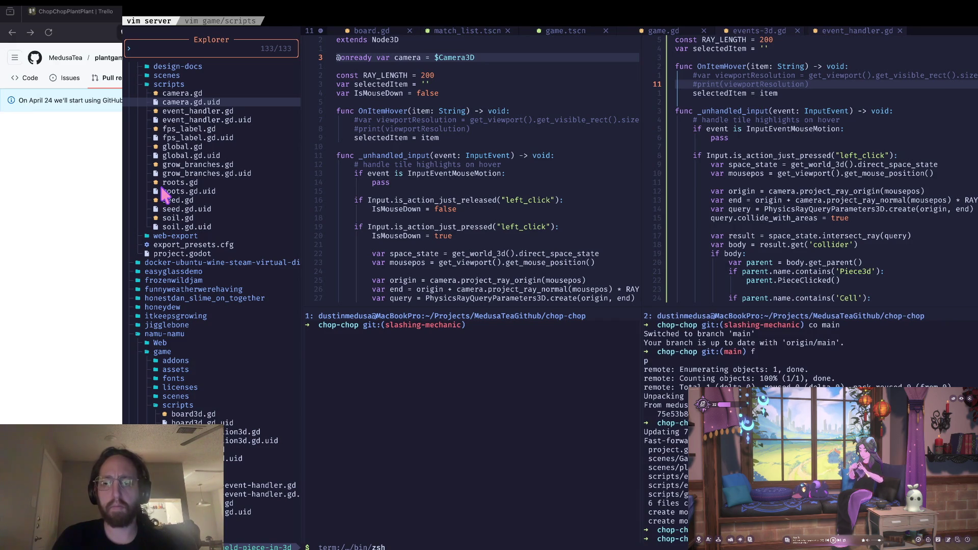
pyautogui.press('Return')
pyautogui.hotkey('ctrl', 'l')
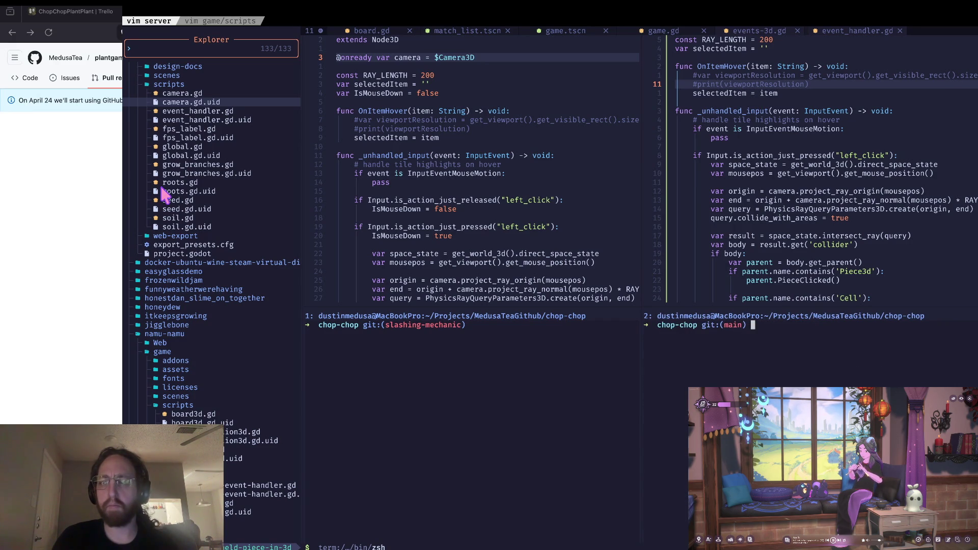
pyautogui.write('co -b')
pyautogui.hotkey('ctrl', 'c')
pyautogui.write('b')
pyautogui.press('Return')
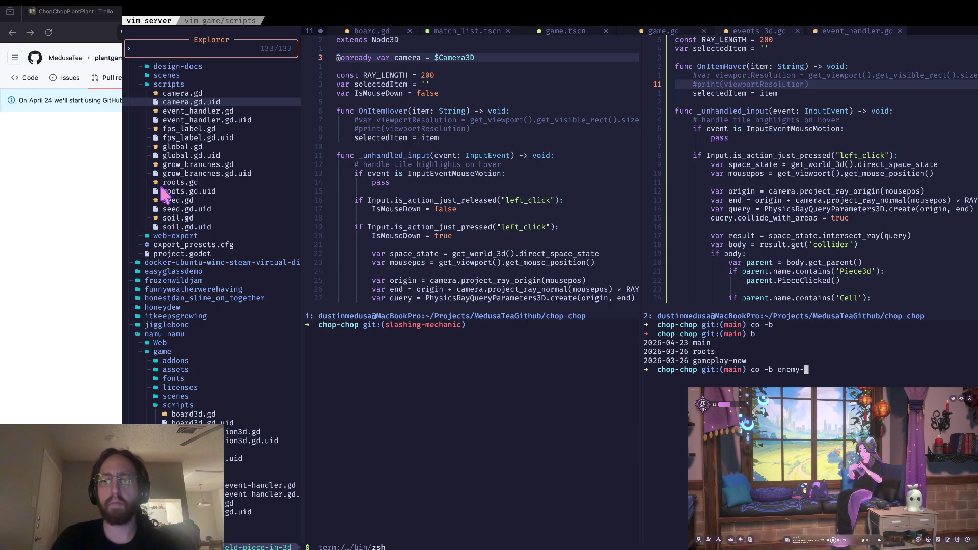
# - Create and check out the enemy-plants branch, then clear the terminal
pyautogui.write('plants')
pyautogui.press('Return')
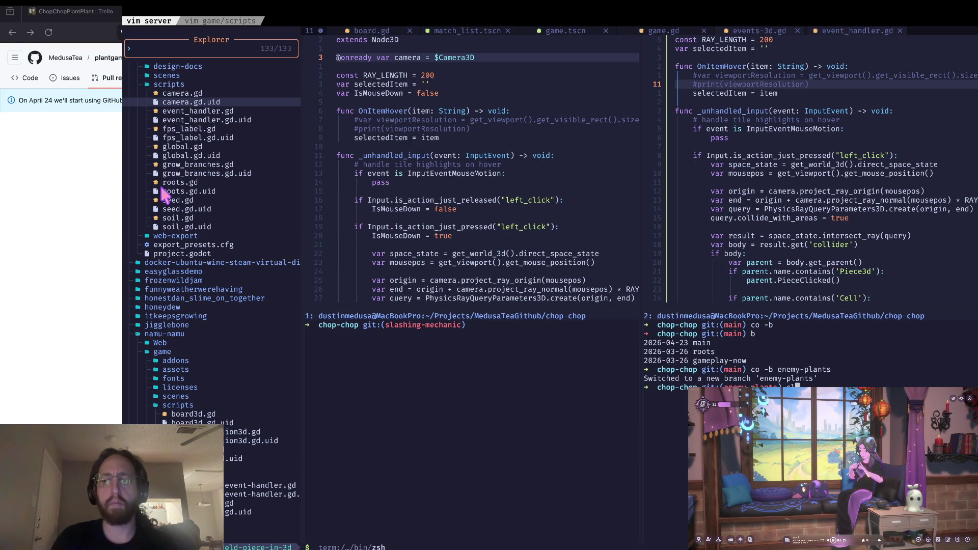
pyautogui.write('ear')
pyautogui.press('Return')
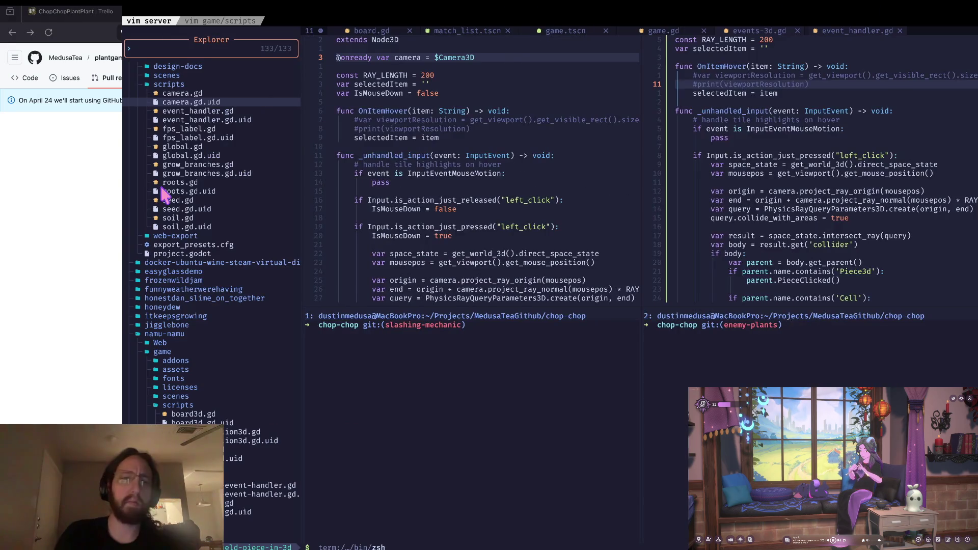
pyautogui.press('super+Tab')
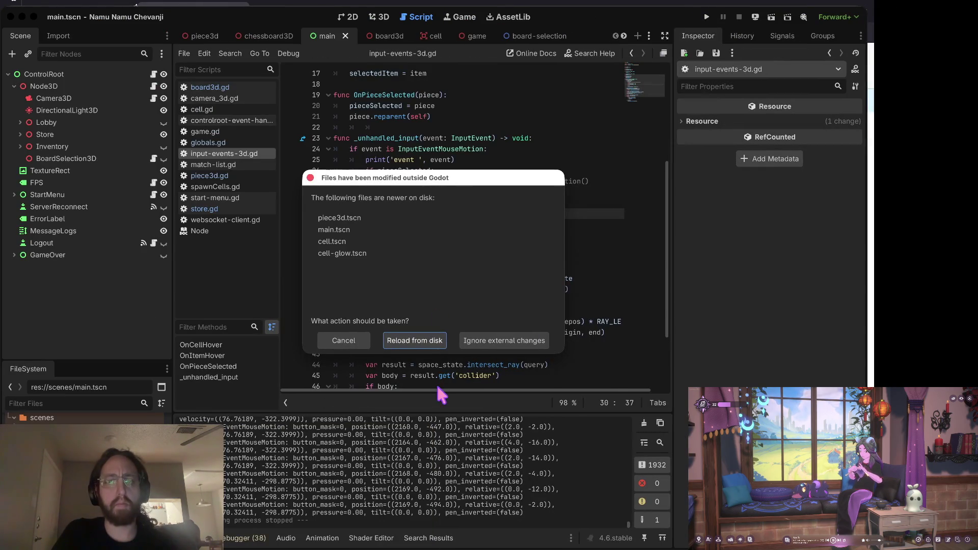
# - Reload the modified files from disk and open the PlantRootSoilTopDown project from the Project Manager
pyautogui.click(421, 343)
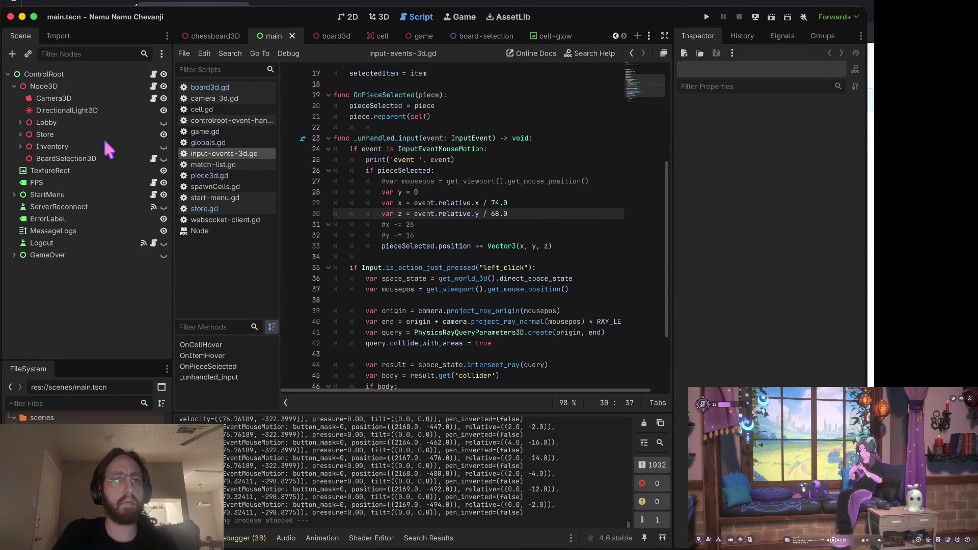
pyautogui.press('super+Tab')
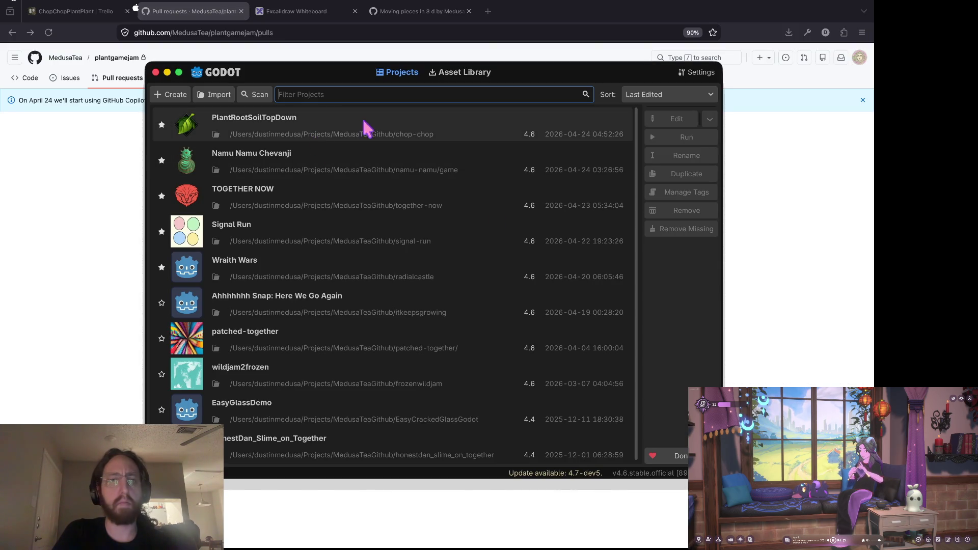
pyautogui.doubleClick(362, 124)
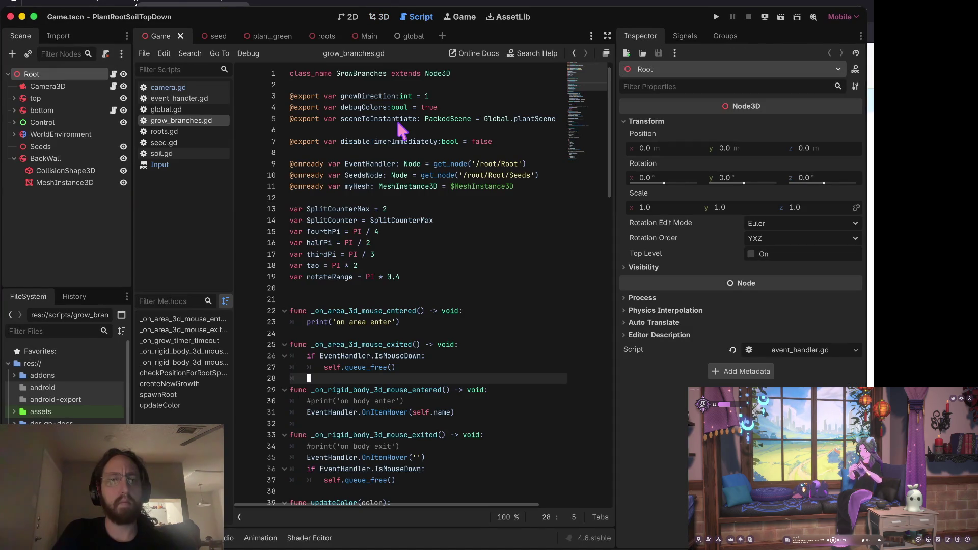
# - Run the game and plant three seeds to observe the current branch growth
pyautogui.click(398, 122)
pyautogui.press('super+b')
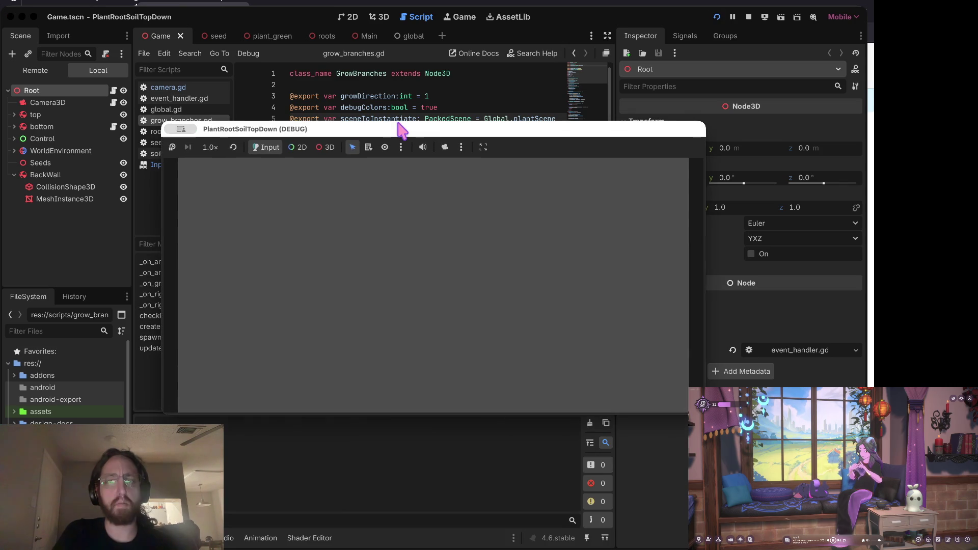
pyautogui.click(323, 314)
pyautogui.click(485, 315)
pyautogui.click(425, 323)
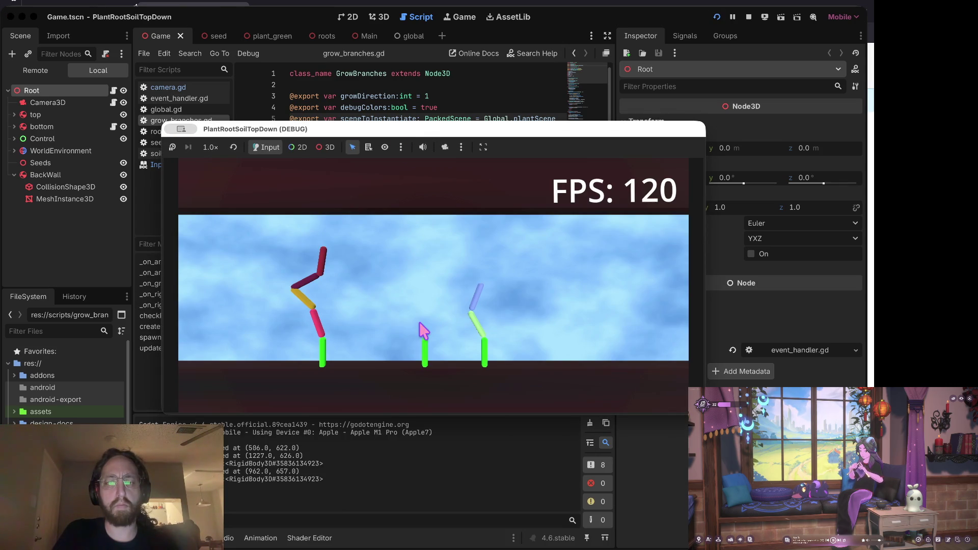
pyautogui.click(749, 18)
# - Uncomment the createNewGrowth call on line 124 and run the game
pyautogui.scroll(-20, 405, 265)
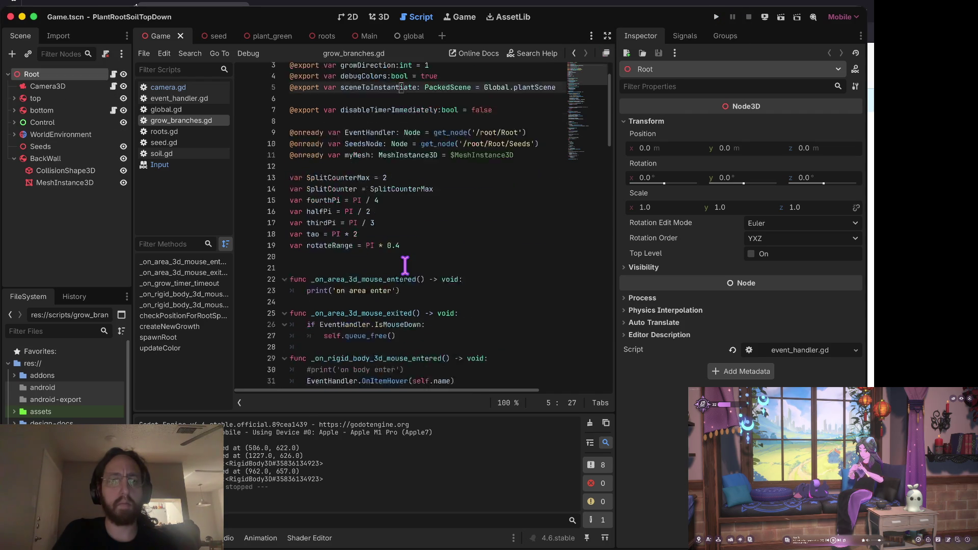
pyautogui.click(315, 265)
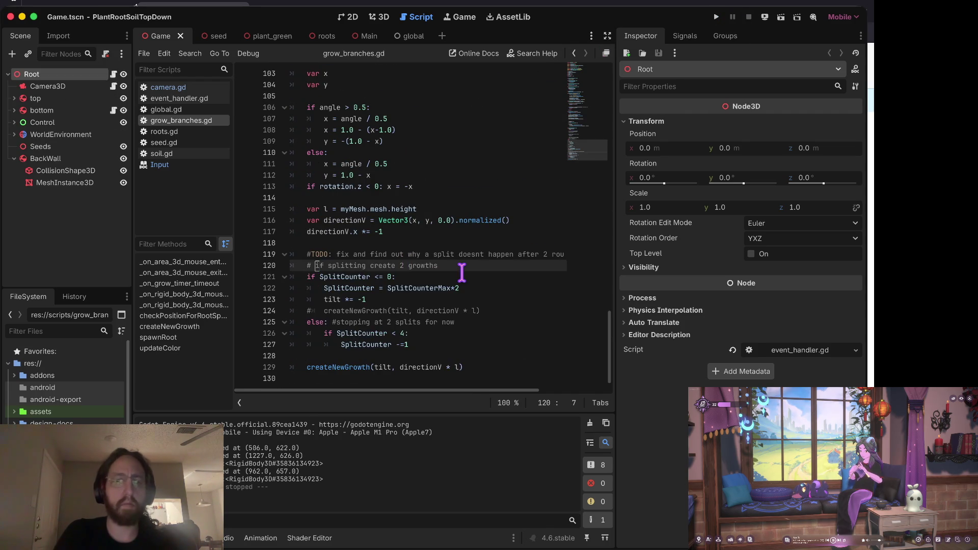
pyautogui.press('Down')
pyautogui.press('Down')
pyautogui.press('Down')
pyautogui.press('Home')
pyautogui.press('Up')
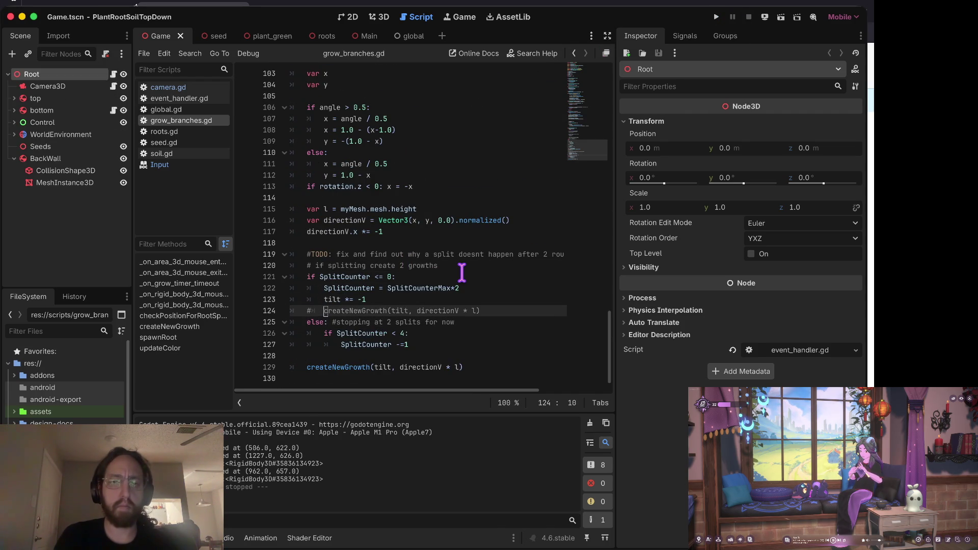
pyautogui.press('BackSpace')
pyautogui.press('BackSpace')
pyautogui.press('super+b')
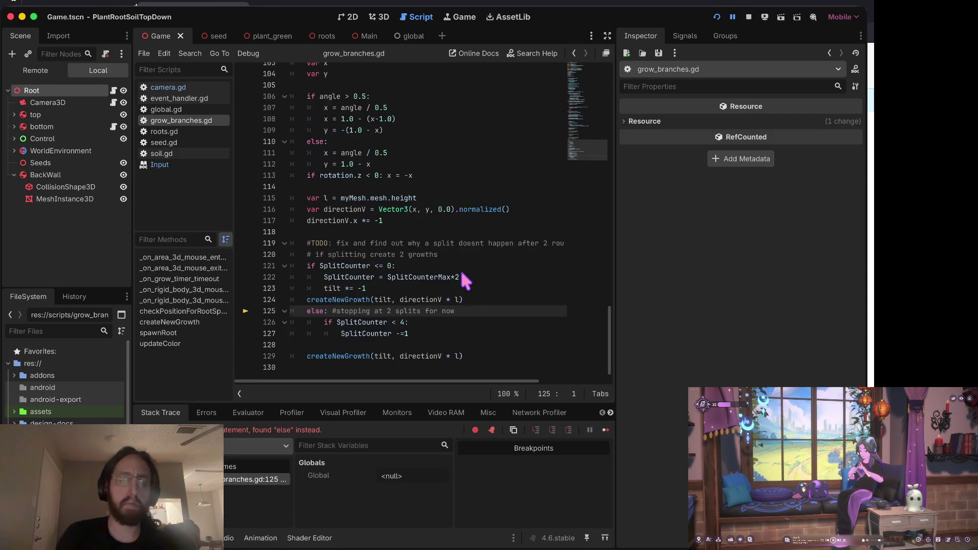
# - Indent createNewGrowth into the if block, rerun, plant two seeds, and stop the game
pyautogui.press('Up')
pyautogui.press('Up')
pyautogui.press('Up')
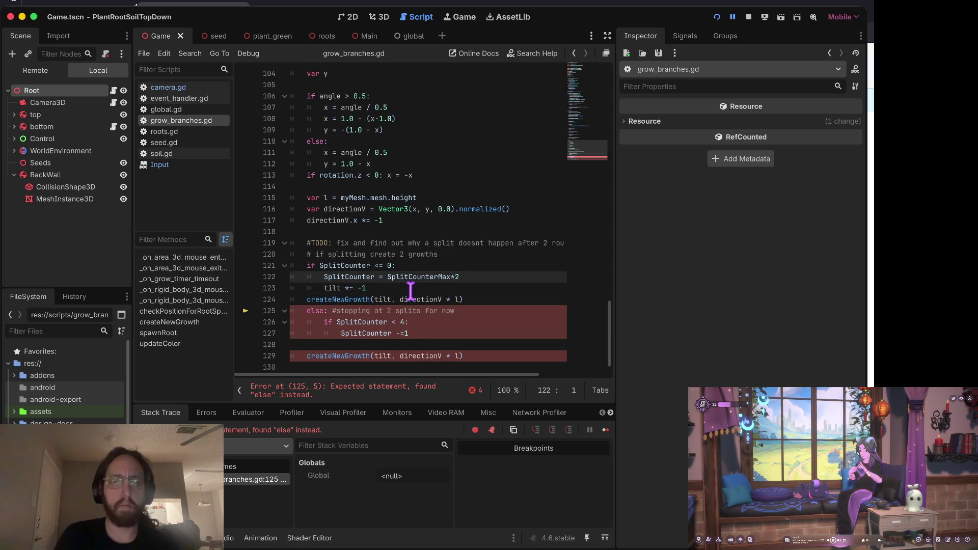
pyautogui.press('Down')
pyautogui.press('Down')
pyautogui.press('Home')
pyautogui.press('Home')
pyautogui.press('Tab')
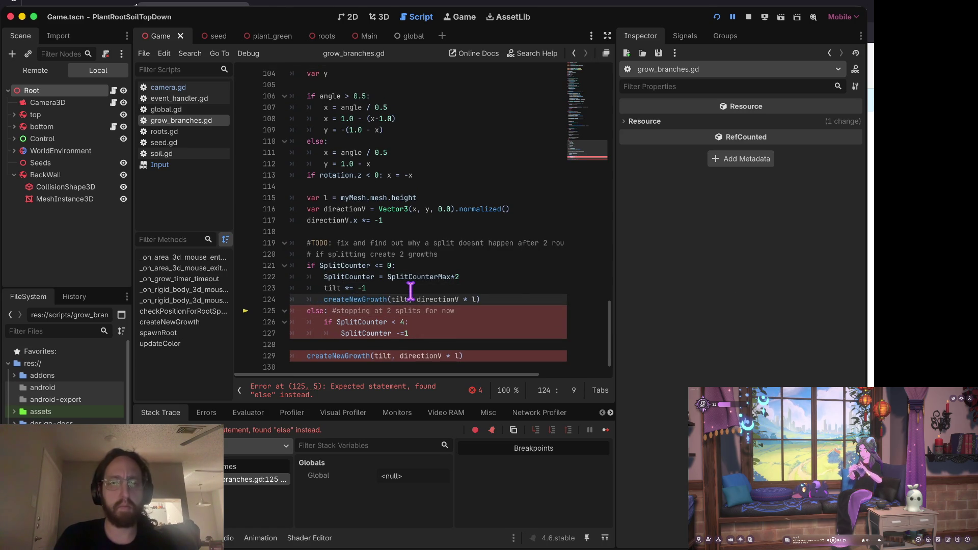
pyautogui.press('super+b')
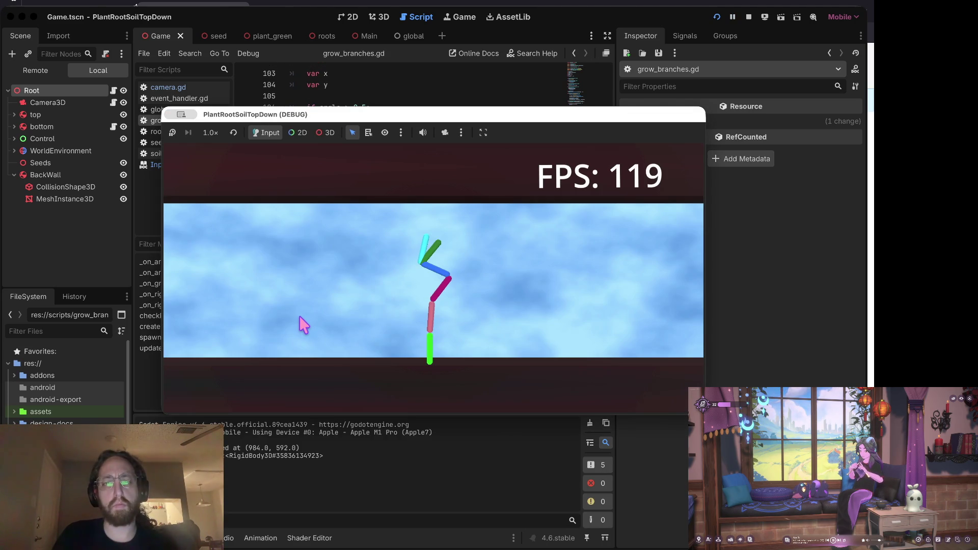
pyautogui.click(302, 326)
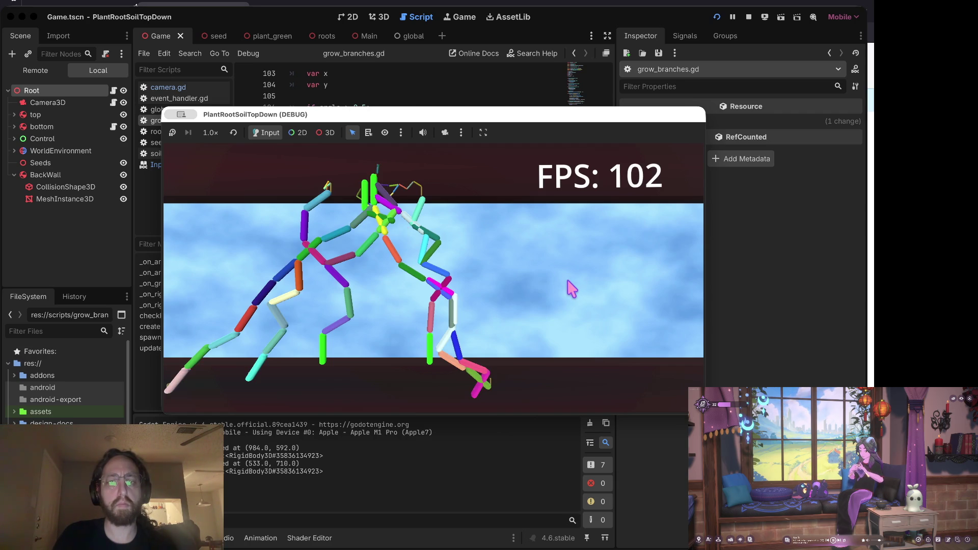
pyautogui.scroll(-3, 572, 290)
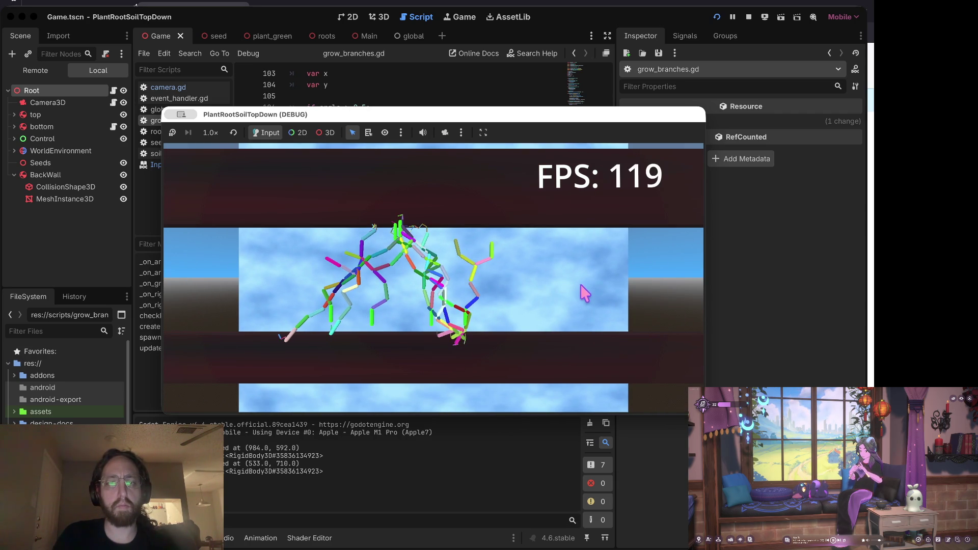
pyautogui.click(562, 292)
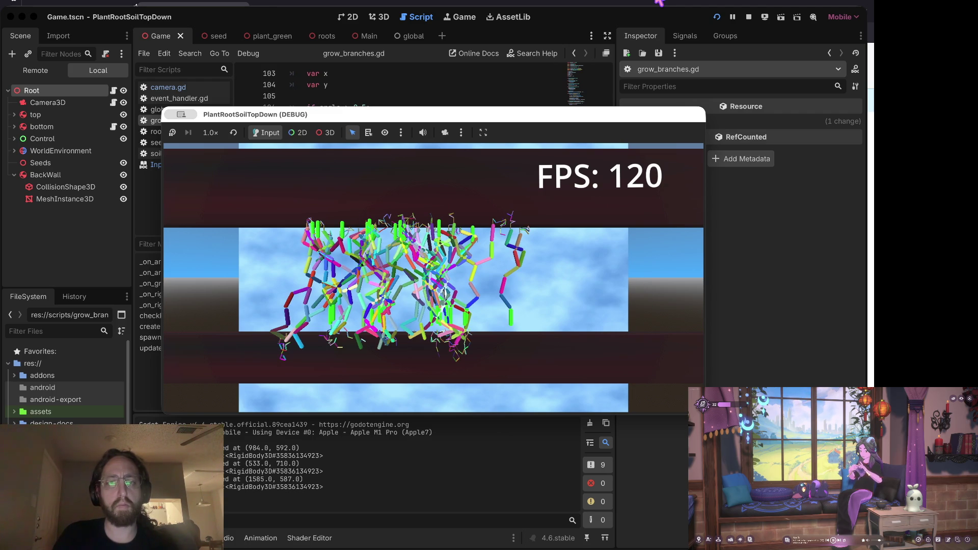
pyautogui.click(748, 17)
pyautogui.scroll(20, 374, 145)
# - Find debugColors in files and change its default on line 4 to false
pyautogui.click(421, 119)
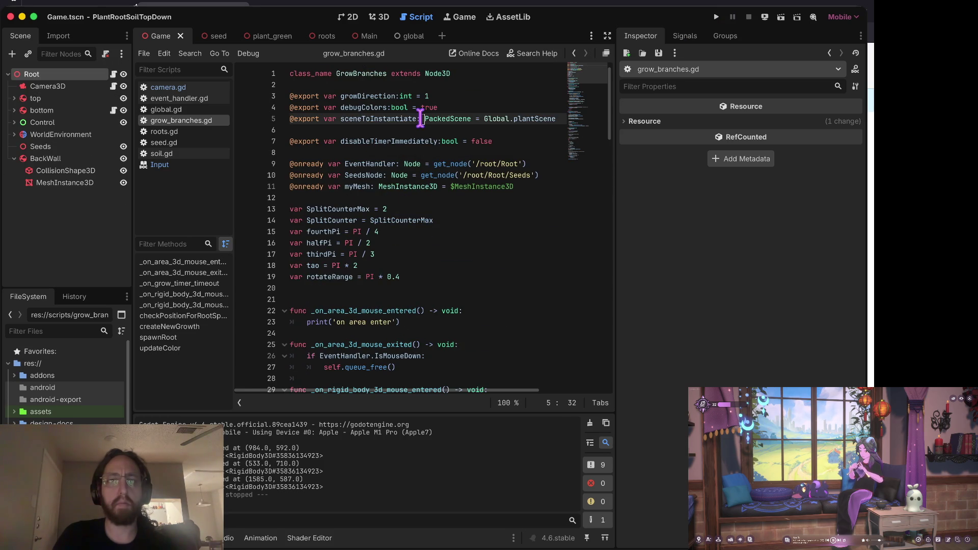
pyautogui.hotkey('ctrl', 'shift', 'f')
pyautogui.write('debugColors')
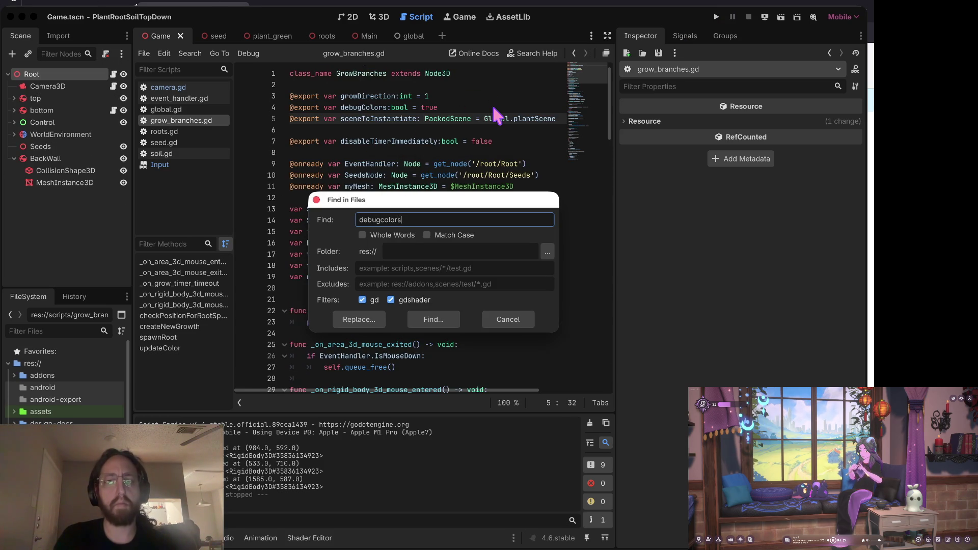
pyautogui.press('Return')
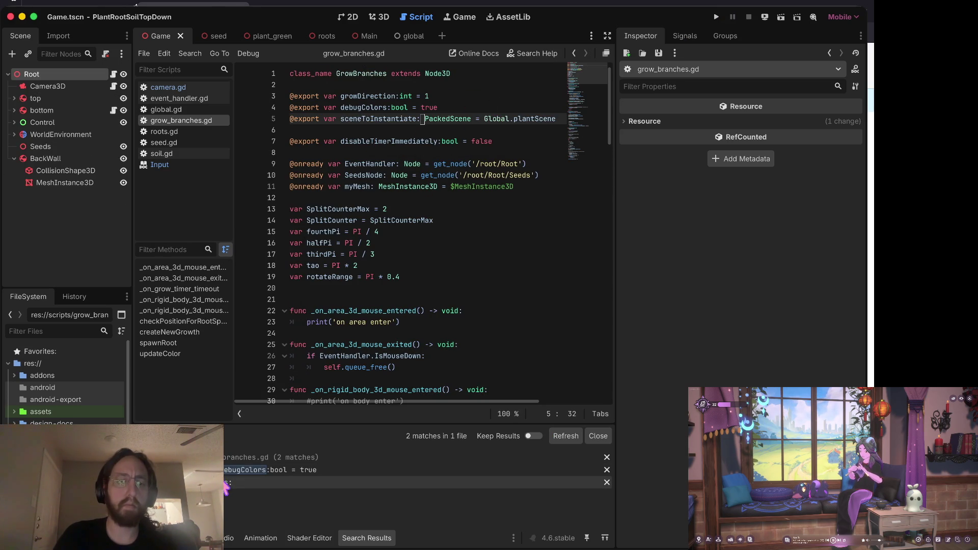
pyautogui.click(225, 471)
pyautogui.press('Right')
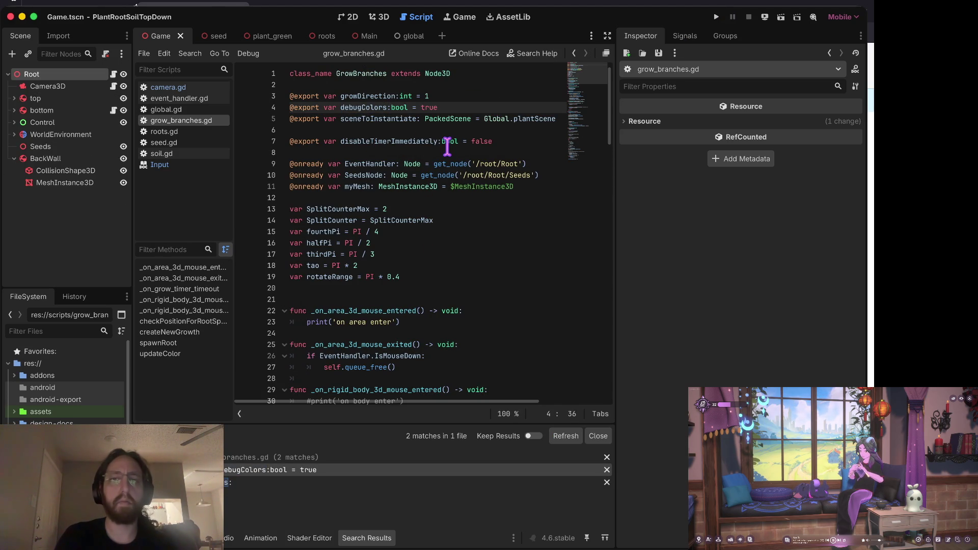
# - Run the game, plant four seeds to see plain green stems, then stop it
pyautogui.press('super+b')
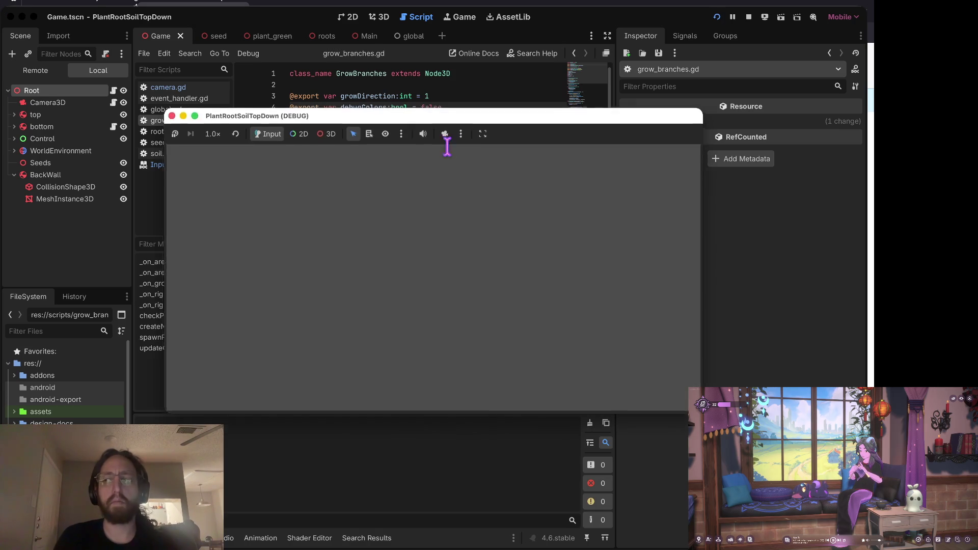
pyautogui.click(333, 306)
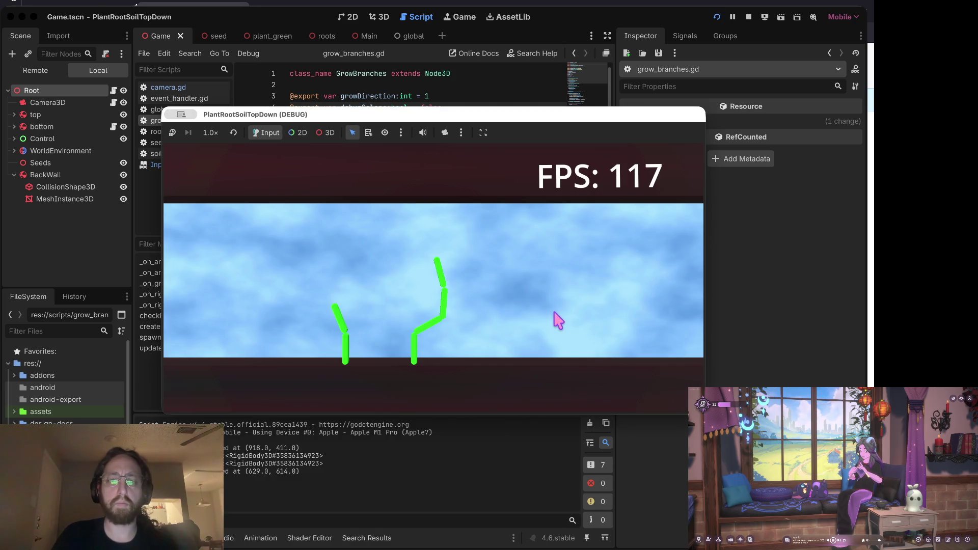
pyautogui.click(556, 321)
pyautogui.click(498, 327)
pyautogui.click(255, 336)
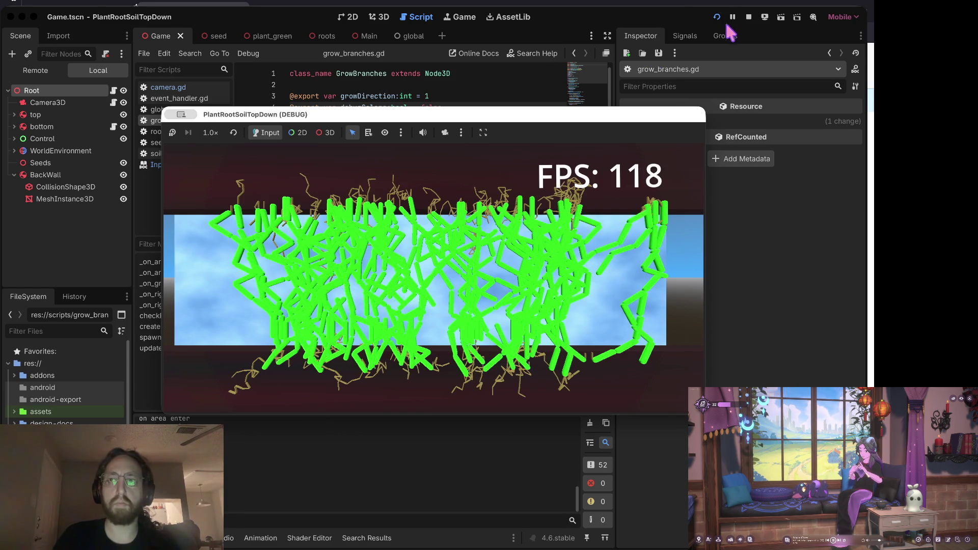
pyautogui.click(748, 17)
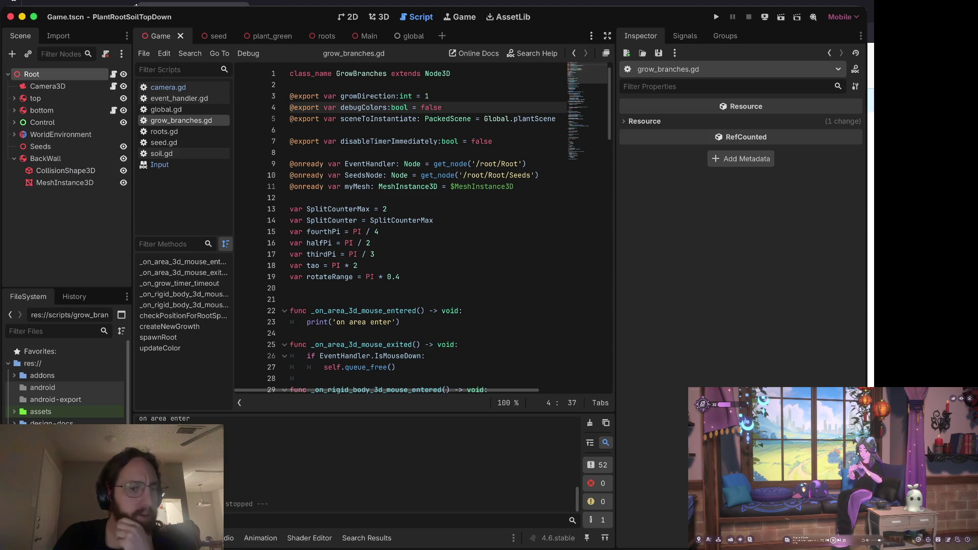
# - Toggle the assets folder in the FileSystem and inspect the BackWall node's properties
pyautogui.scroll(-5, 65, 382)
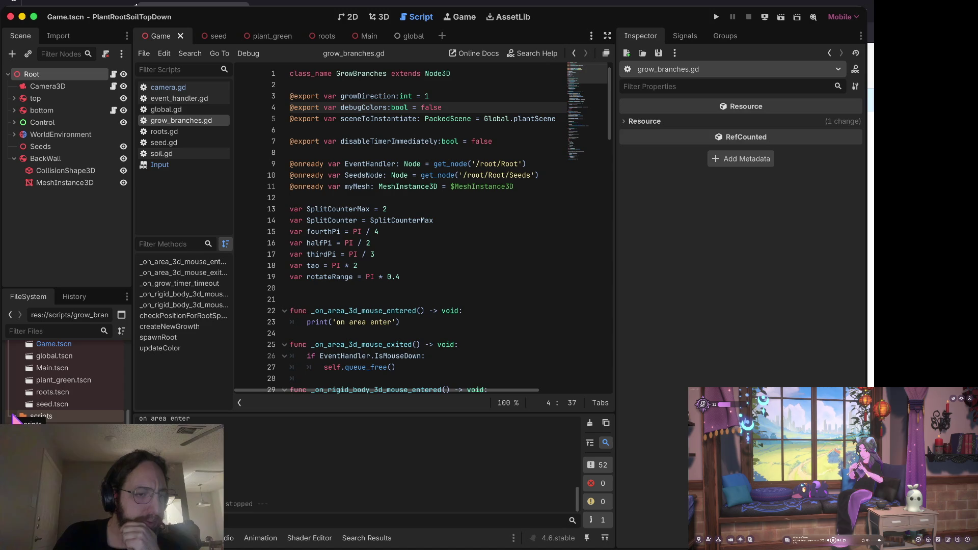
pyautogui.scroll(5, 13, 418)
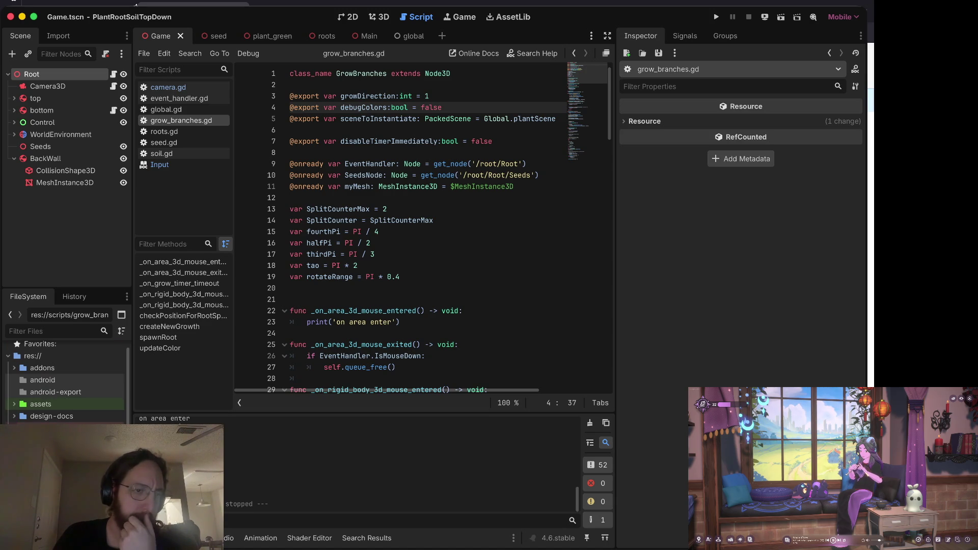
pyautogui.scroll(1, 64, 382)
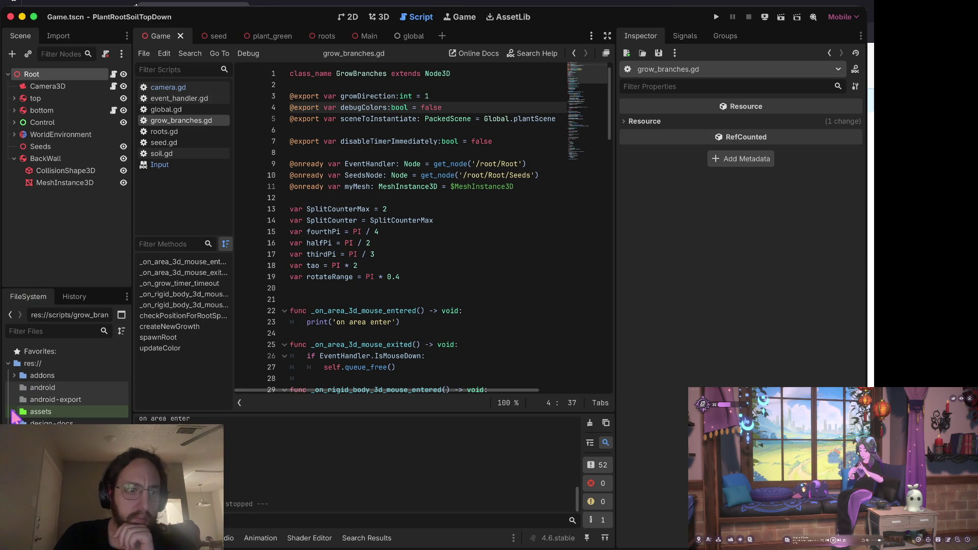
pyautogui.click(13, 411)
pyautogui.click(13, 412)
pyautogui.click(421, 230)
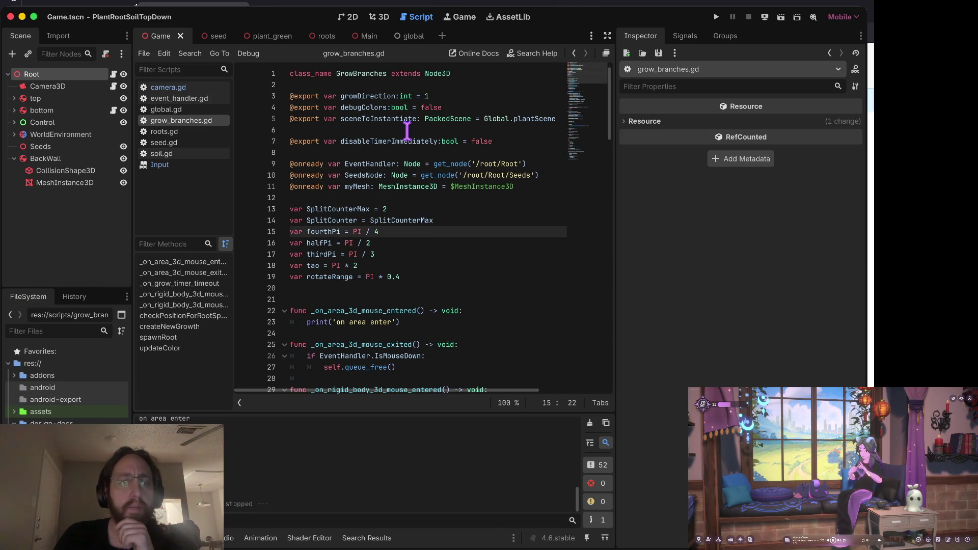
pyautogui.click(51, 159)
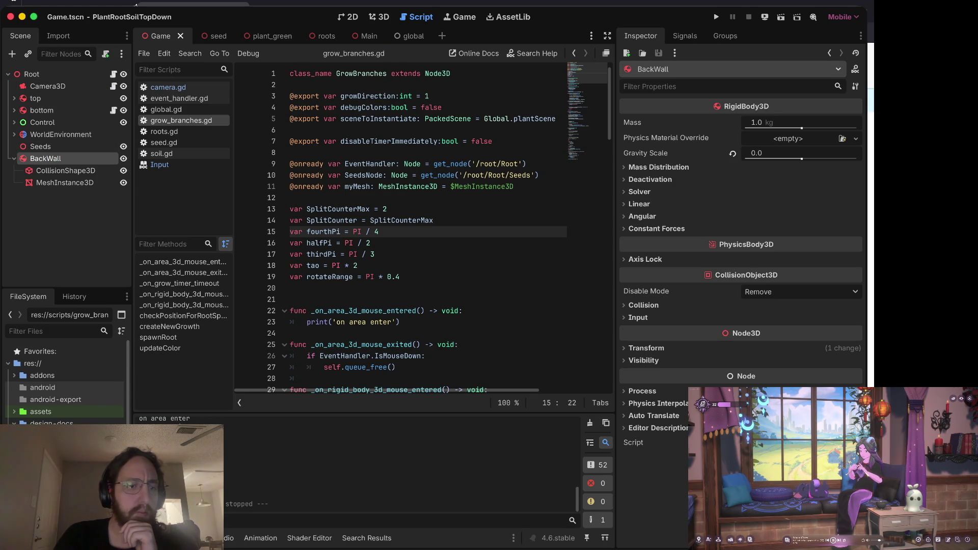
pyautogui.scroll(-2, 64, 379)
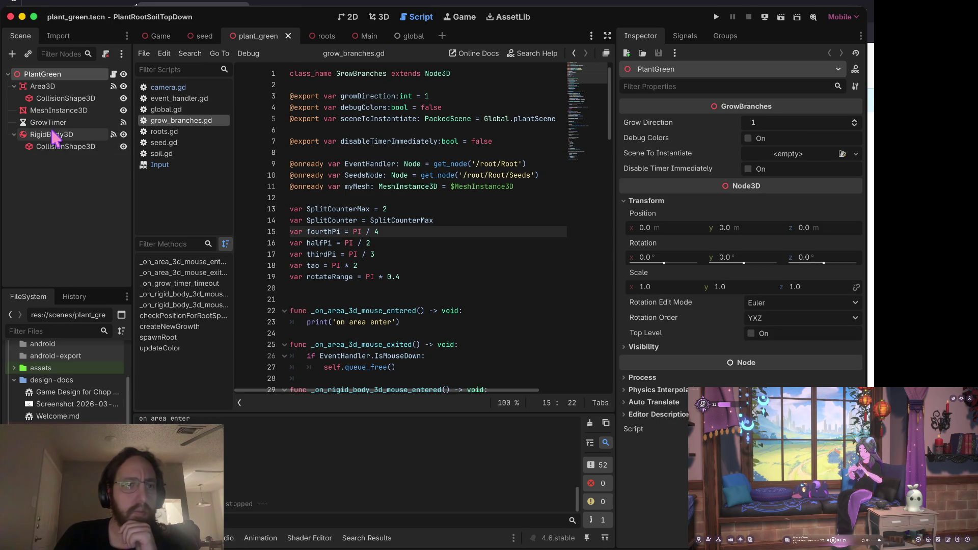
# - Open the plant_green scene, select RigidBody3D, and view the green stem in 3D
pyautogui.click(52, 147)
pyautogui.click(51, 135)
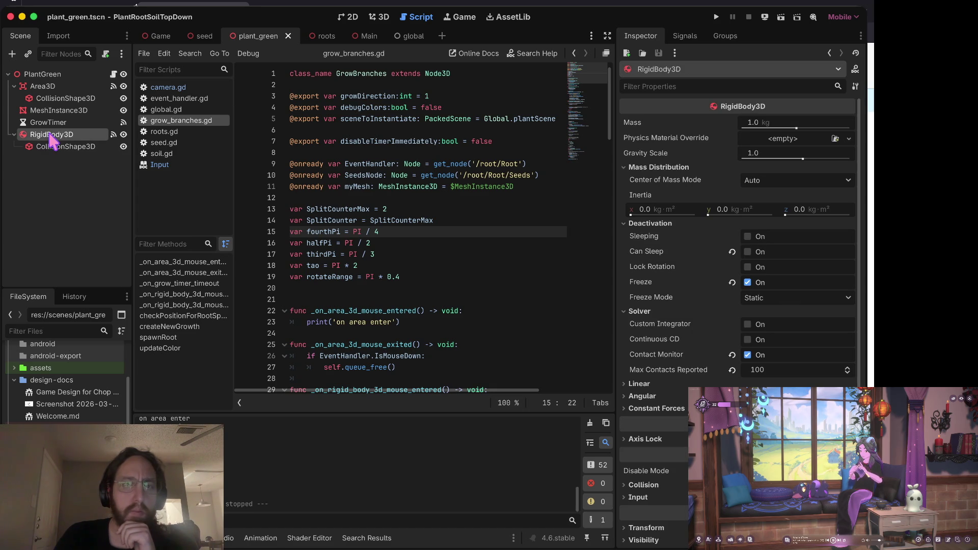
pyautogui.click(379, 16)
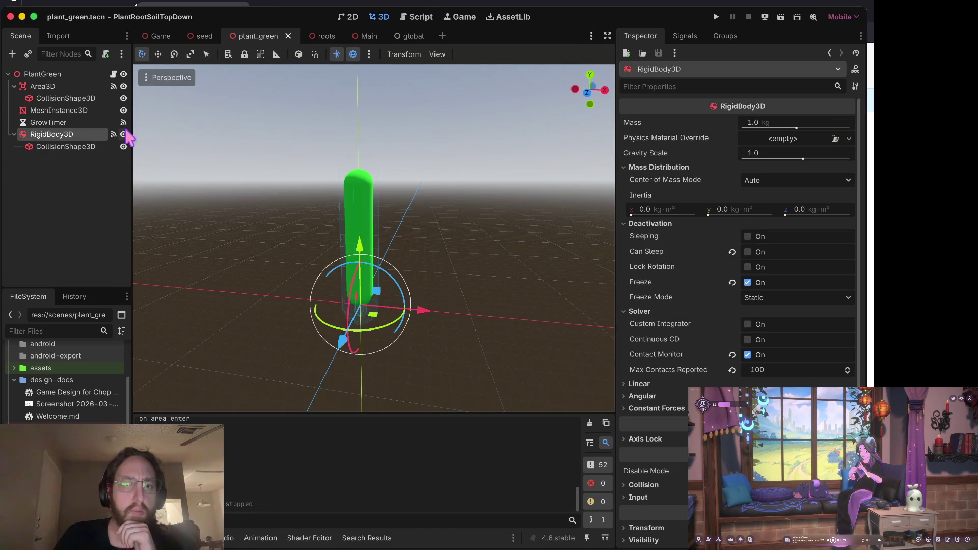
pyautogui.click(57, 146)
pyautogui.click(54, 134)
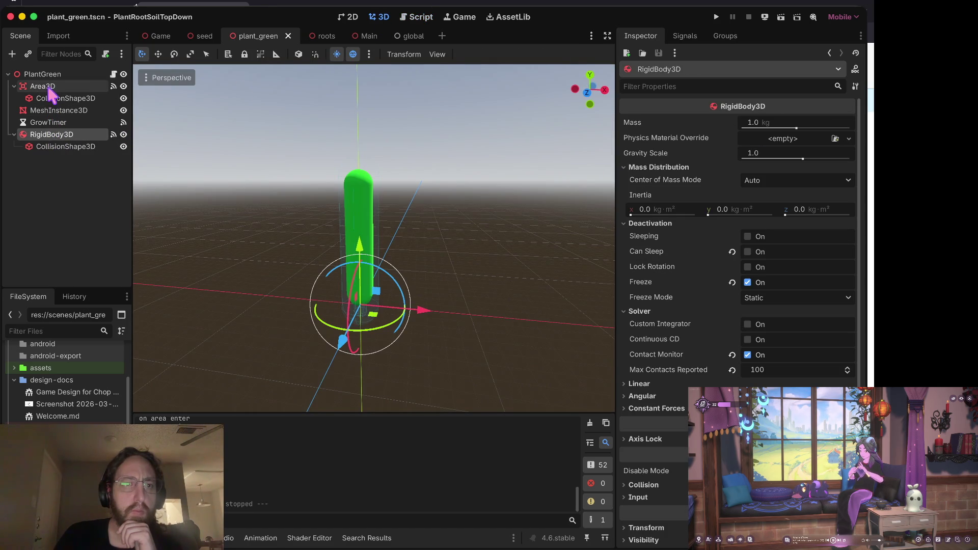
# - Delete the RigidBody3D node and its child collision shape from PlantGreen
pyautogui.click(43, 86)
pyautogui.click(54, 135)
pyautogui.rightClick(54, 135)
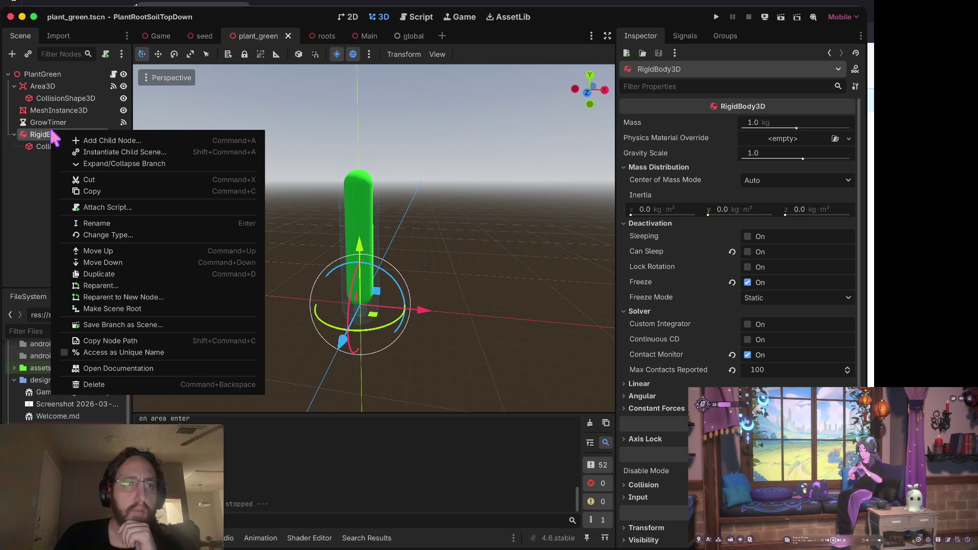
pyautogui.click(102, 385)
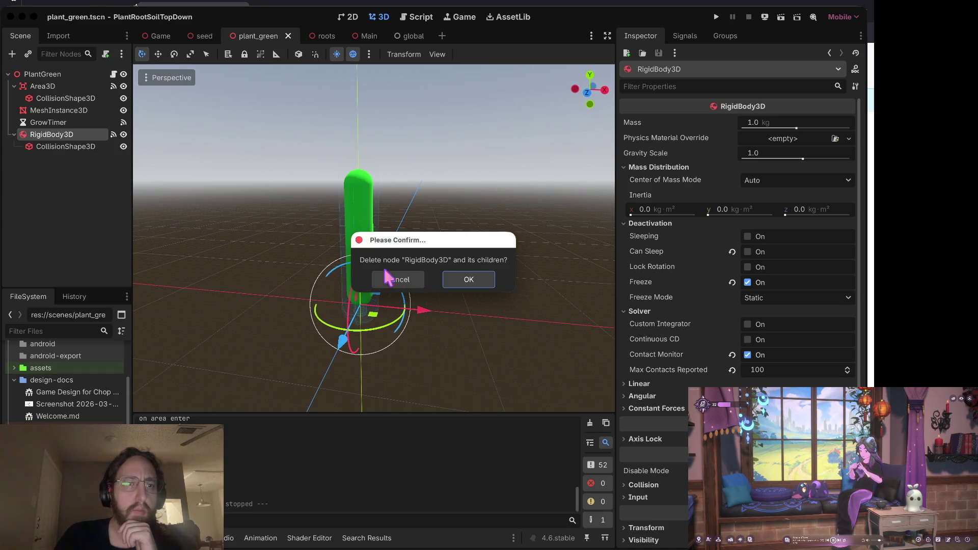
pyautogui.click(469, 278)
# - Untick collision mask bit 1 on the Area3D node
pyautogui.click(61, 87)
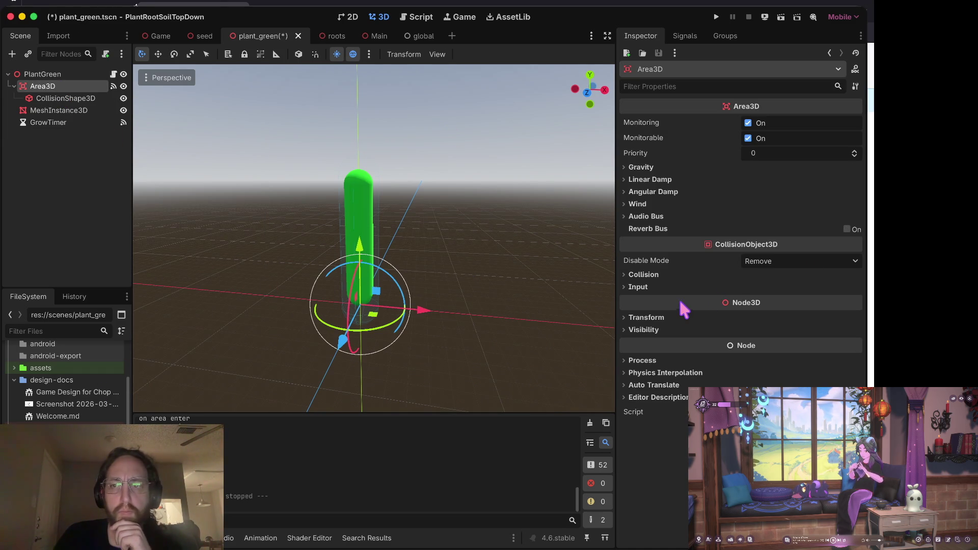
pyautogui.click(644, 276)
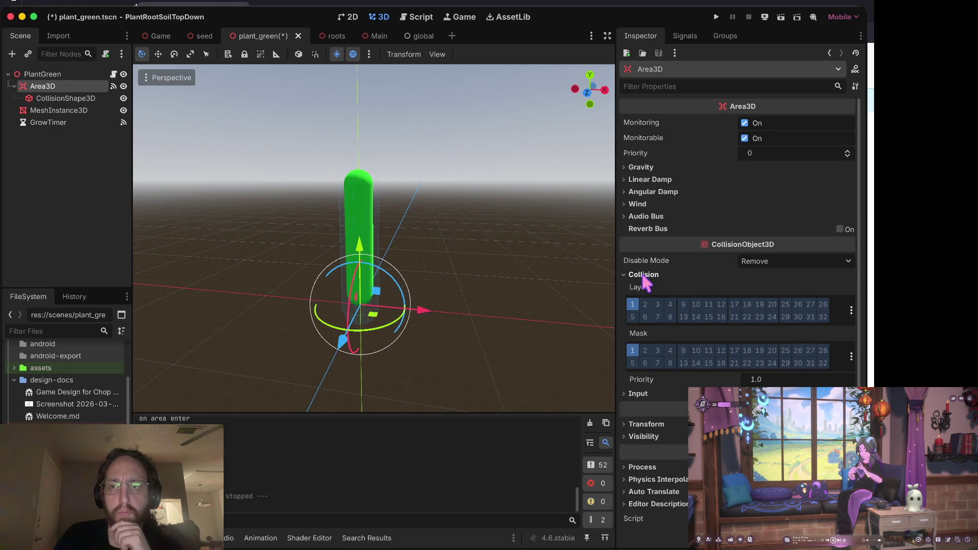
pyautogui.click(632, 350)
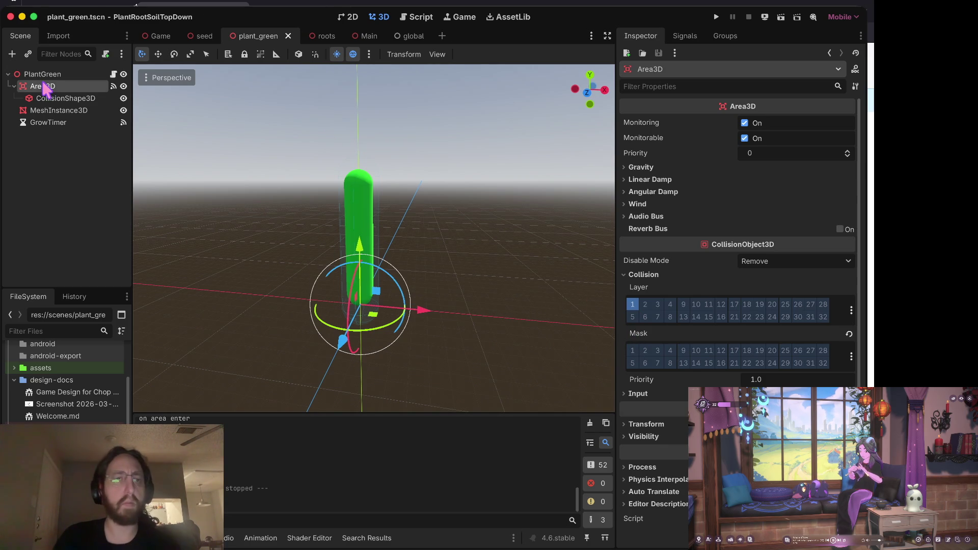
# - Run the game, plant seven seeds across the soil, zoom the view, then stop the run
pyautogui.press('super+b')
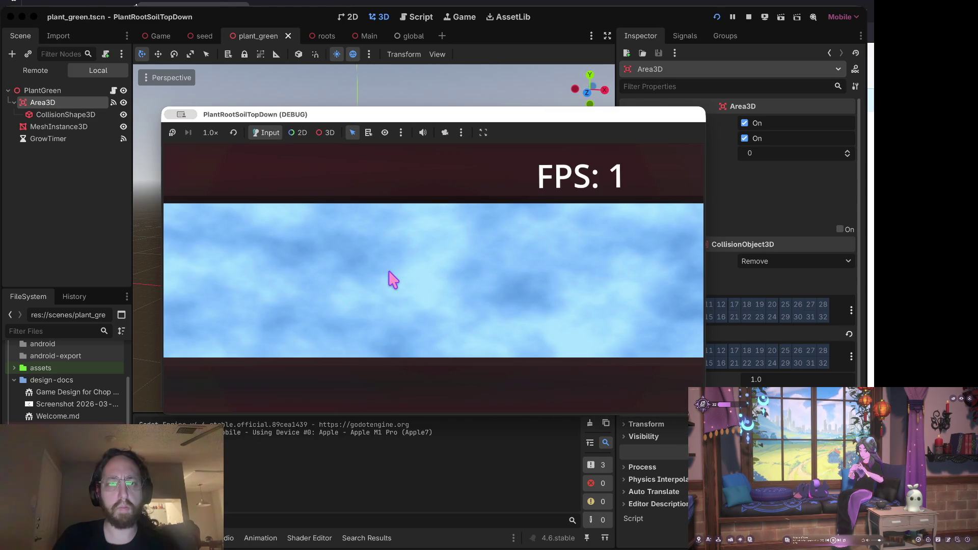
pyautogui.click(470, 308)
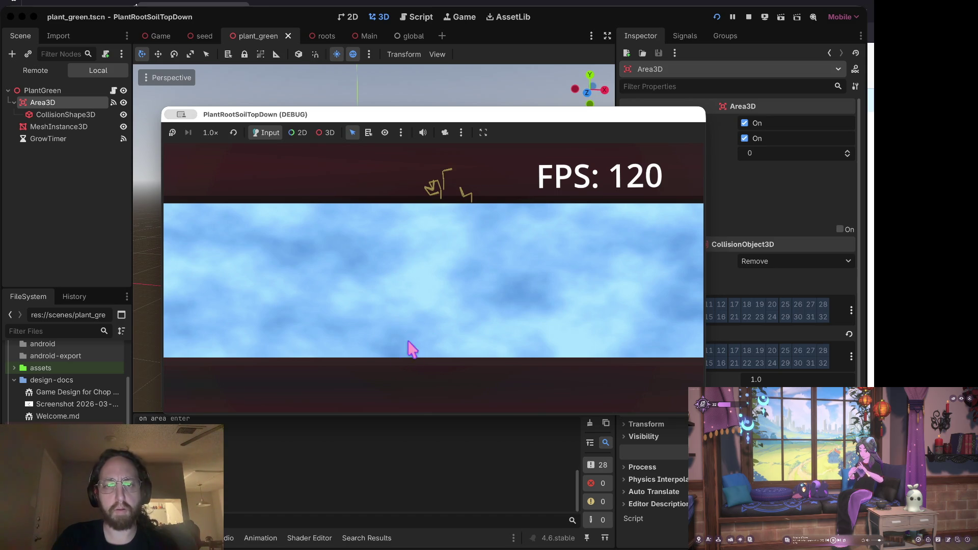
pyautogui.click(559, 311)
pyautogui.click(385, 310)
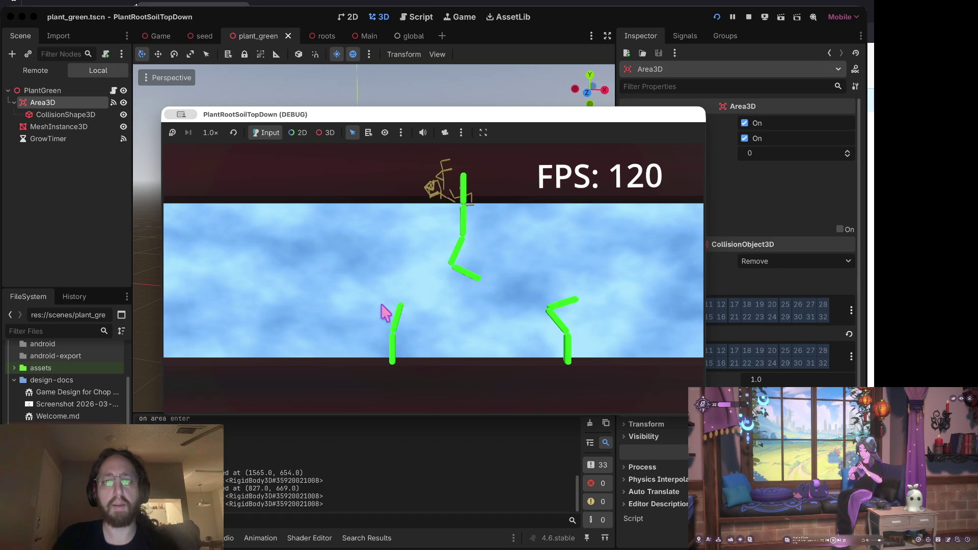
pyautogui.click(293, 312)
pyautogui.click(437, 339)
pyautogui.click(318, 338)
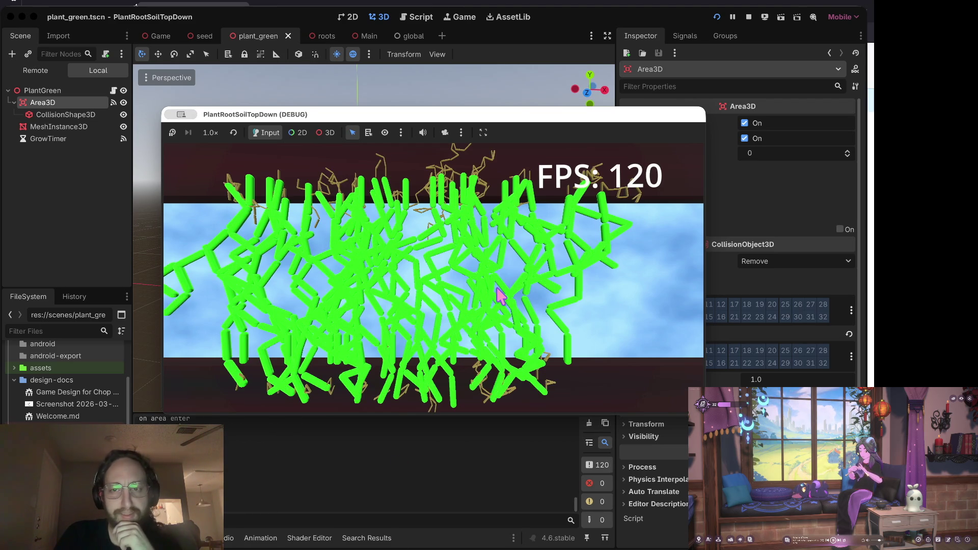
pyautogui.click(591, 305)
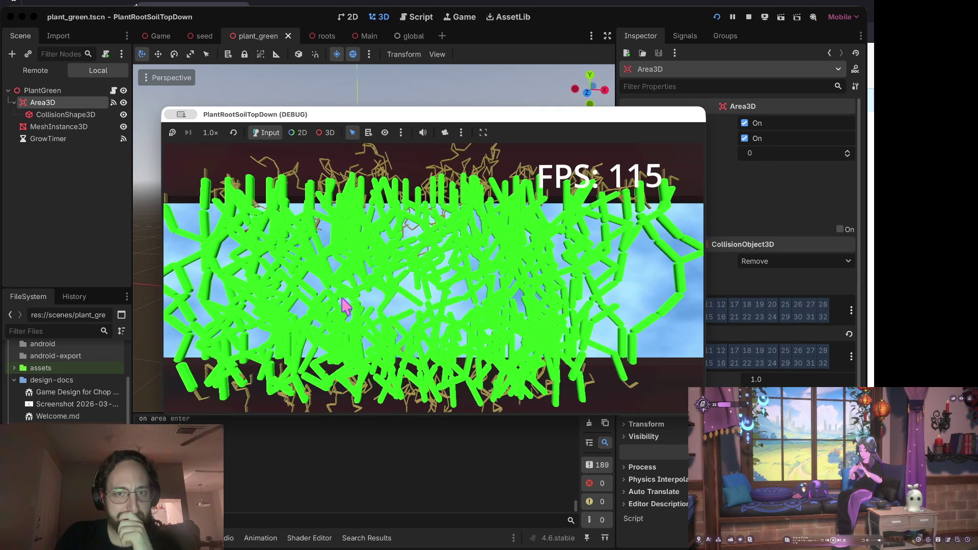
pyautogui.scroll(-3, 509, 257)
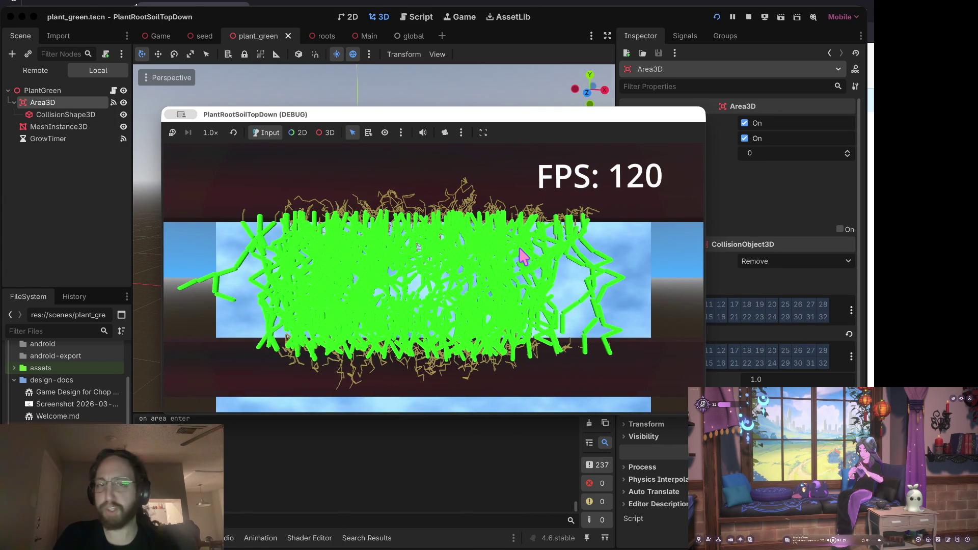
pyautogui.scroll(-3, 523, 256)
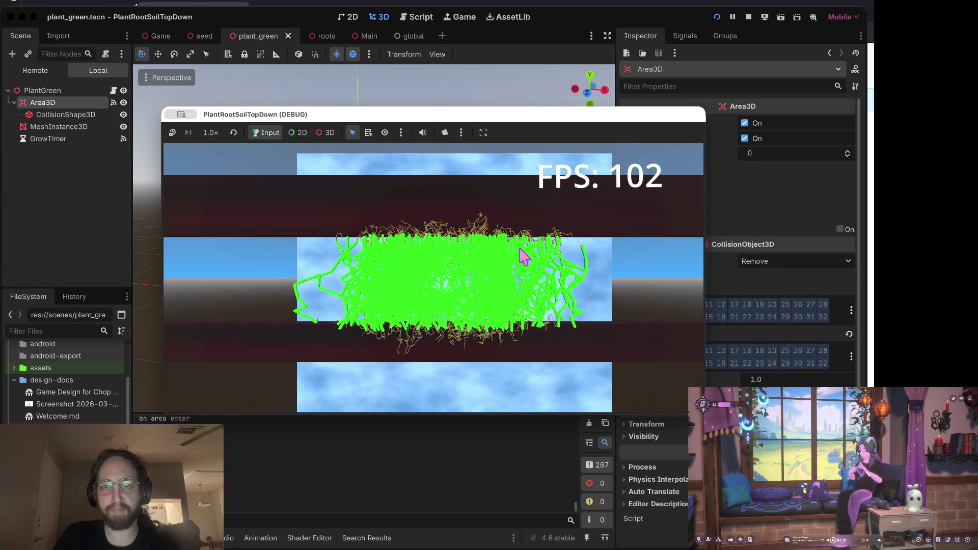
pyautogui.scroll(2, 523, 256)
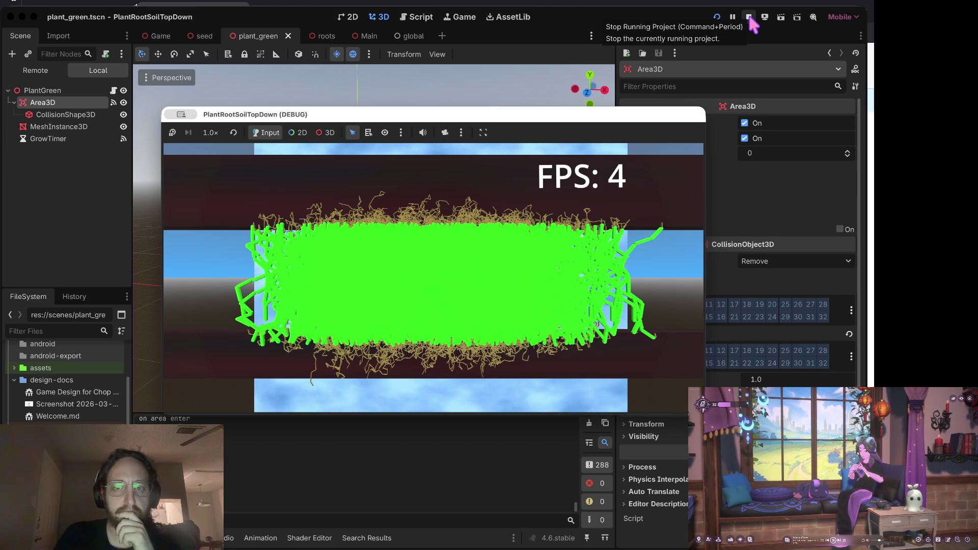
pyautogui.click(750, 20)
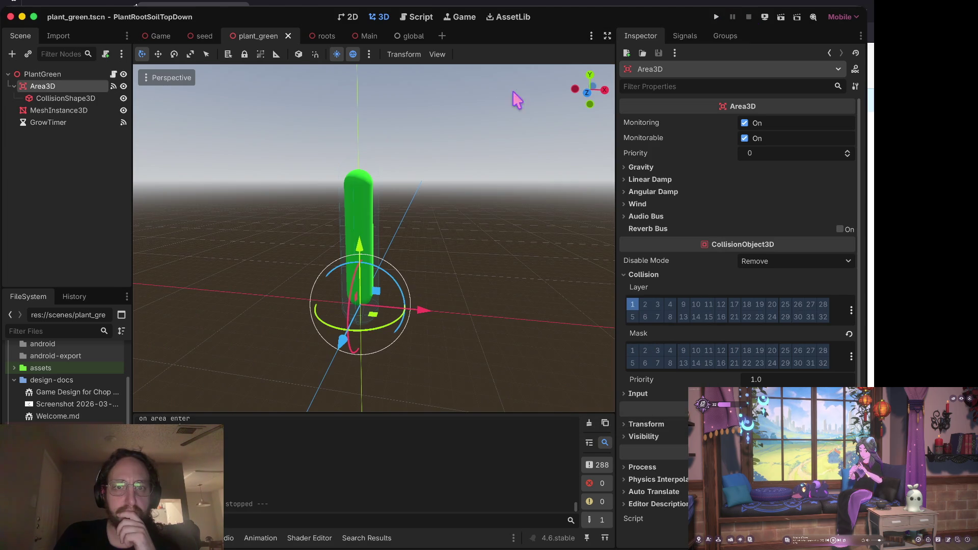
# - Show the Debugger panel's Monitors tab and enlarge the panel
pyautogui.click(383, 176)
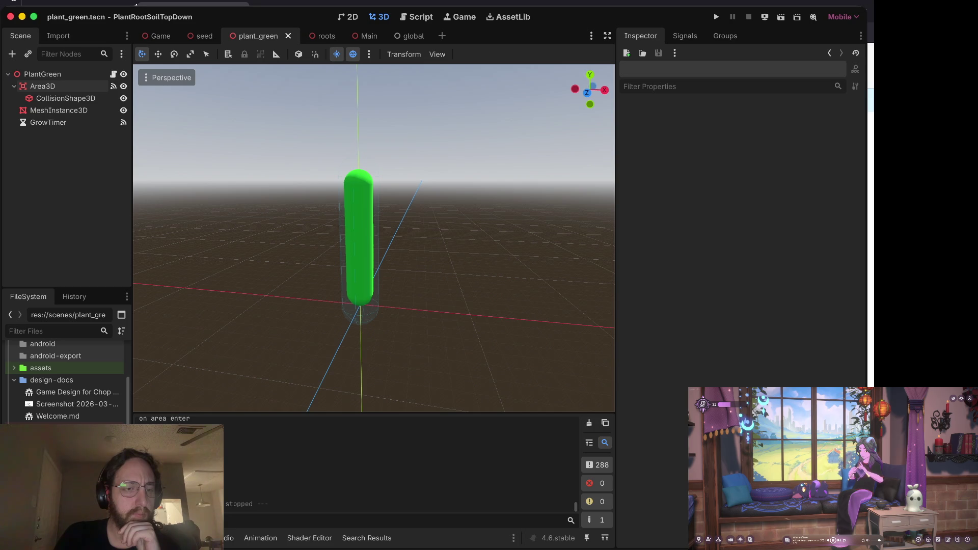
pyautogui.click(188, 538)
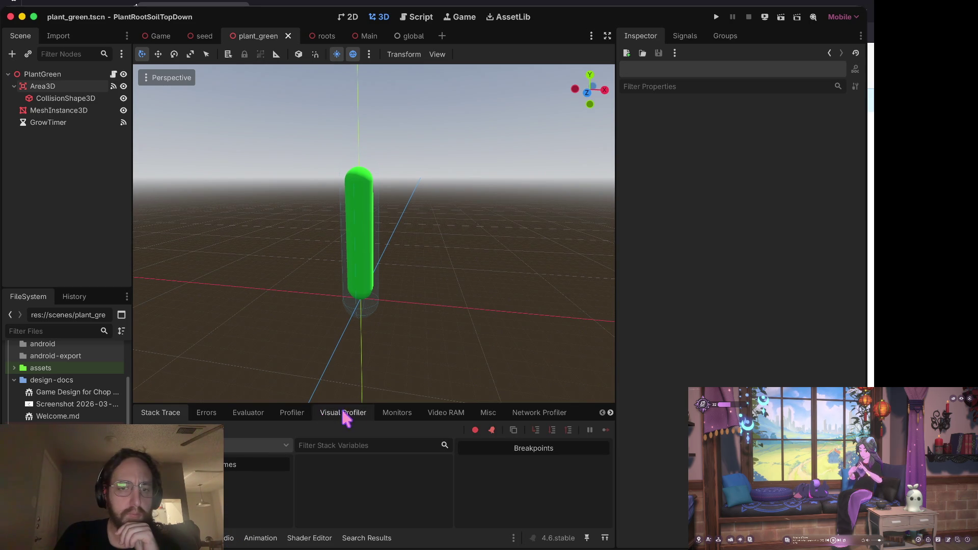
pyautogui.click(395, 412)
pyautogui.moveTo(311, 405); pyautogui.dragTo(319, 247)
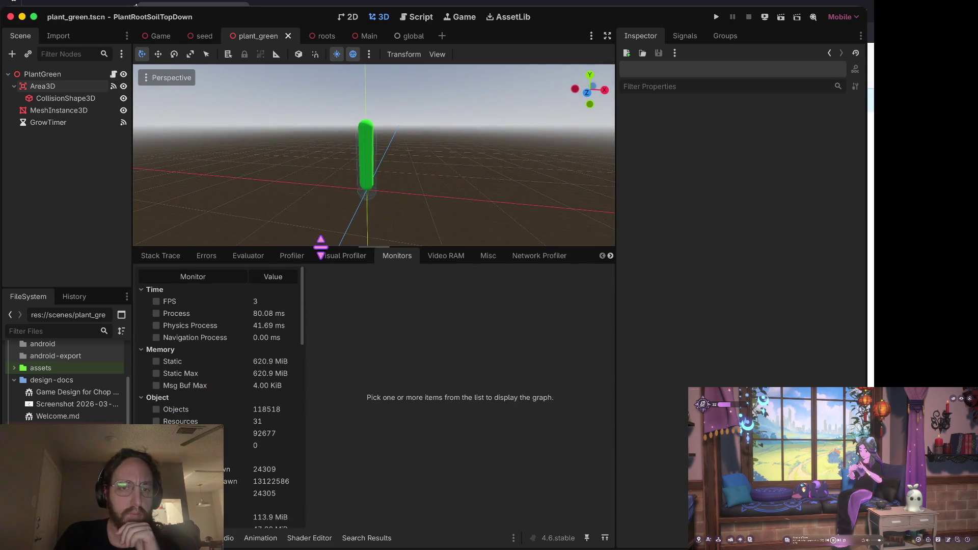
# - Scroll through the performance monitors, then return to Stack Trace and shorten the panel
pyautogui.scroll(-10, 262, 382)
pyautogui.scroll(5, 262, 382)
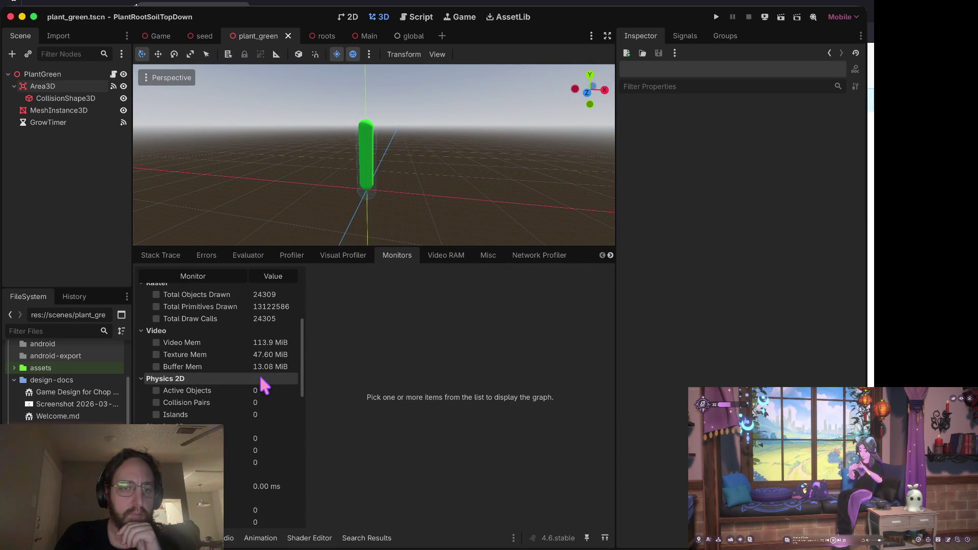
pyautogui.scroll(5, 259, 433)
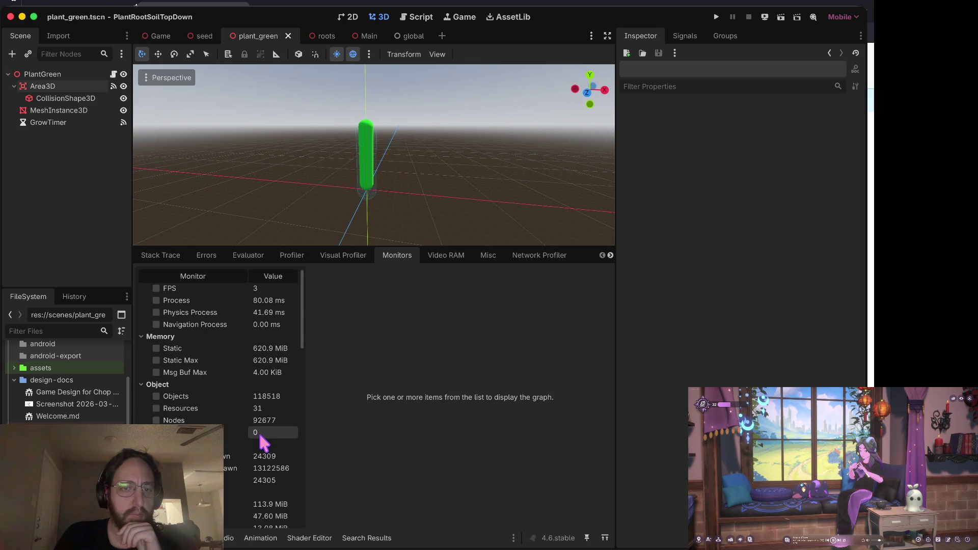
pyautogui.scroll(1, 260, 435)
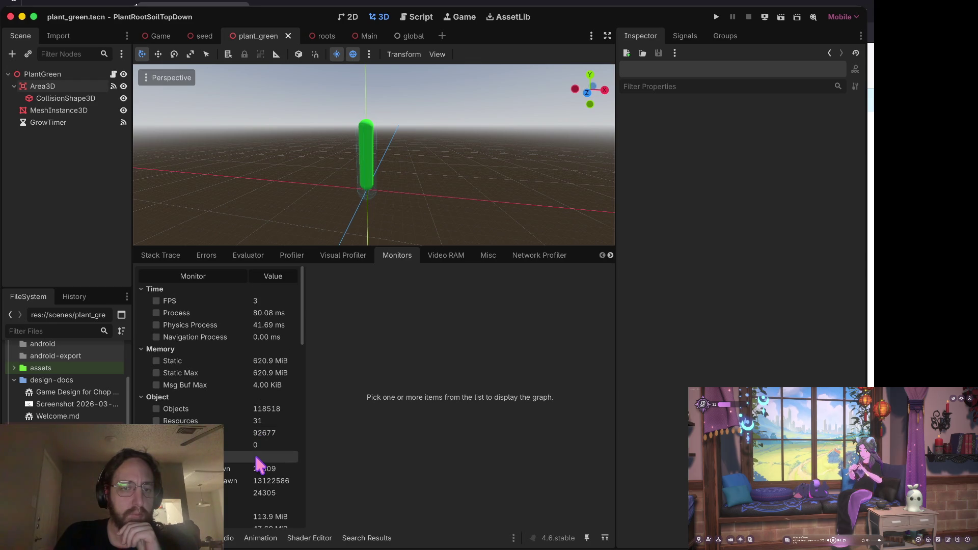
pyautogui.scroll(-1, 267, 430)
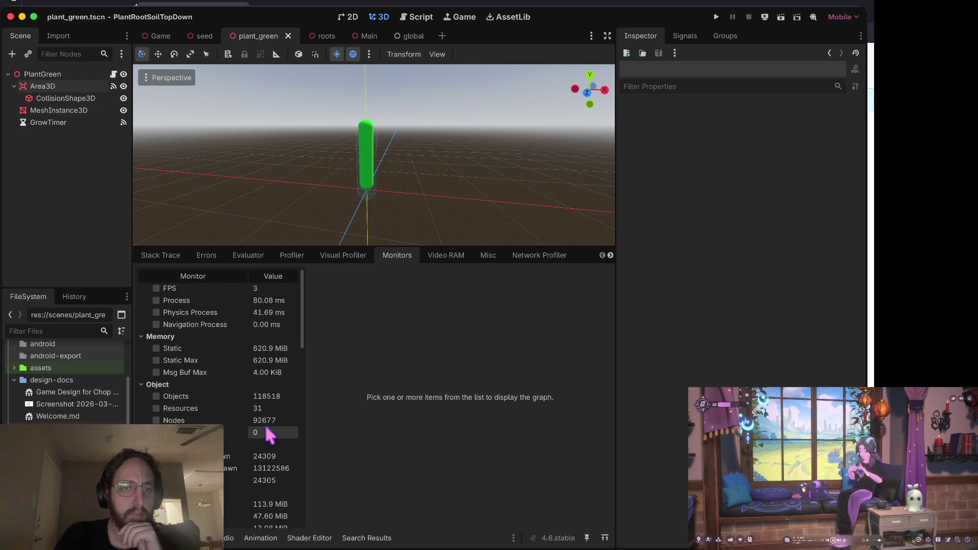
pyautogui.scroll(1, 268, 434)
pyautogui.scroll(-10, 267, 434)
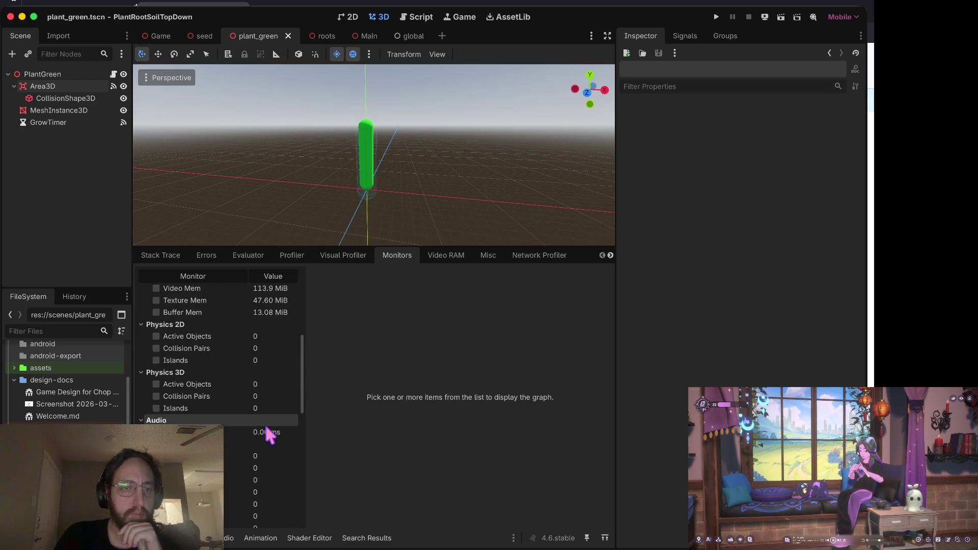
pyautogui.scroll(-15, 264, 423)
pyautogui.scroll(20, 262, 431)
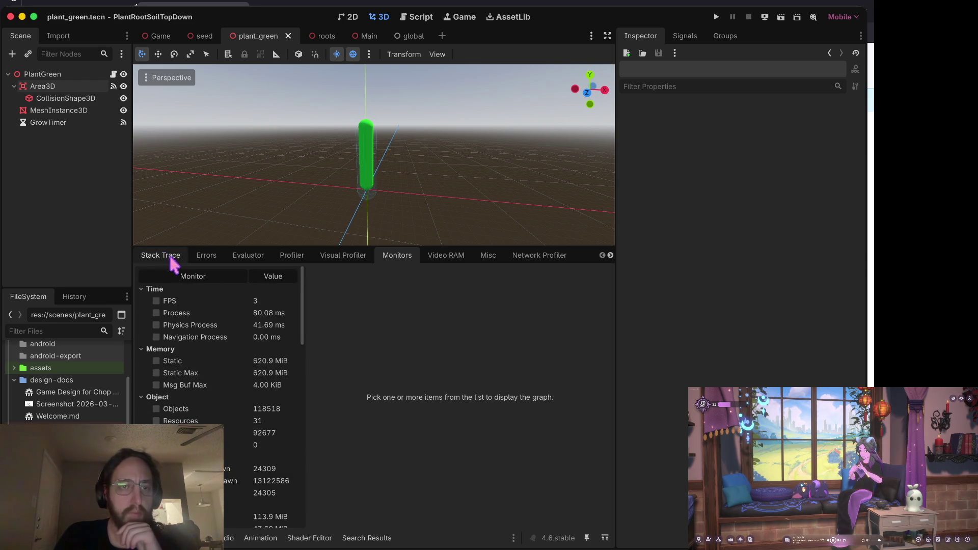
pyautogui.click(171, 256)
pyautogui.moveTo(192, 247); pyautogui.dragTo(183, 333)
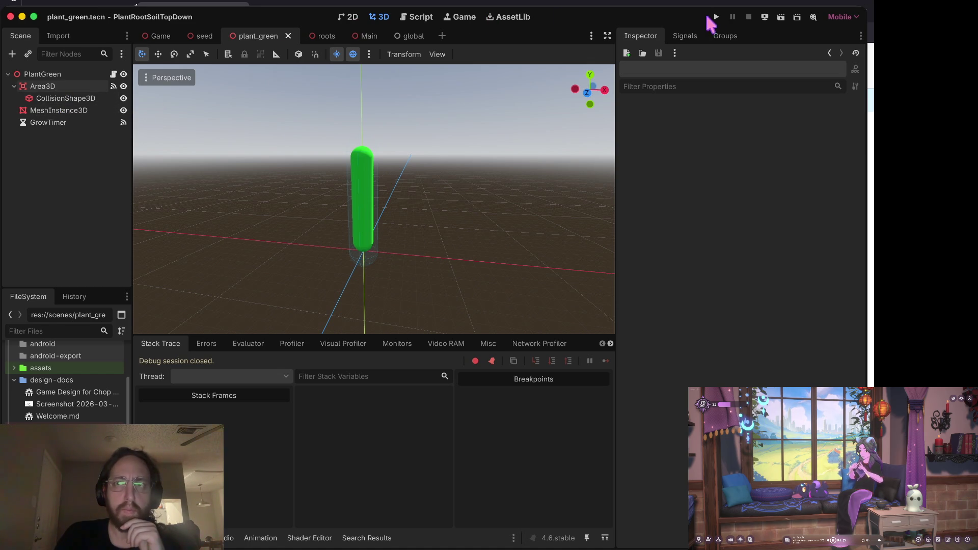
# - Run the game, plant two seeds, and stop the run
pyautogui.press('super+b')
pyautogui.click(357, 304)
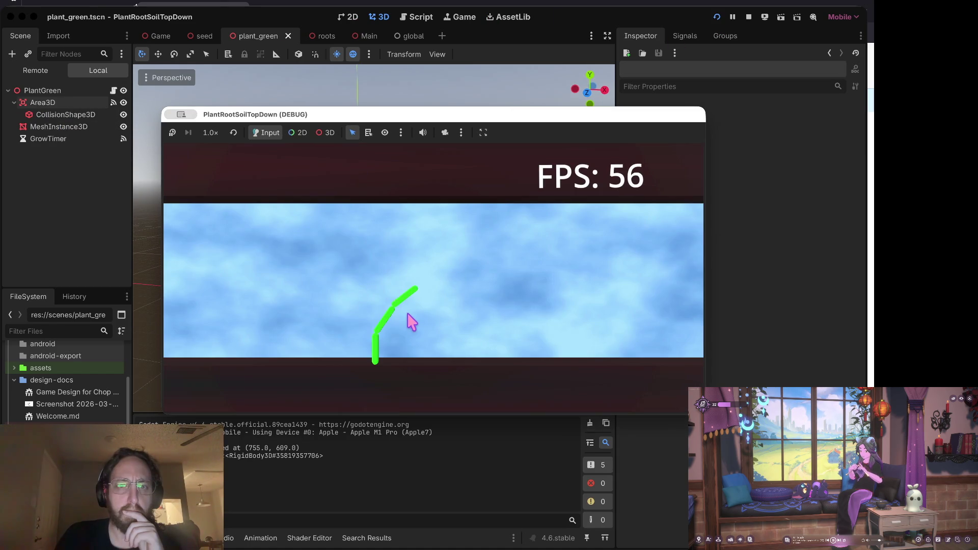
pyautogui.click(407, 329)
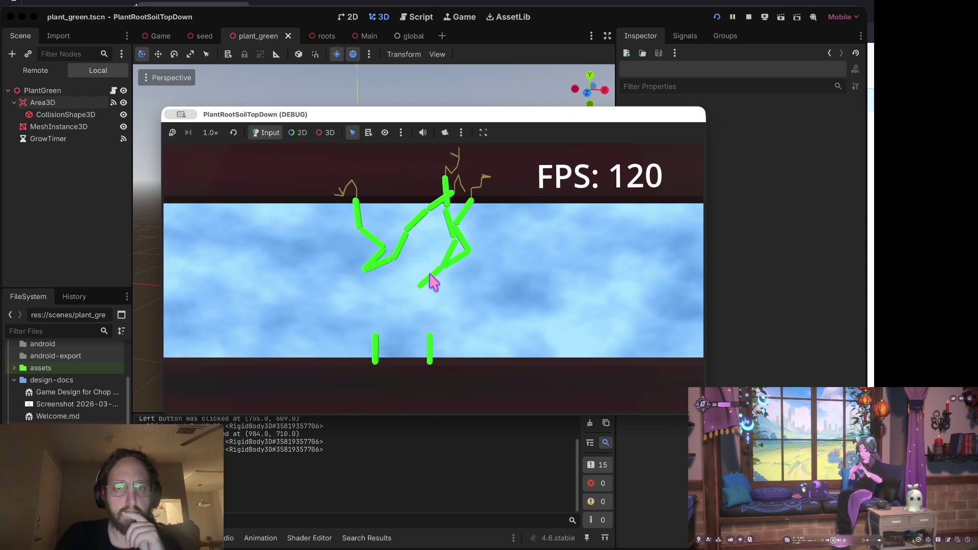
pyautogui.click(748, 16)
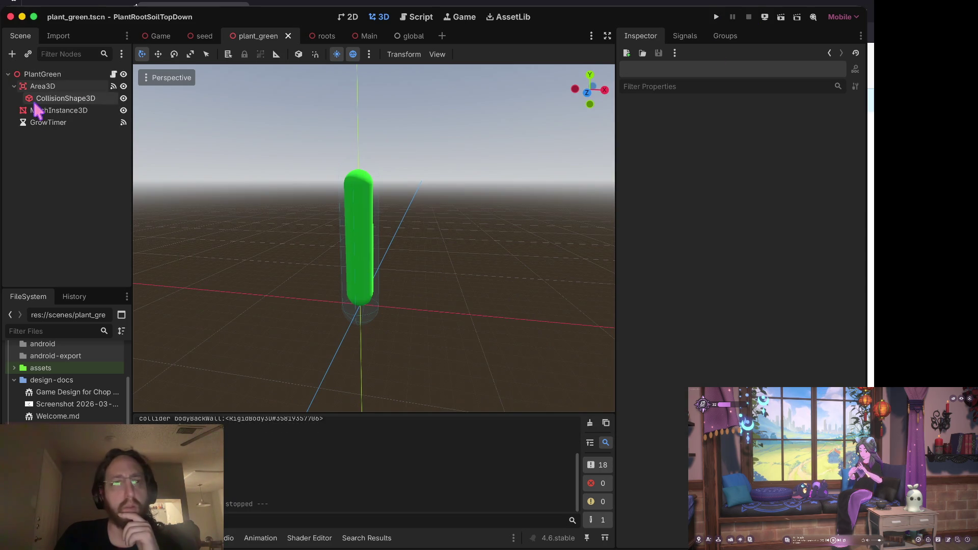
# - Set the Area3D CollisionShape3D capsule radius to 3.252 and save PlantGreen
pyautogui.click(57, 99)
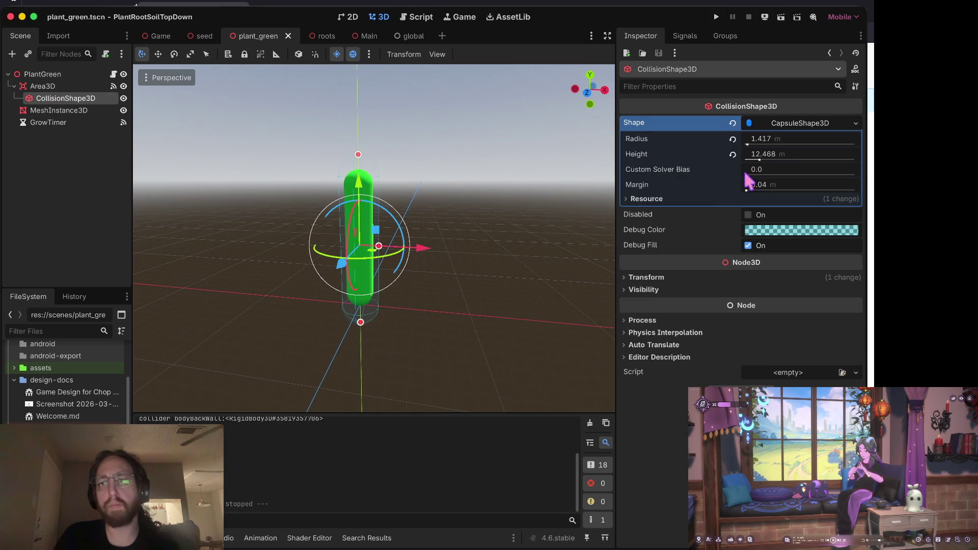
pyautogui.moveTo(752, 144); pyautogui.dragTo(779, 145)
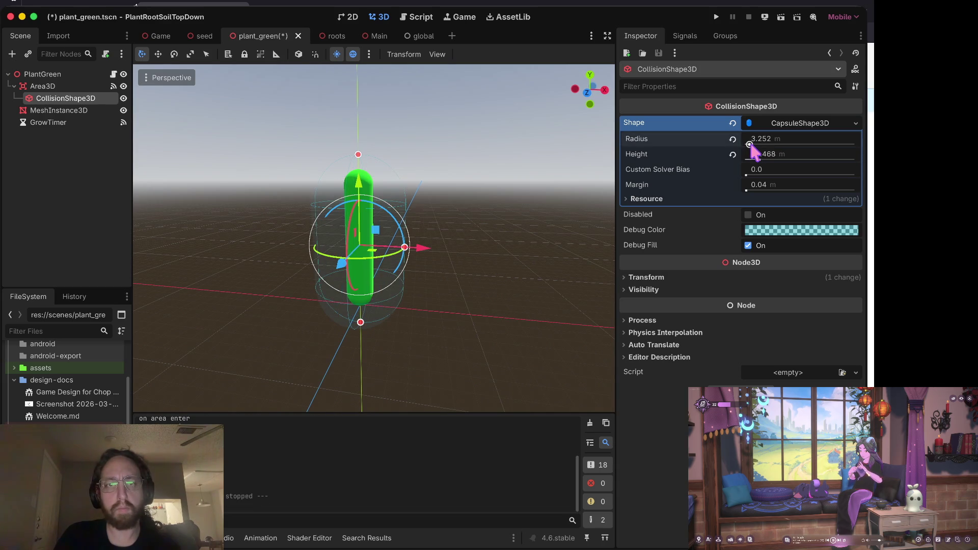
pyautogui.hotkey('ctrl', 's')
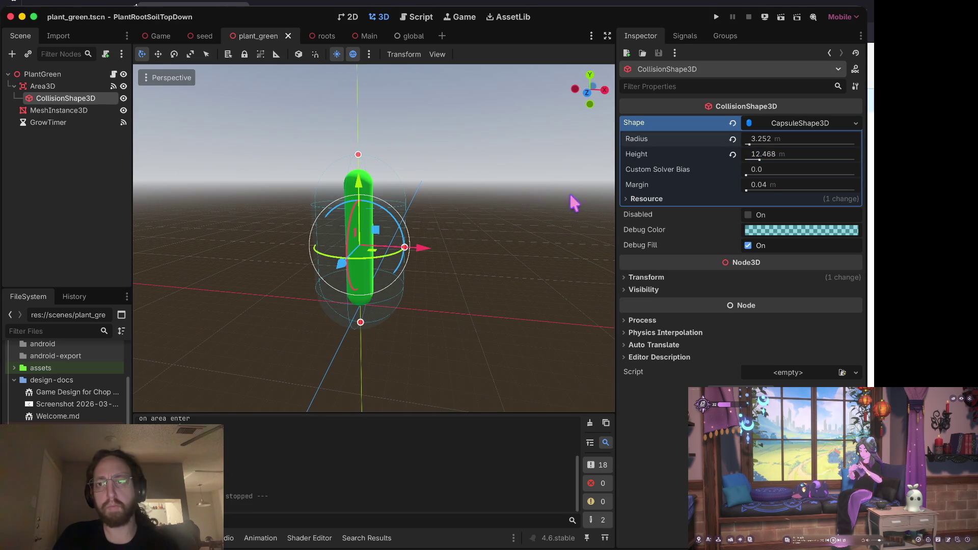
# - Run the game with the 3.252 m collider, plant and uproot several stems, then stop
pyautogui.press('super+b')
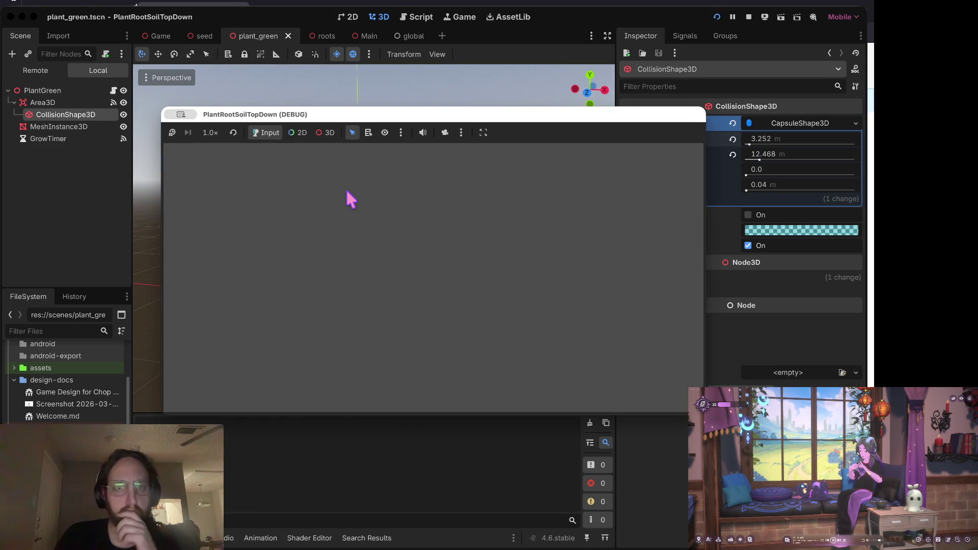
pyautogui.click(430, 310)
pyautogui.click(356, 338)
pyautogui.moveTo(430, 326)
pyautogui.mouseDown()
pyautogui.moveTo(451, 310)
pyautogui.moveTo(434, 282)
pyautogui.mouseUp()
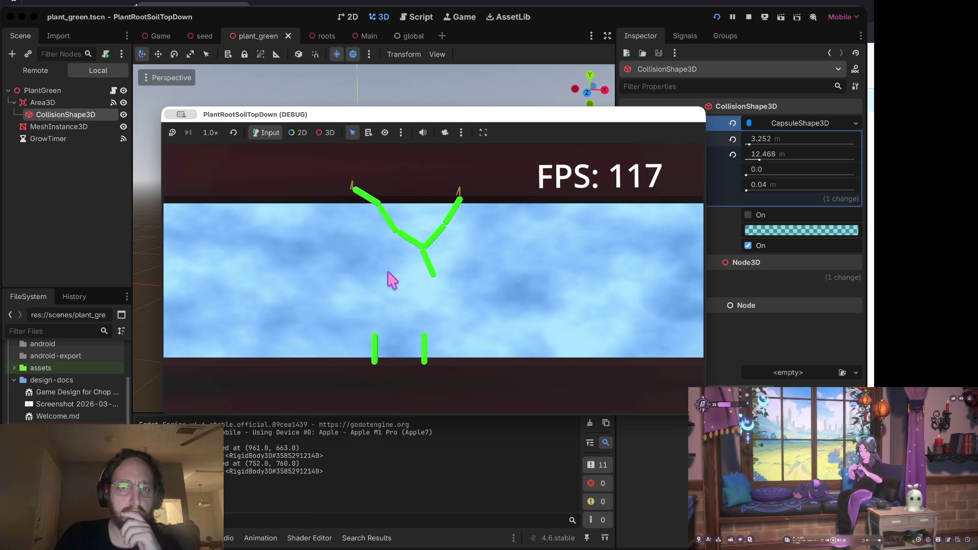
pyautogui.click(408, 275)
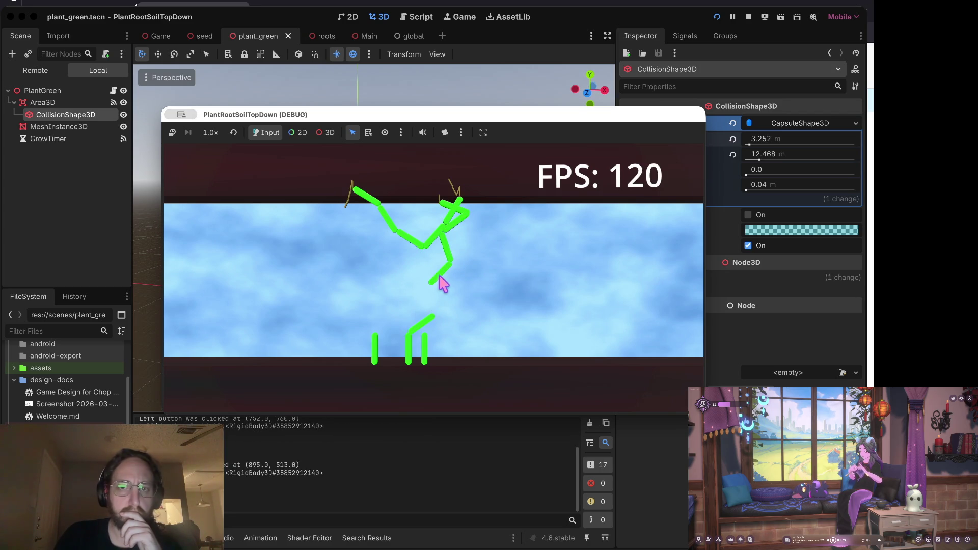
pyautogui.click(374, 351)
pyautogui.click(367, 280)
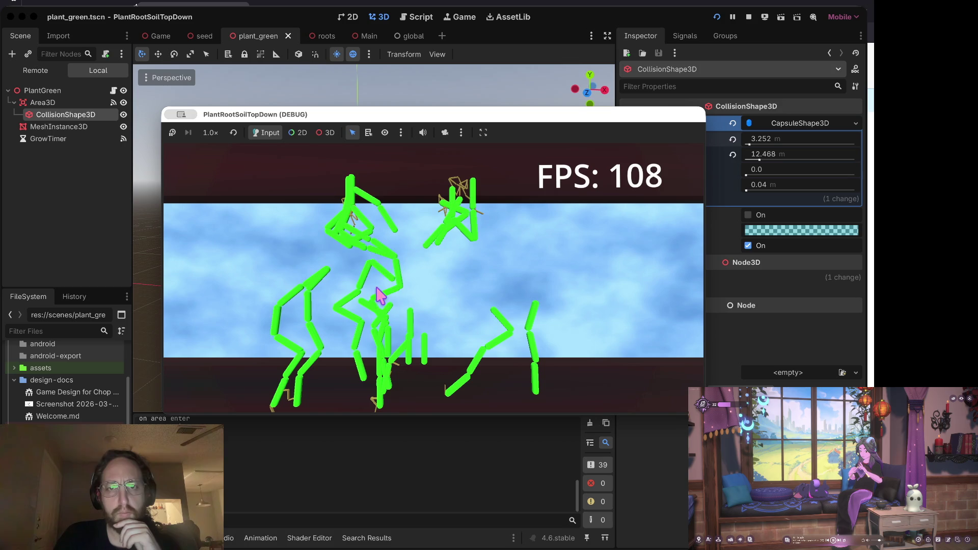
pyautogui.click(375, 290)
pyautogui.click(458, 211)
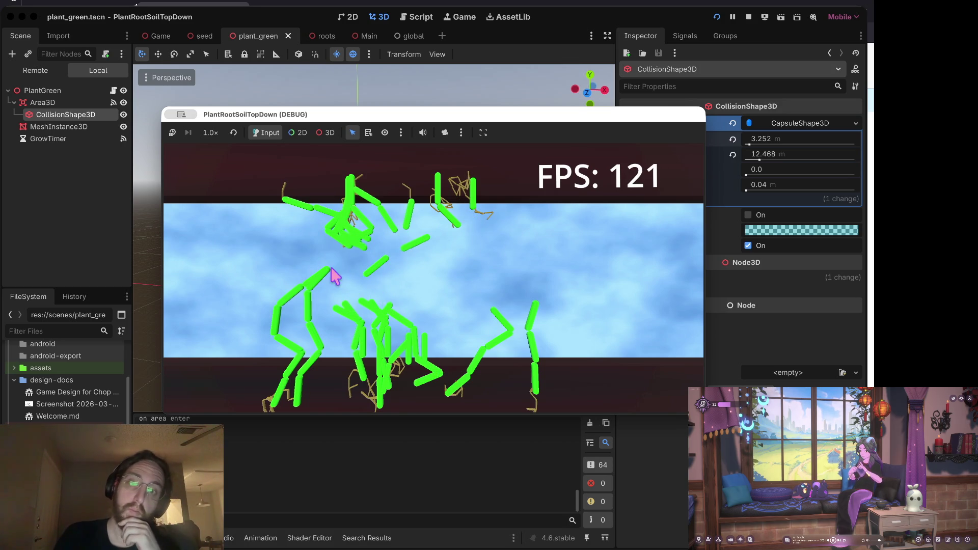
pyautogui.click(360, 315)
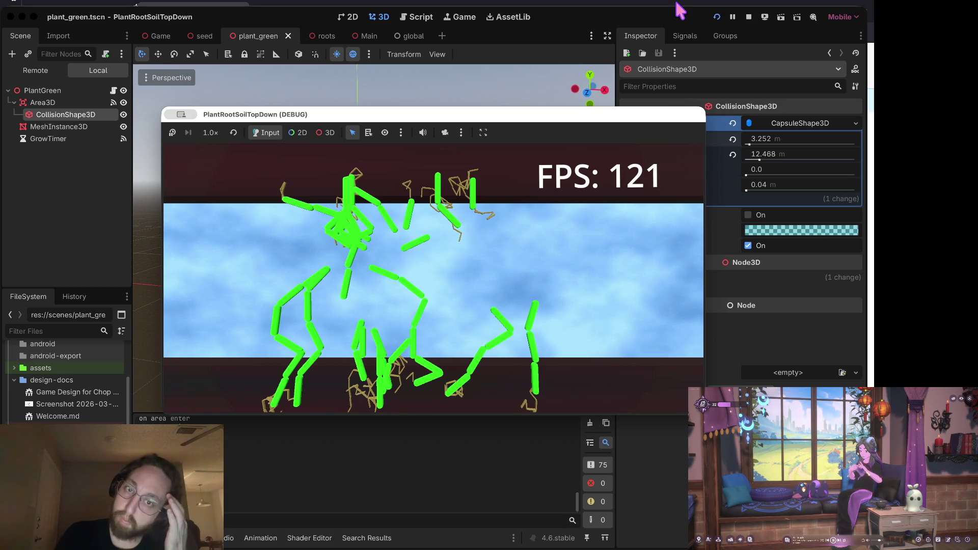
pyautogui.click(748, 17)
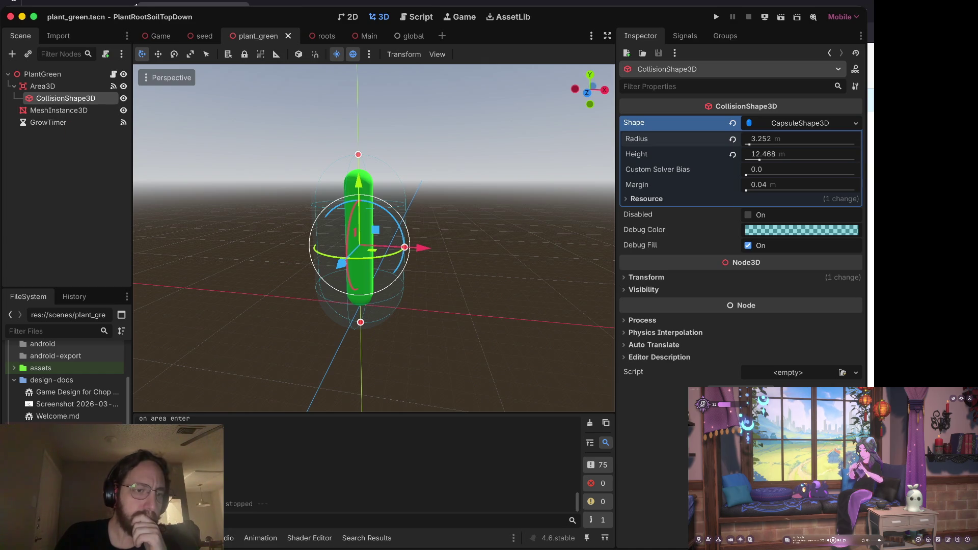
# - Switch to the seed scene, make its MeshInstance3D visible, and select it
pyautogui.hotkey('ctrl', 'shift', 'Tab')
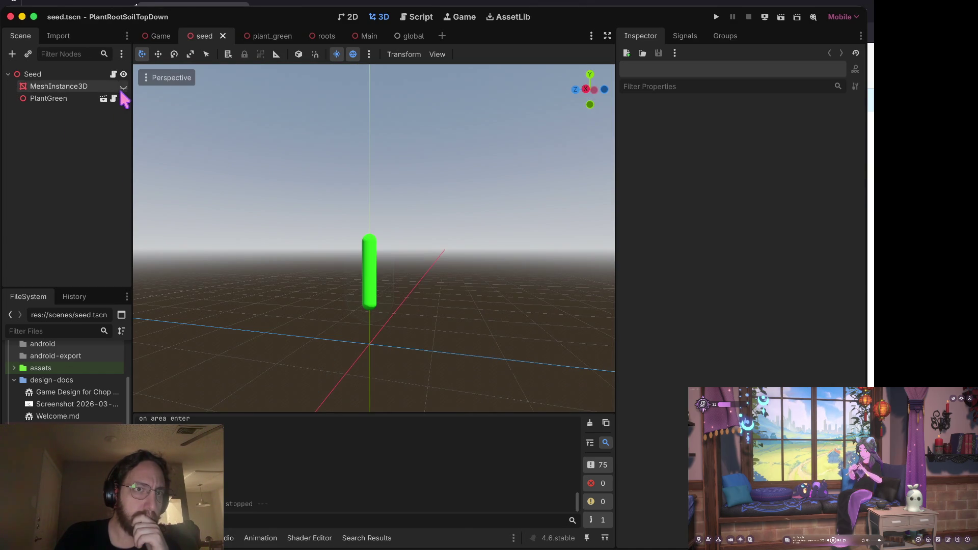
pyautogui.click(123, 86)
pyautogui.click(71, 87)
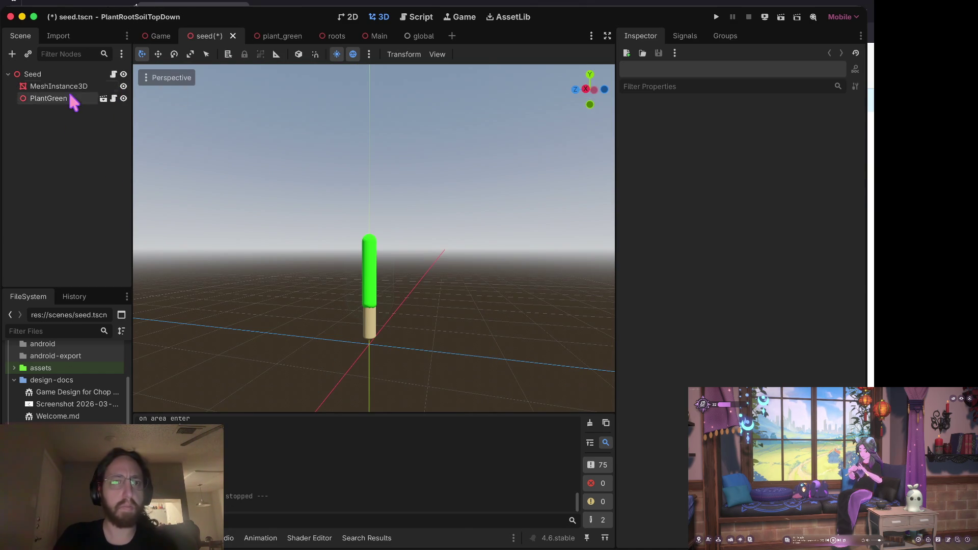
pyautogui.click(798, 134)
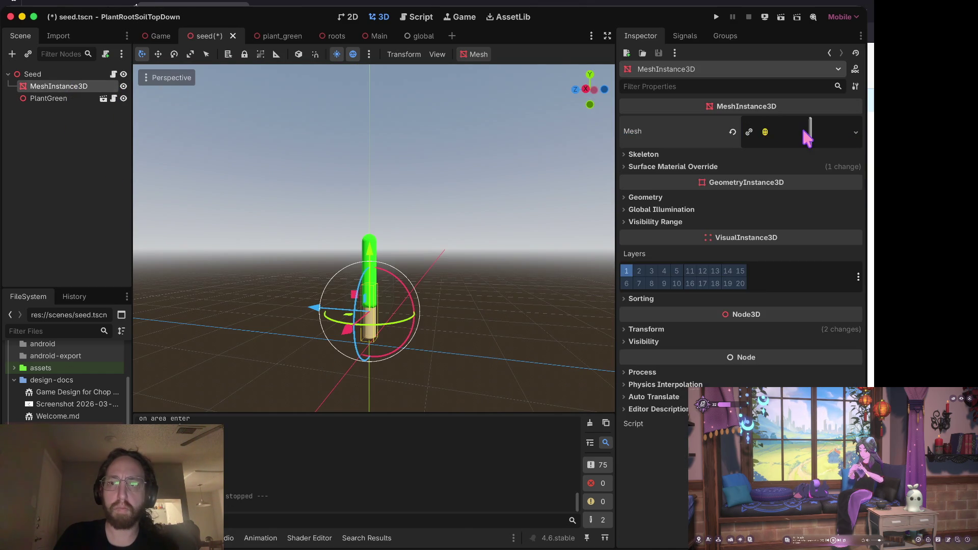
pyautogui.click(802, 129)
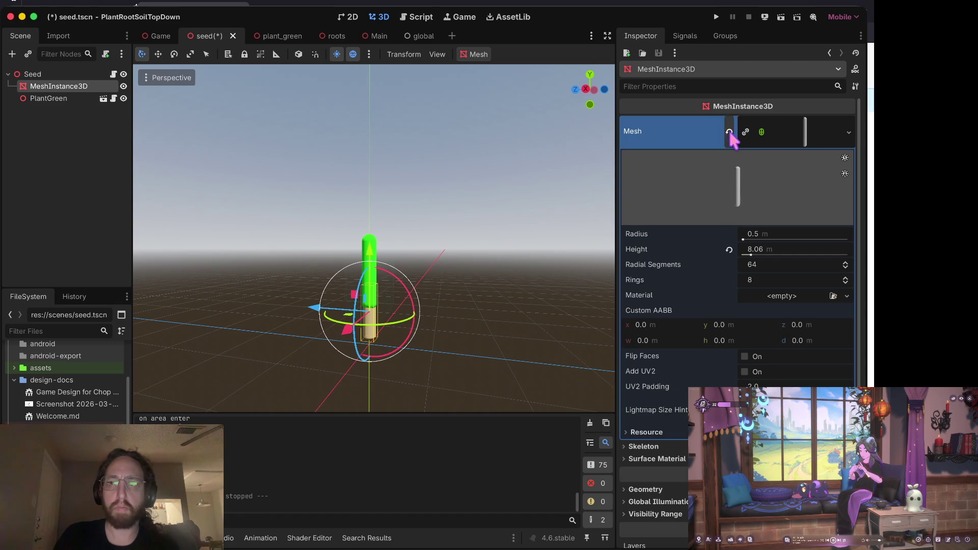
# - Replace the capsule mesh with a new SphereMesh, keeping its radius at 0.5
pyautogui.click(728, 131)
pyautogui.click(788, 123)
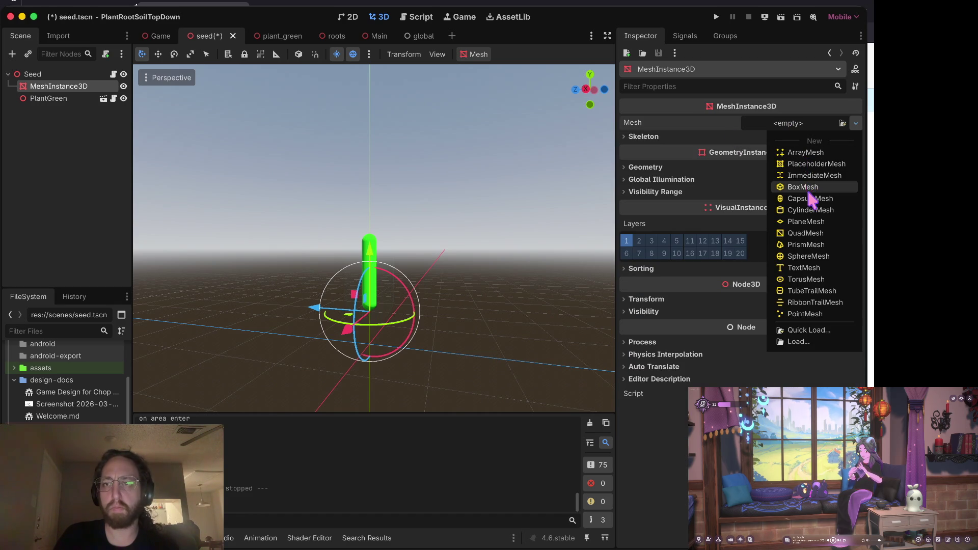
pyautogui.click(807, 256)
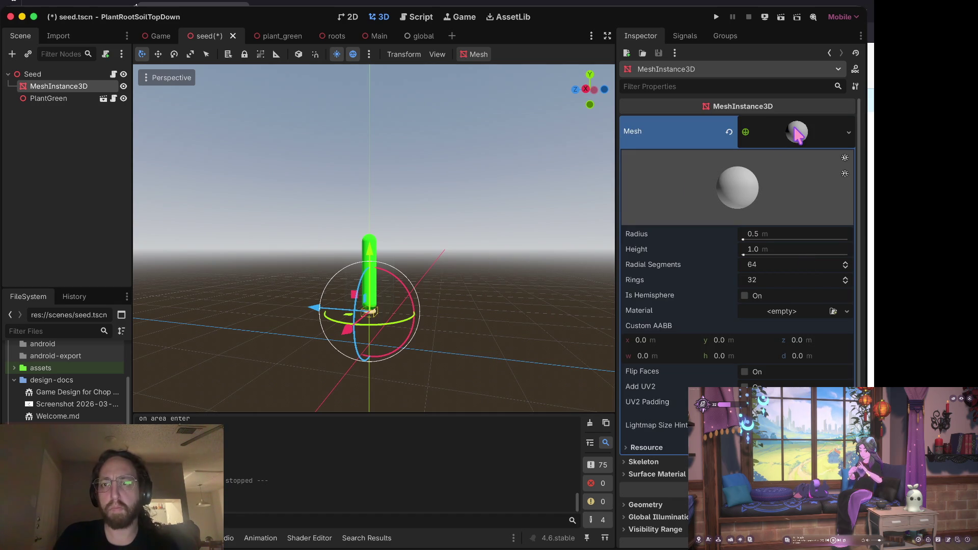
pyautogui.moveTo(744, 243)
pyautogui.mouseDown()
pyautogui.moveTo(754, 253)
pyautogui.moveTo(751, 245)
pyautogui.mouseUp()
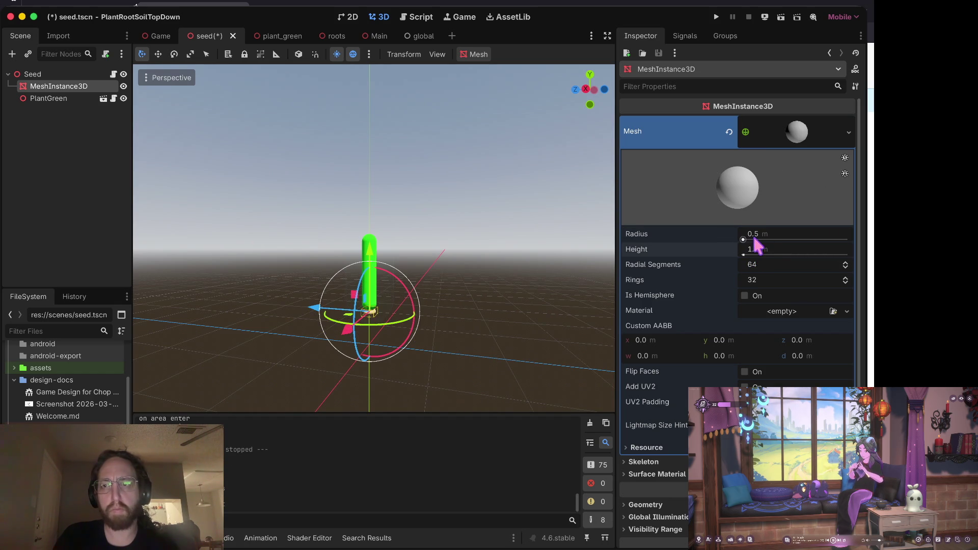
pyautogui.write('1')
pyautogui.press('Tab')
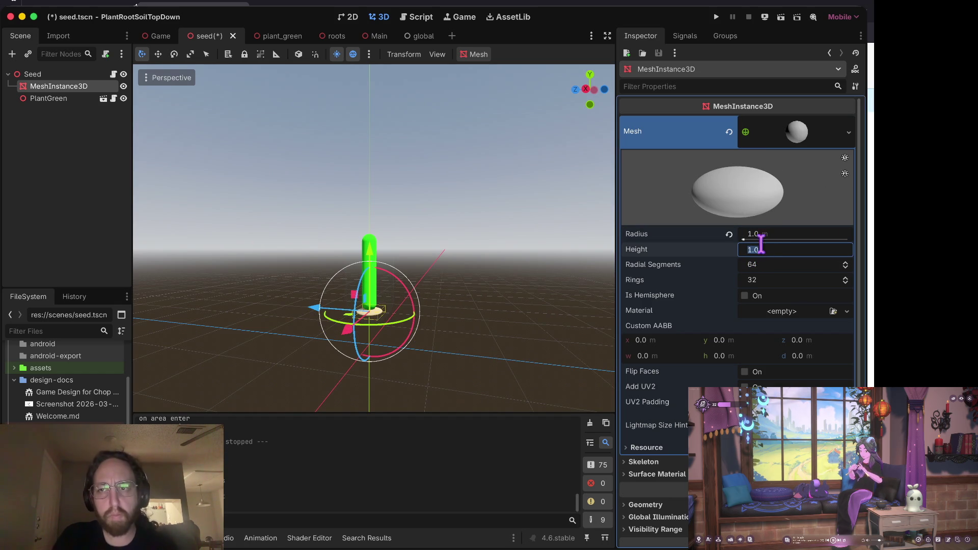
pyautogui.click(774, 230)
pyautogui.click(729, 234)
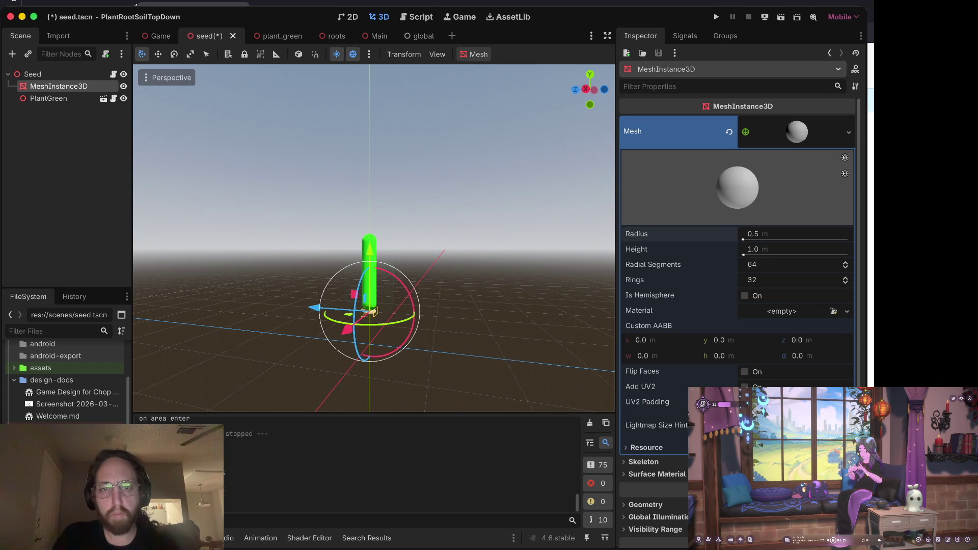
pyautogui.scroll(5, 481, 300)
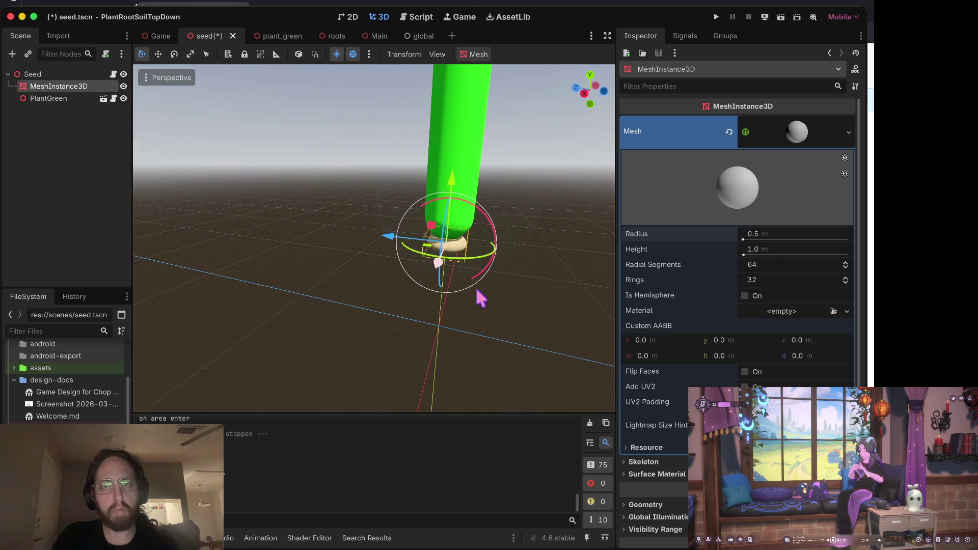
pyautogui.click(51, 75)
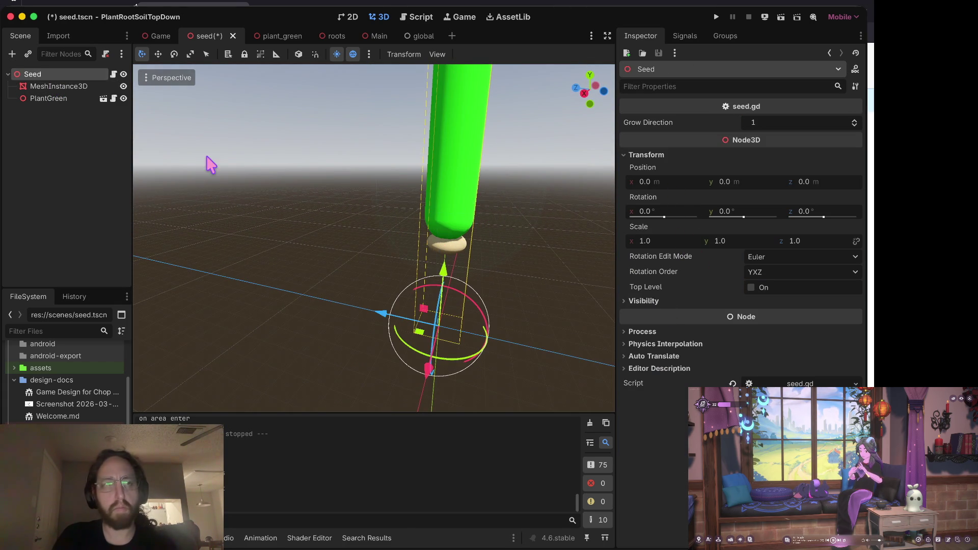
# - Reset the seed MeshInstance3D's Transform scale to 1 and save the seed scene
pyautogui.click(40, 88)
pyautogui.click(40, 96)
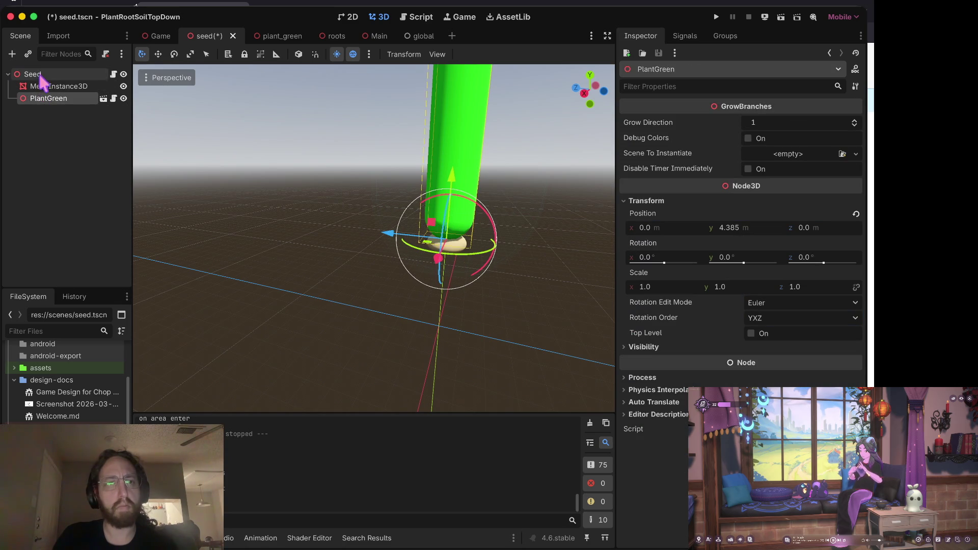
pyautogui.click(41, 87)
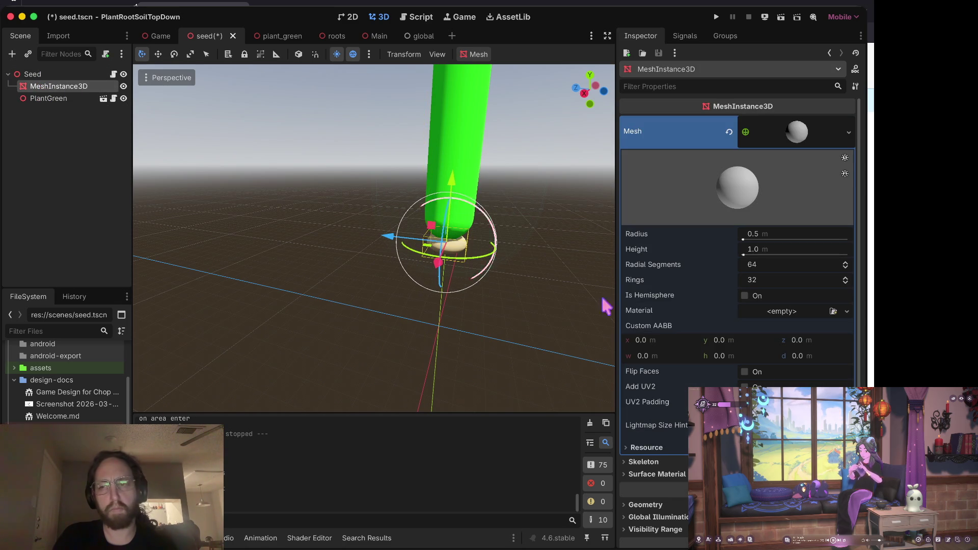
pyautogui.scroll(-5, 741, 371)
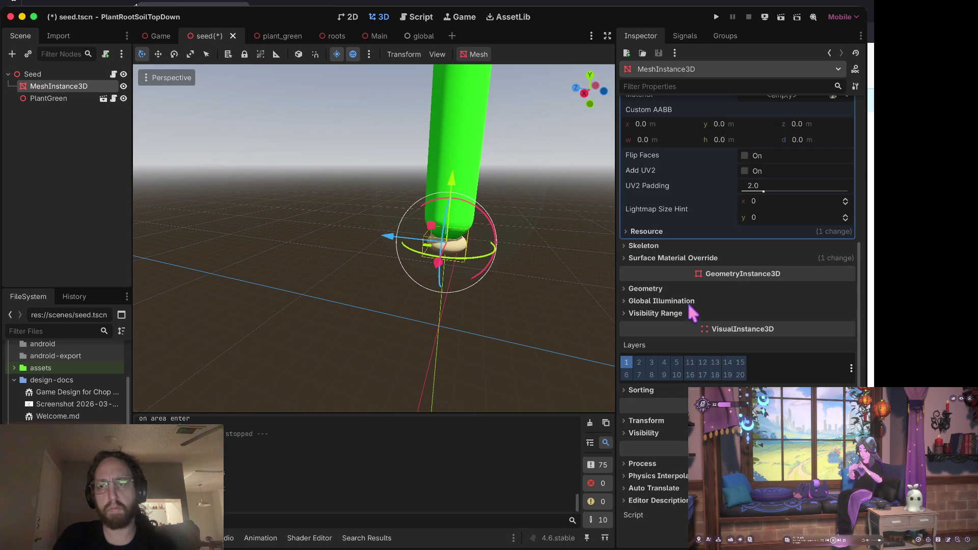
pyautogui.click(682, 257)
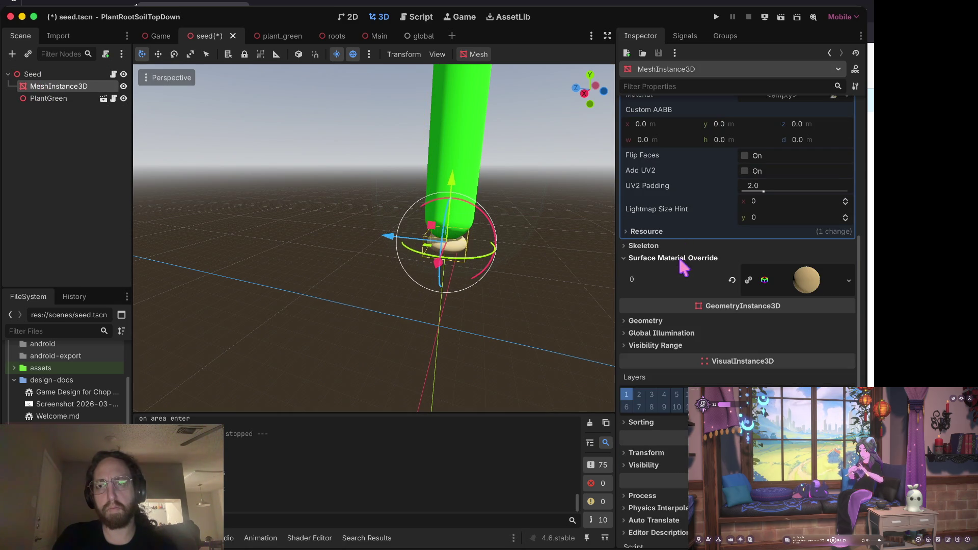
pyautogui.click(678, 320)
pyautogui.scroll(-4, 737, 321)
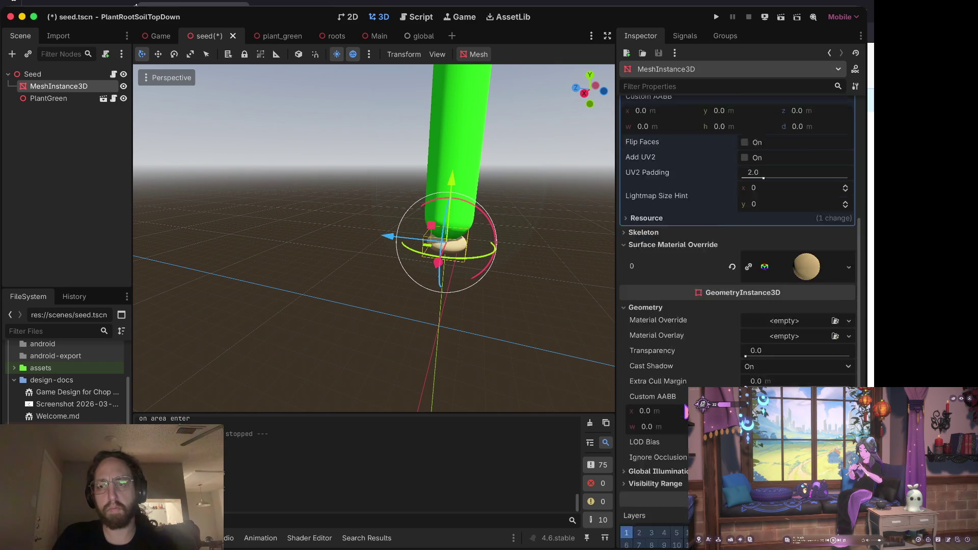
pyautogui.click(670, 423)
pyautogui.scroll(-2, 670, 428)
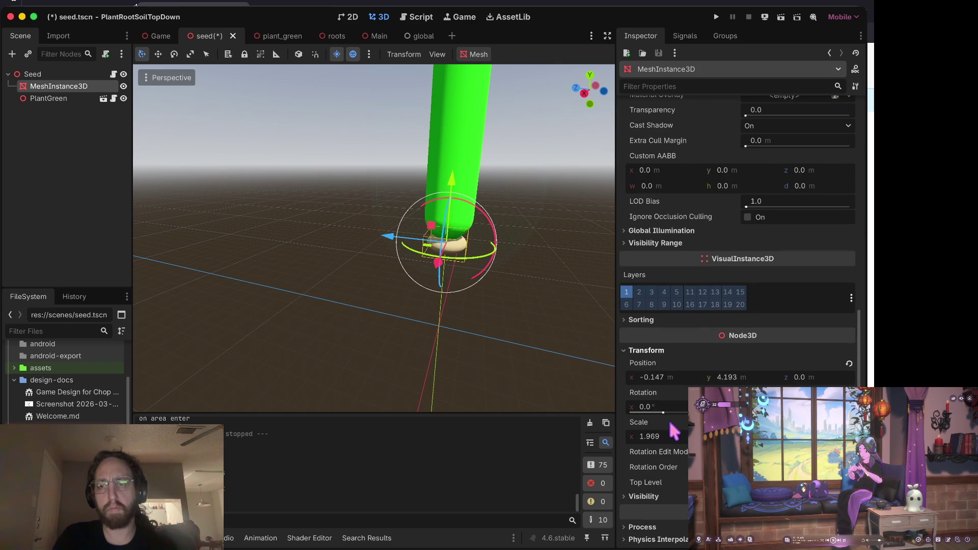
pyautogui.click(670, 438)
pyautogui.write('1')
pyautogui.press('Return')
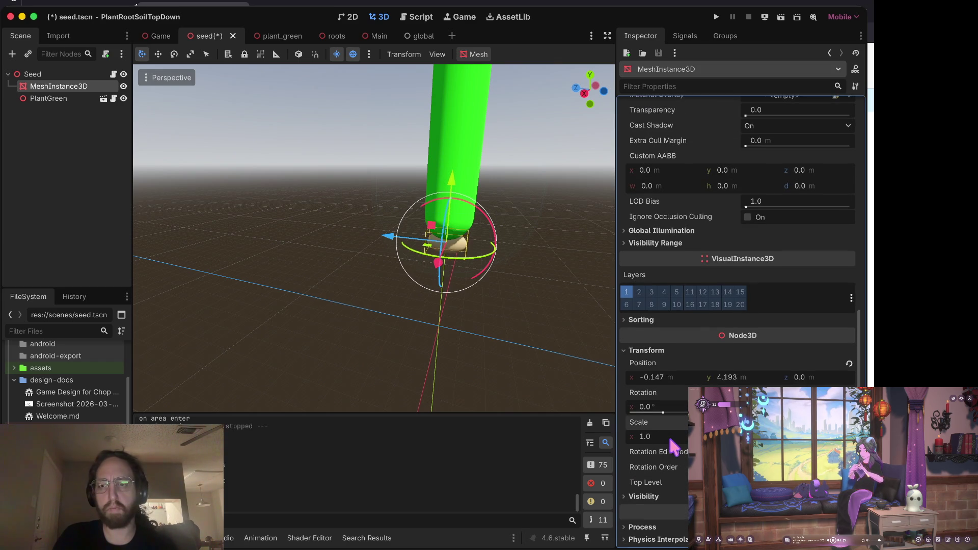
pyautogui.press('super+s')
# - Scale the seed sphere up to about 1.602 with the Scale tool, save, and run the game
pyautogui.press('e')
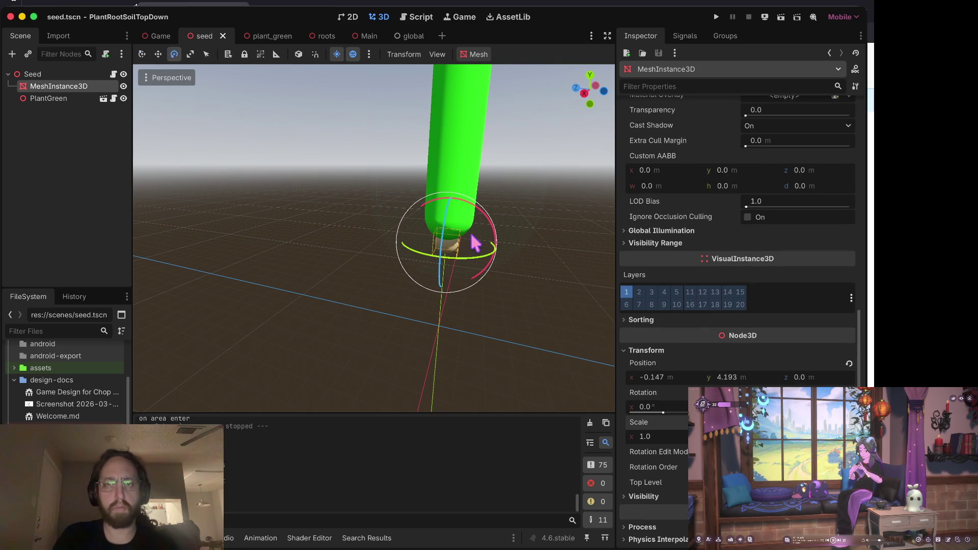
pyautogui.press('r')
pyautogui.scroll(10, 813, 267)
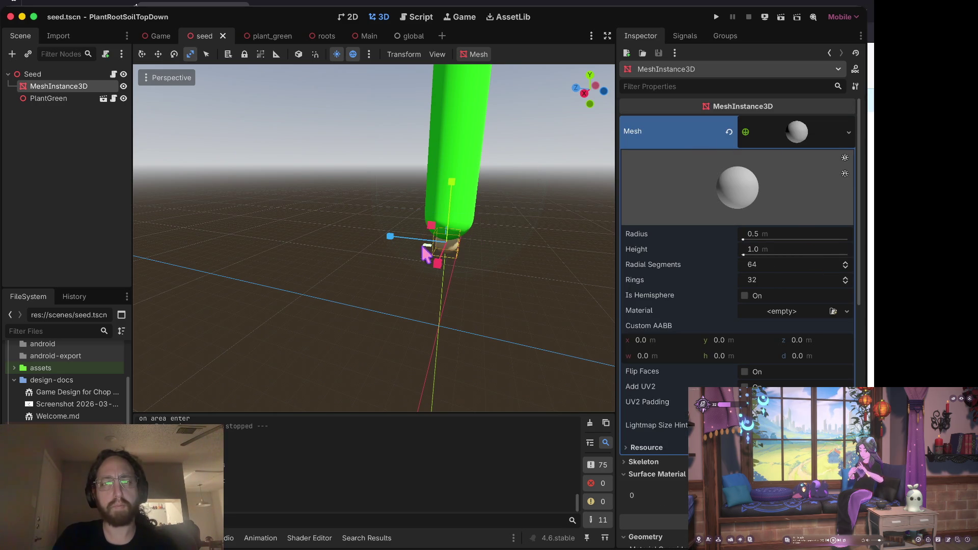
pyautogui.click(466, 237)
pyautogui.click(450, 244)
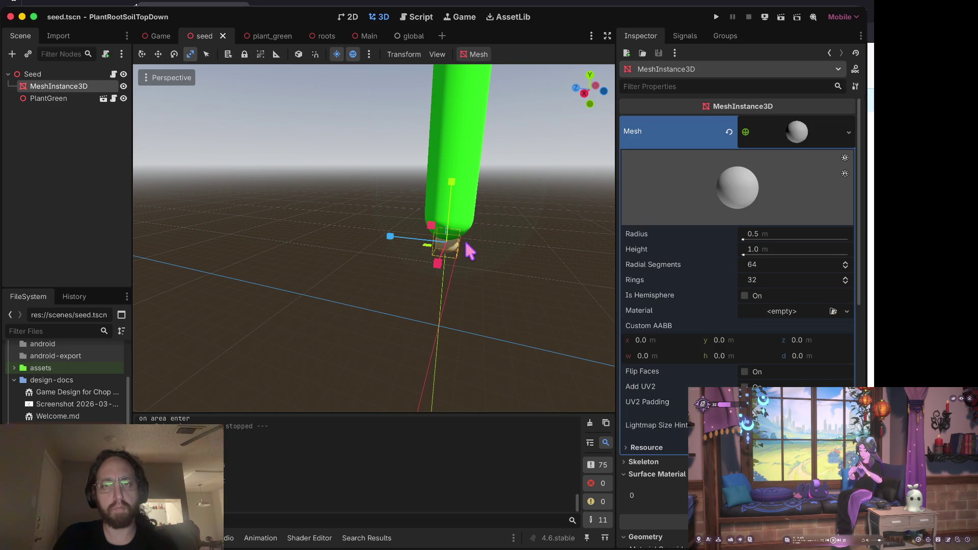
pyautogui.moveTo(465, 244)
pyautogui.mouseDown()
pyautogui.moveTo(497, 219)
pyautogui.moveTo(492, 227)
pyautogui.mouseUp()
pyautogui.hotkey('ctrl', 's')
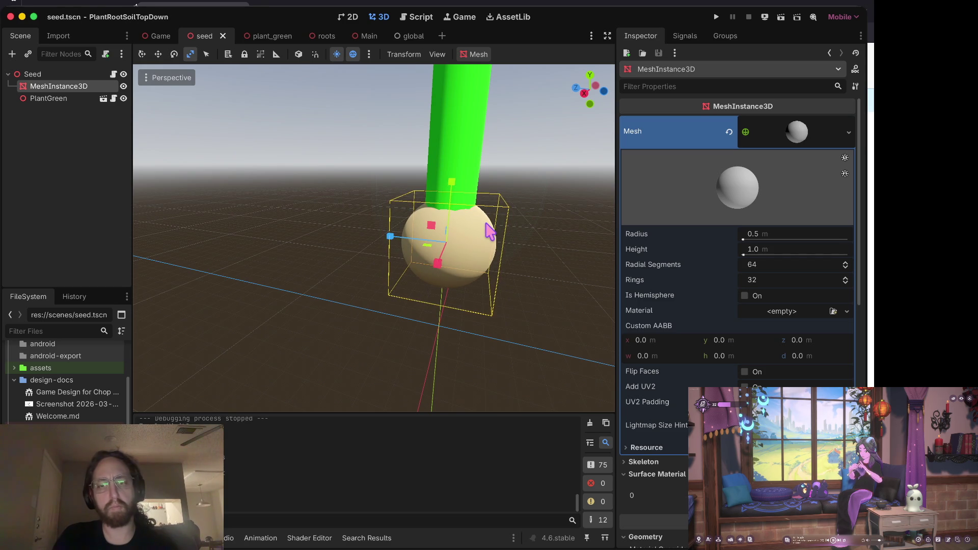
pyautogui.press('F5')
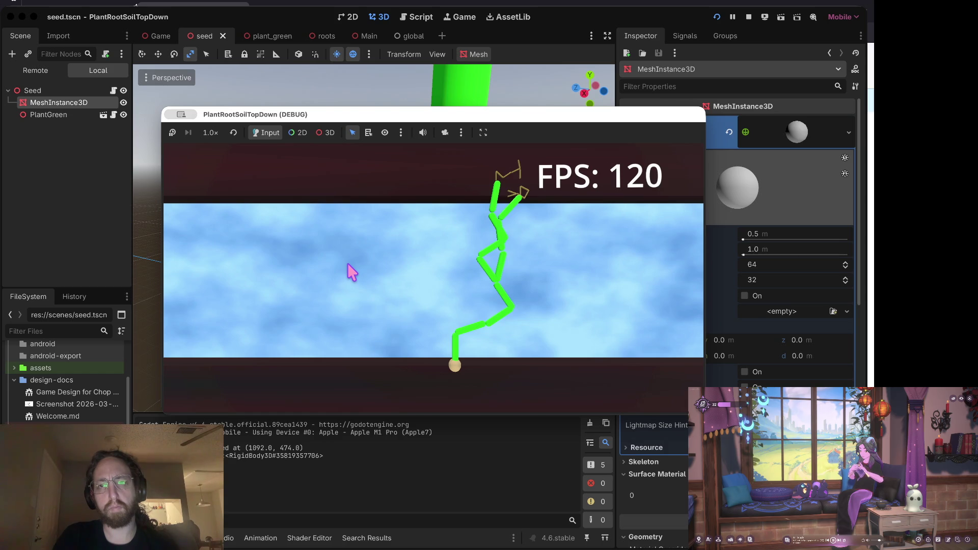
# - Plant a second seed, stop the game, and shrink the seed sphere by about 0.243
pyautogui.click(281, 311)
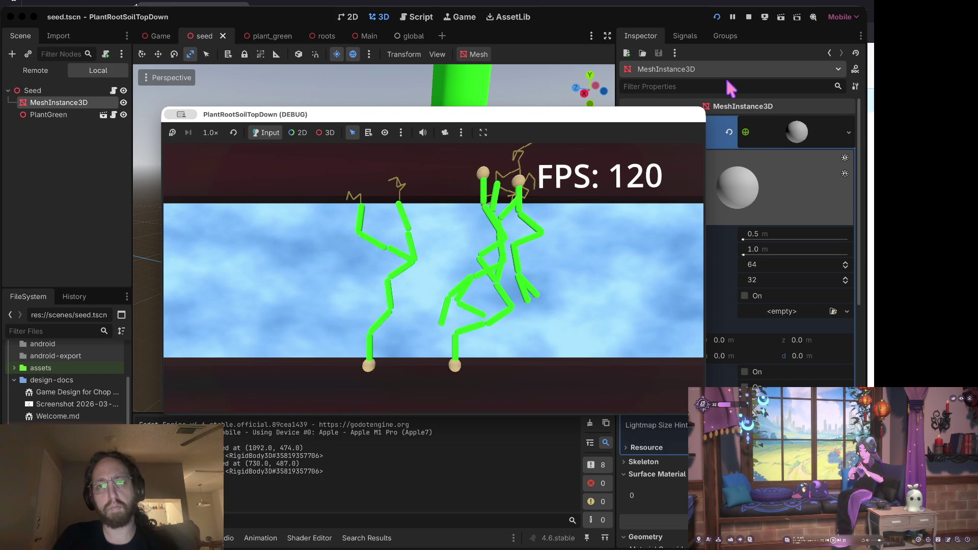
pyautogui.click(749, 18)
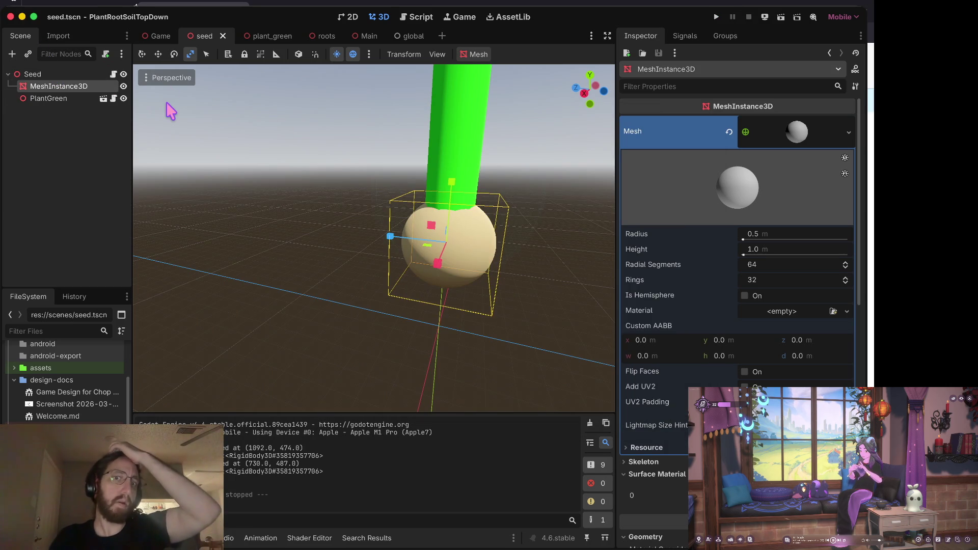
pyautogui.moveTo(421, 262); pyautogui.dragTo(484, 257)
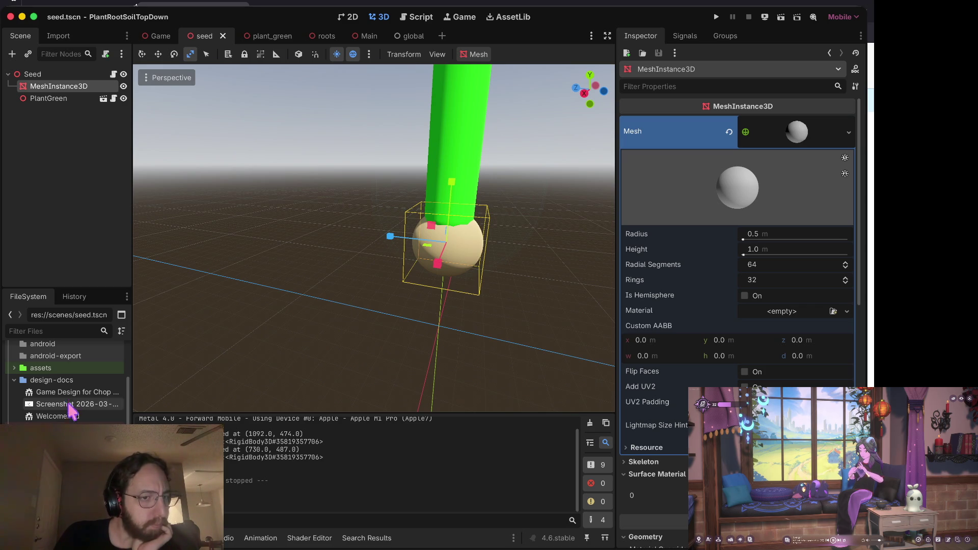
# - Switch to plant_green's scripts, open roots.gd, and widen the code editing area
pyautogui.hotkey('ctrl', 'Tab')
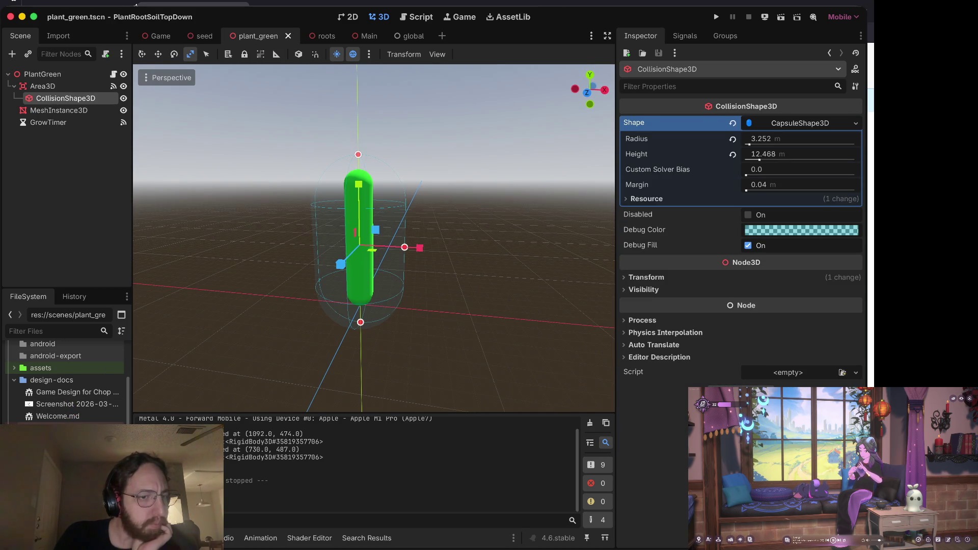
pyautogui.scroll(-8, 63, 382)
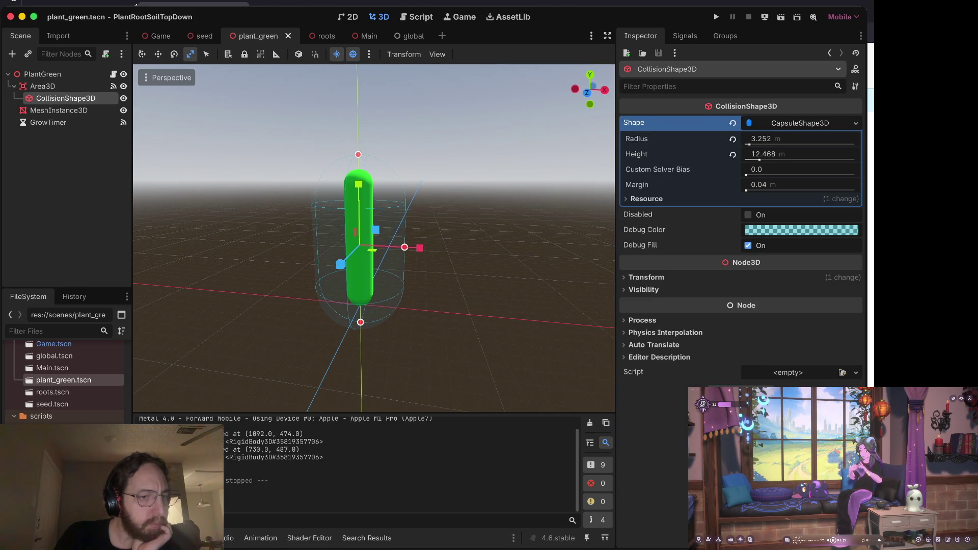
pyautogui.hotkey('ctrl', 'F3')
pyautogui.click(424, 197)
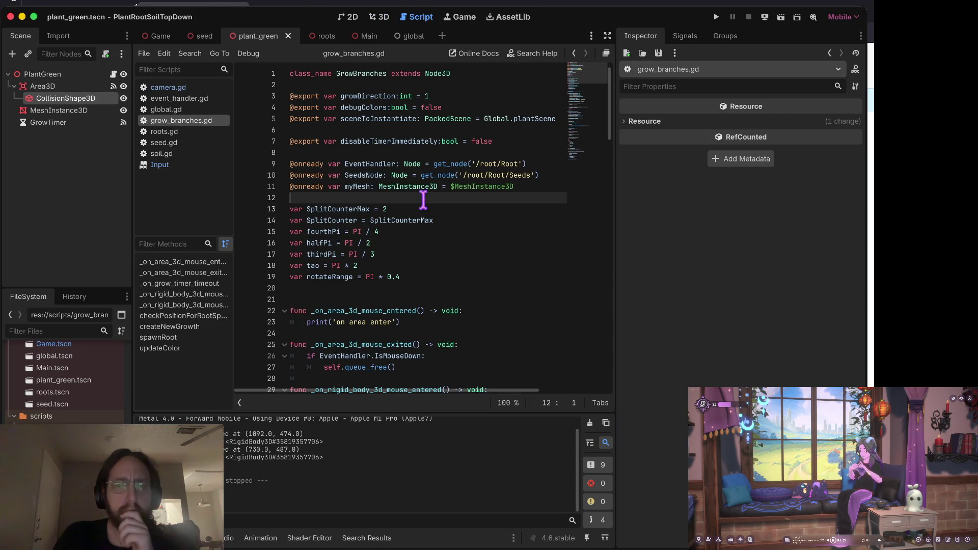
pyautogui.click(168, 132)
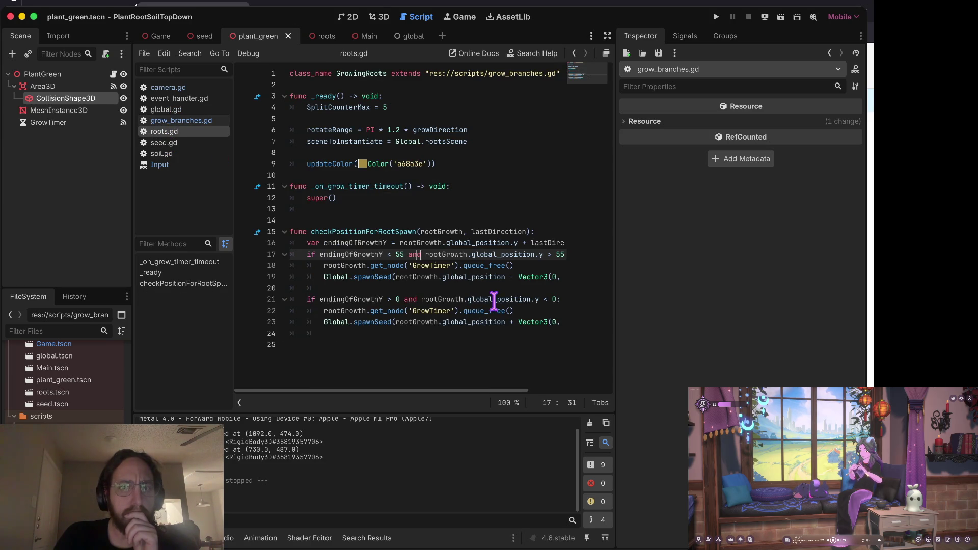
pyautogui.hscroll(2, 534, 255)
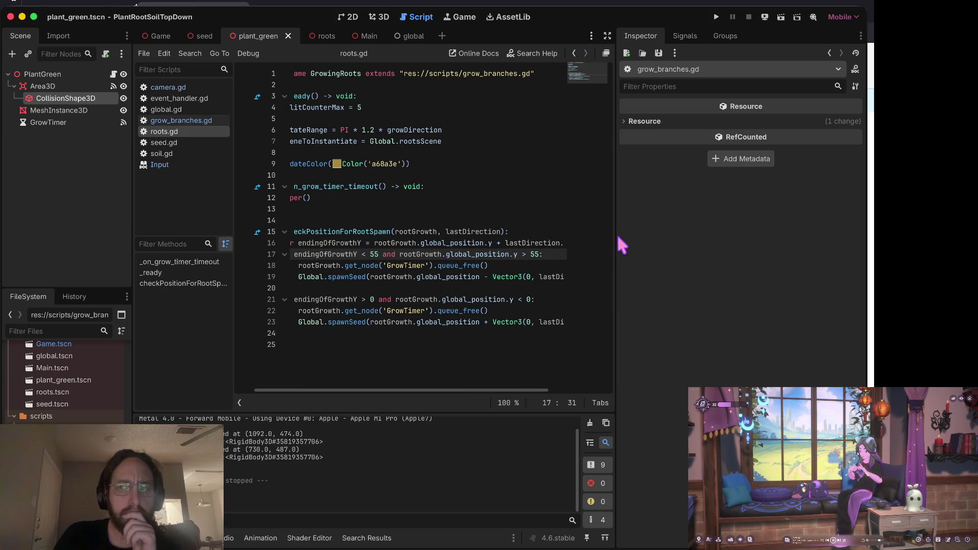
pyautogui.moveTo(617, 237); pyautogui.dragTo(753, 236)
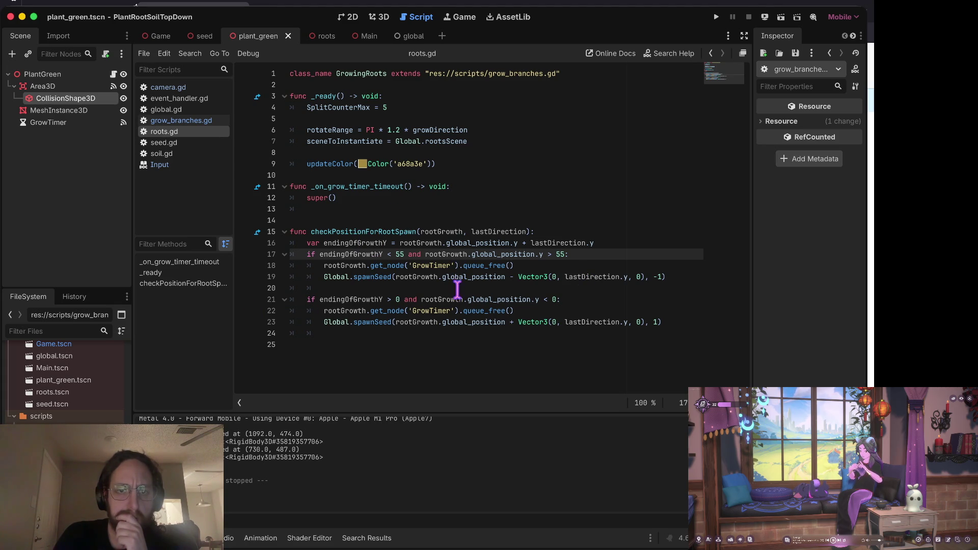
# - Inspect the two spawnSeed calls in roots.gd
pyautogui.click(321, 325)
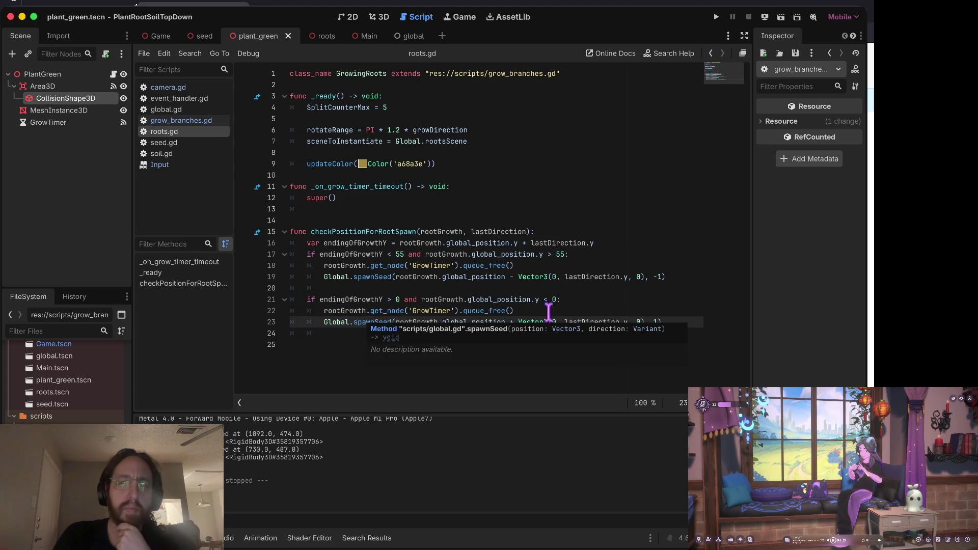
pyautogui.moveTo(575, 316)
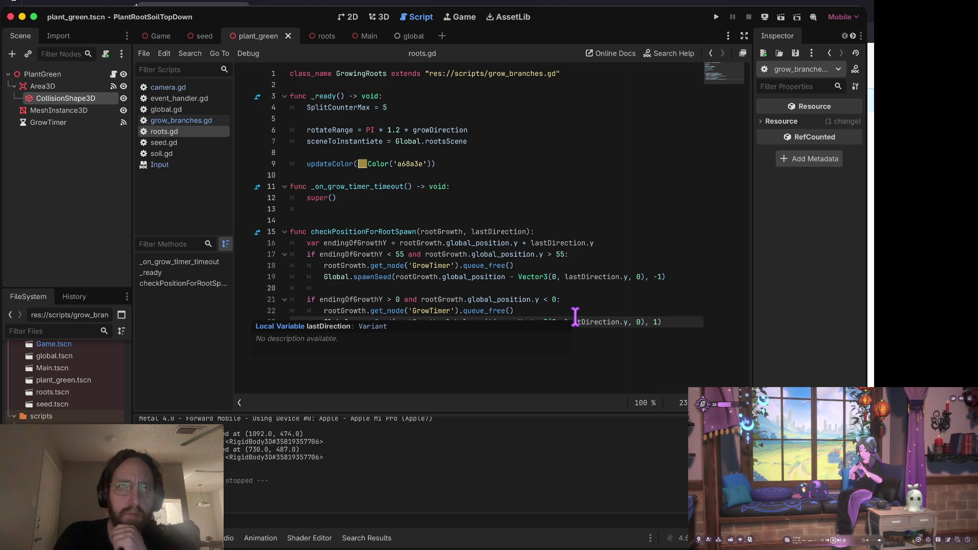
pyautogui.click(431, 277)
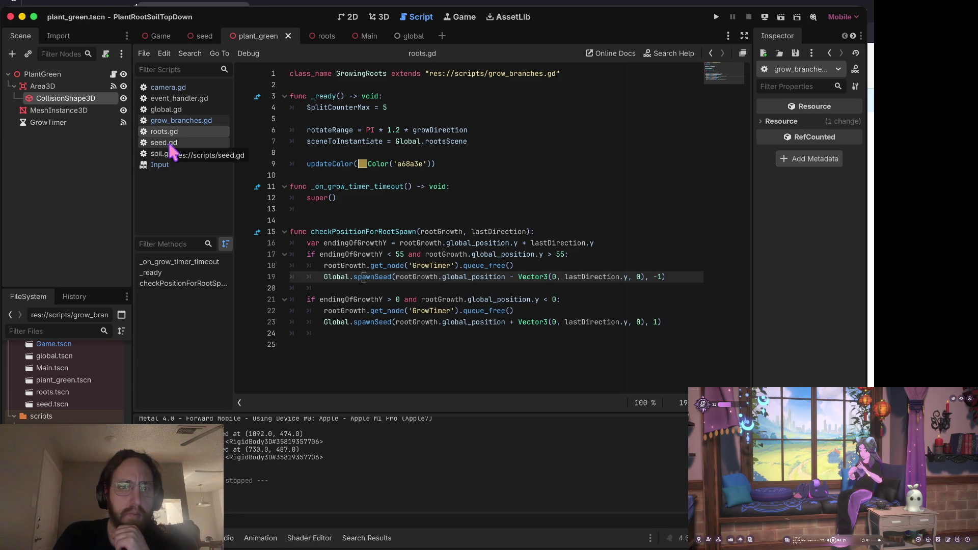
# - Check global.gd and roots.gd's lastDirection, then review createNewGrowth in grow_branches.gd
pyautogui.click(168, 109)
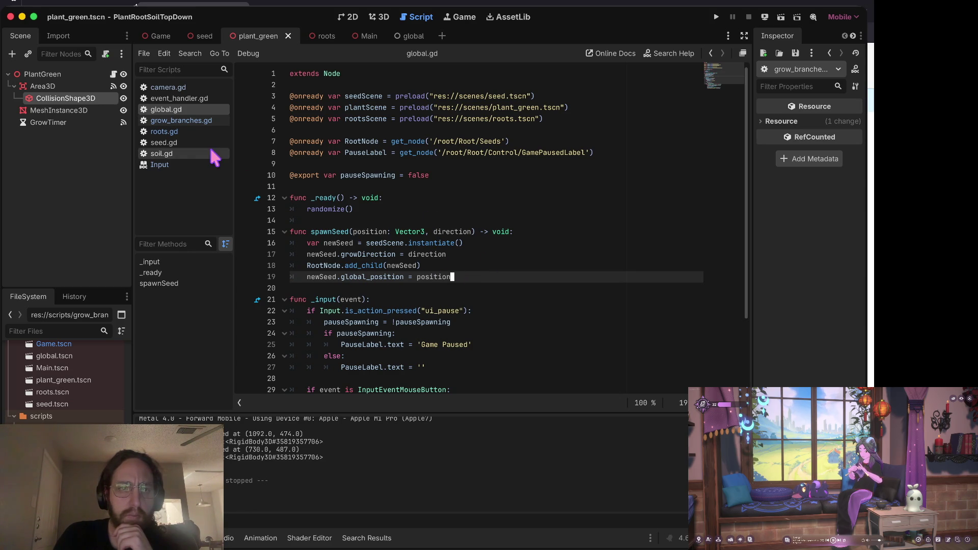
pyautogui.click(186, 120)
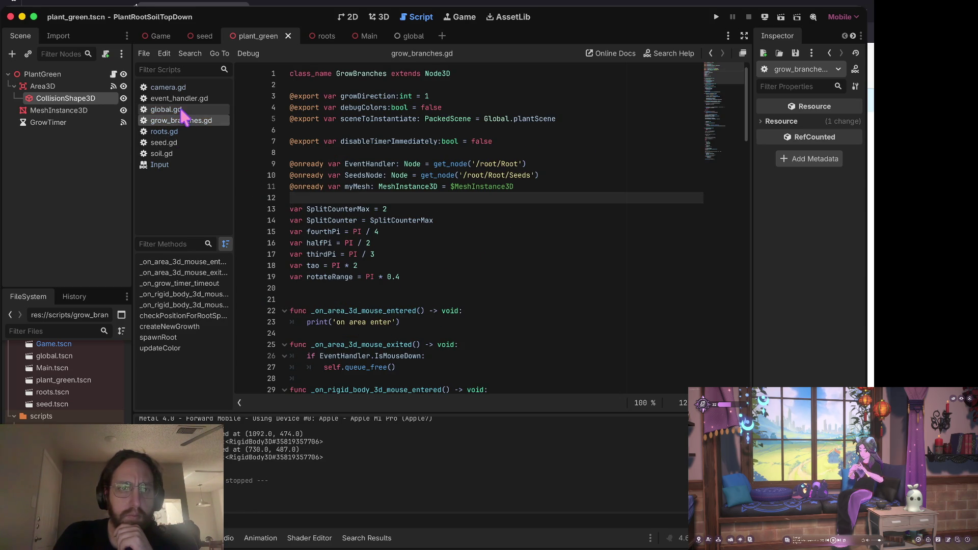
pyautogui.click(181, 110)
pyautogui.click(179, 131)
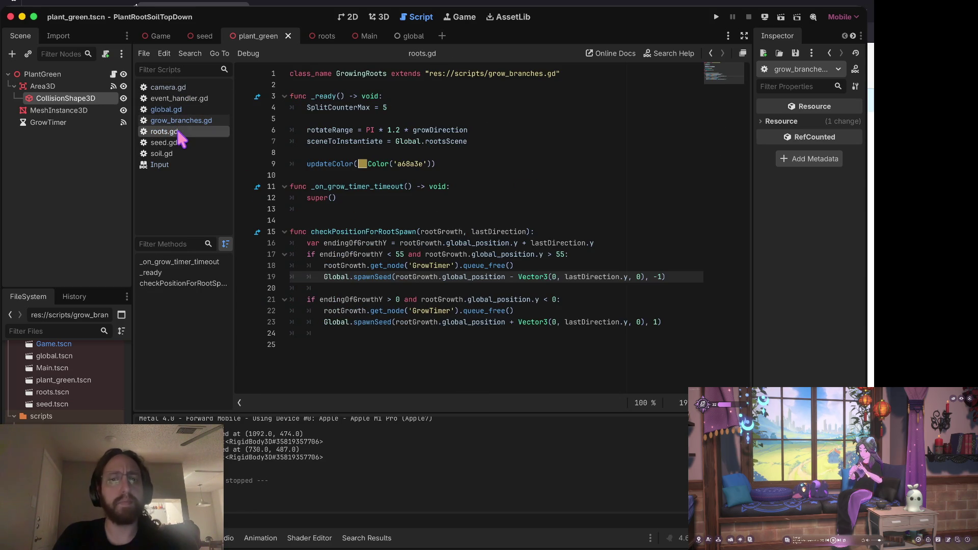
pyautogui.click(585, 322)
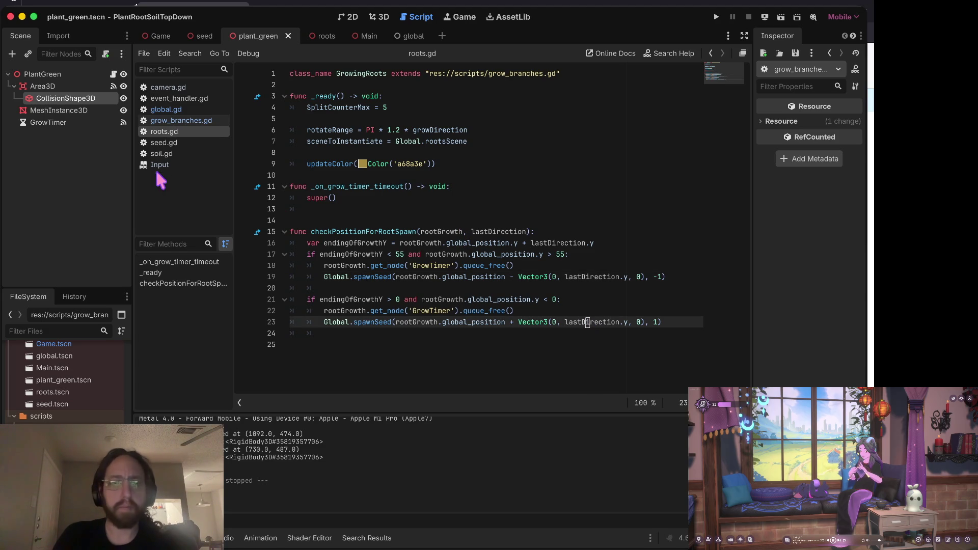
pyautogui.click(178, 121)
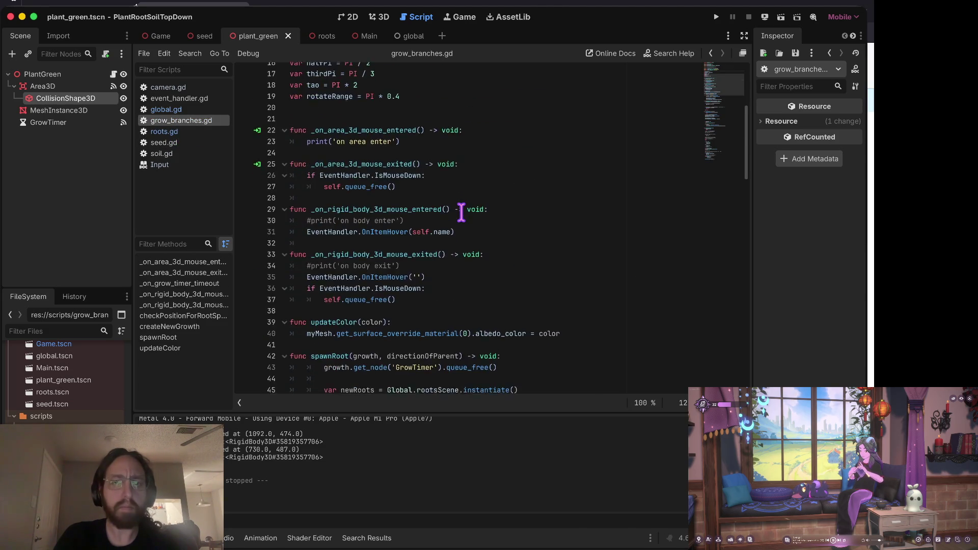
pyautogui.scroll(-20, 461, 211)
pyautogui.scroll(10, 461, 211)
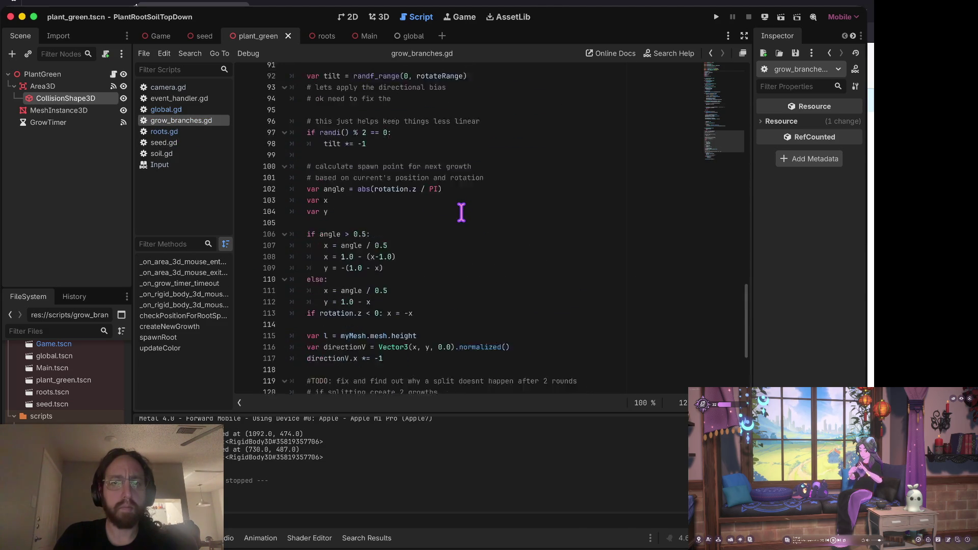
pyautogui.scroll(2, 461, 211)
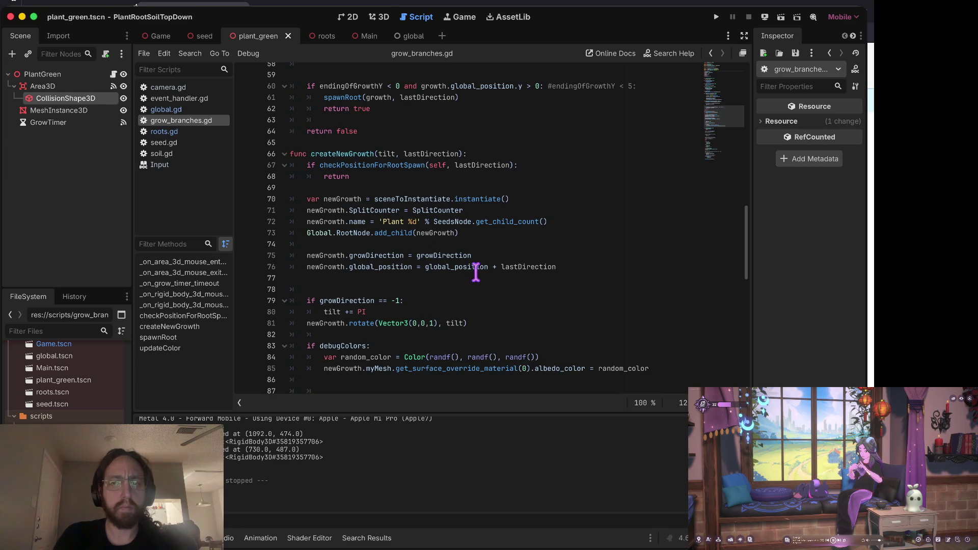
pyautogui.scroll(1, 529, 267)
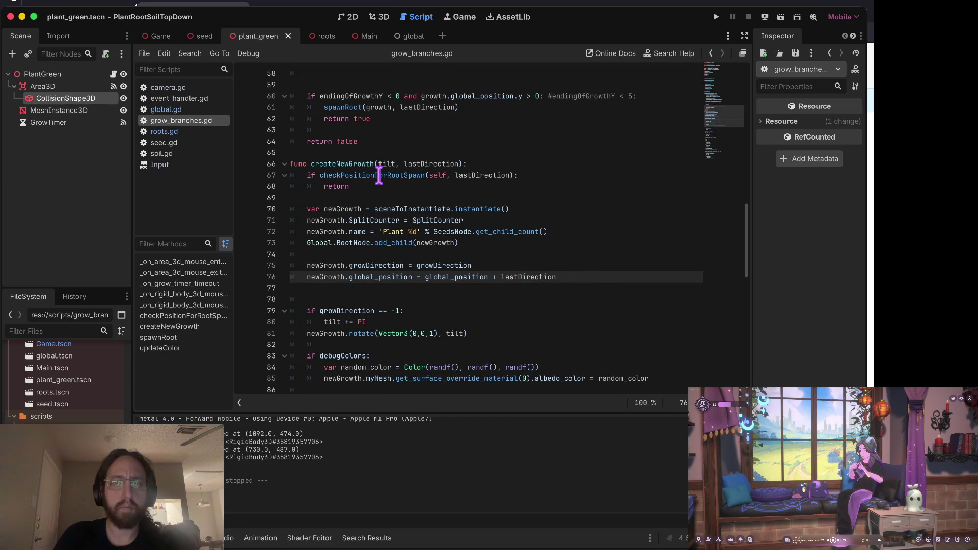
# - Undo the recent edits in grow_branches.gd, restoring the createNewGrowth function name
pyautogui.click(338, 159)
pyautogui.hotkey('ctrl', 'z')
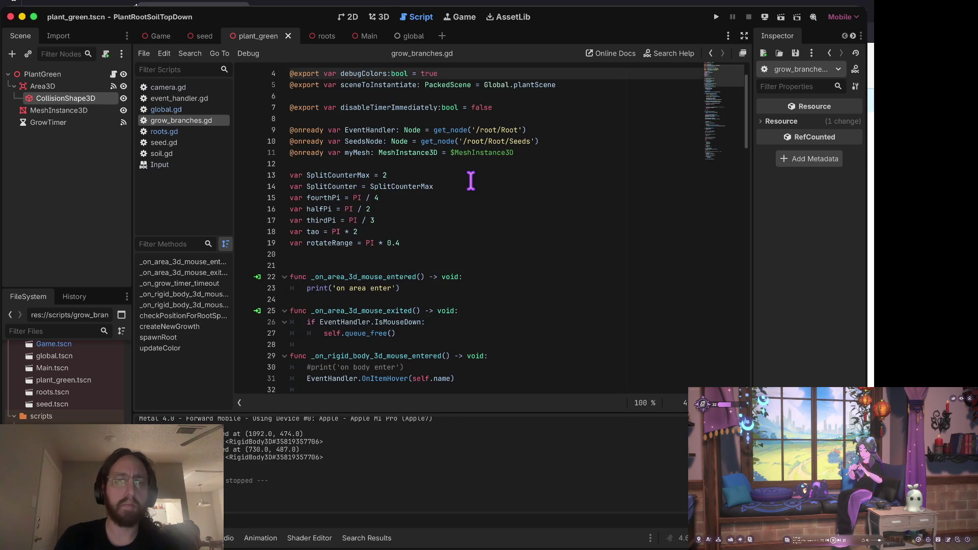
pyautogui.hotkey('ctrl', 'z')
pyautogui.hotkey('ctrl', 'z')
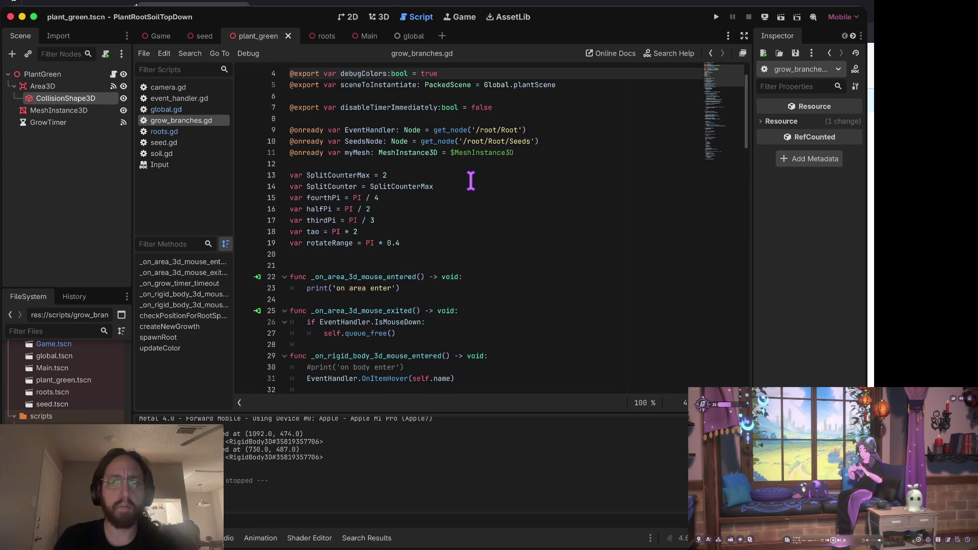
pyautogui.hotkey('ctrl', 'z')
pyautogui.hotkey('ctrl', 'z')
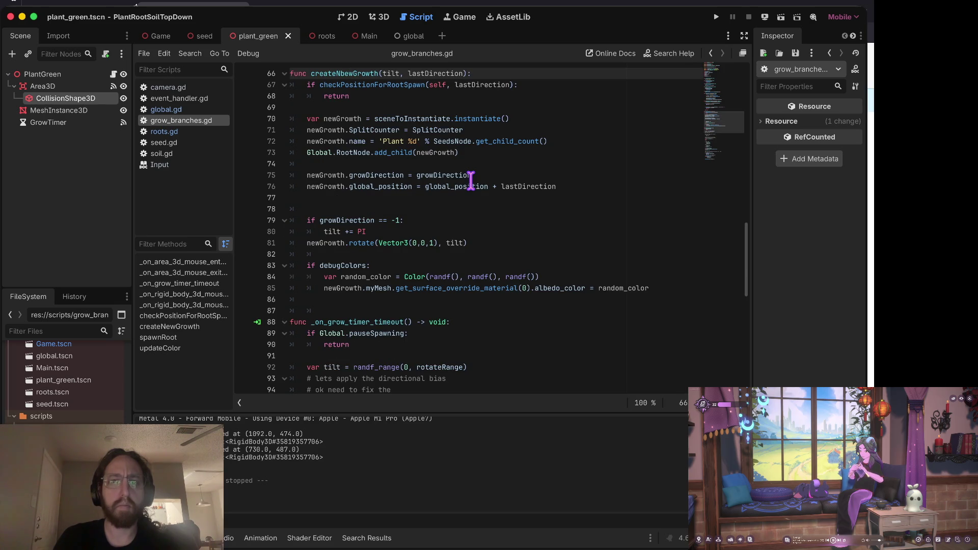
pyautogui.hotkey('ctrl', 'z')
pyautogui.hotkey('ctrl', 'z')
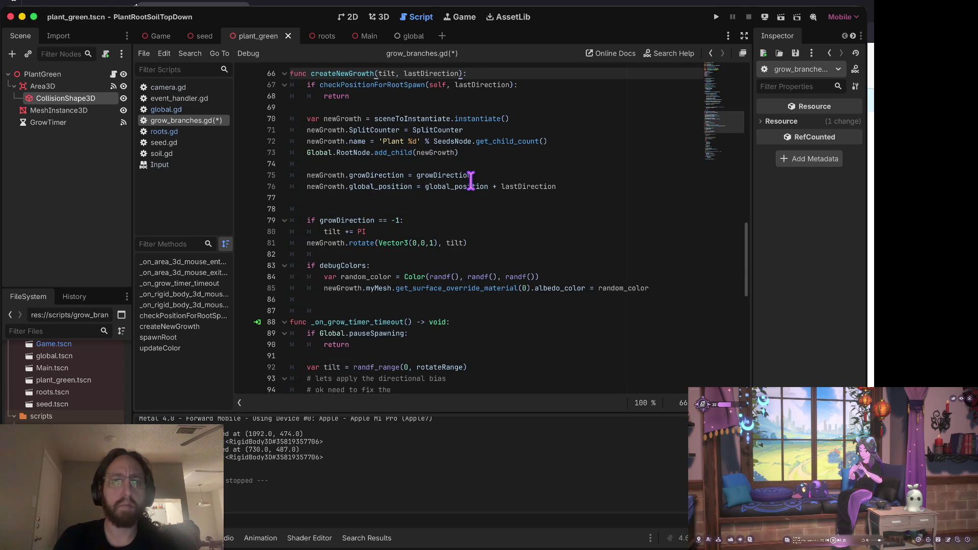
pyautogui.hotkey('ctrl', 'z')
pyautogui.hotkey('ctrl', 'z')
pyautogui.hotkey('ctrl', 'z')
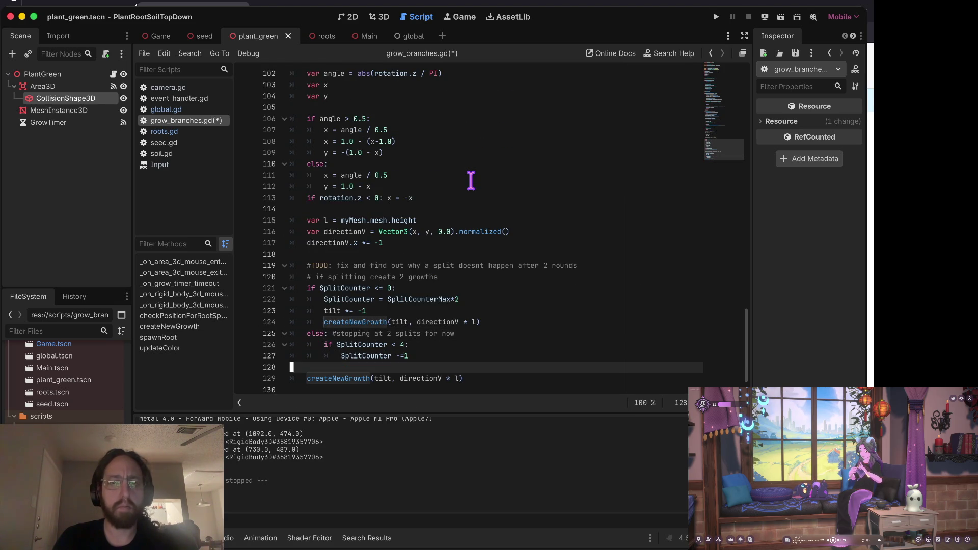
pyautogui.hotkey('ctrl', 'z')
pyautogui.hotkey('ctrl', 'z')
pyautogui.hotkey('ctrl', 'z')
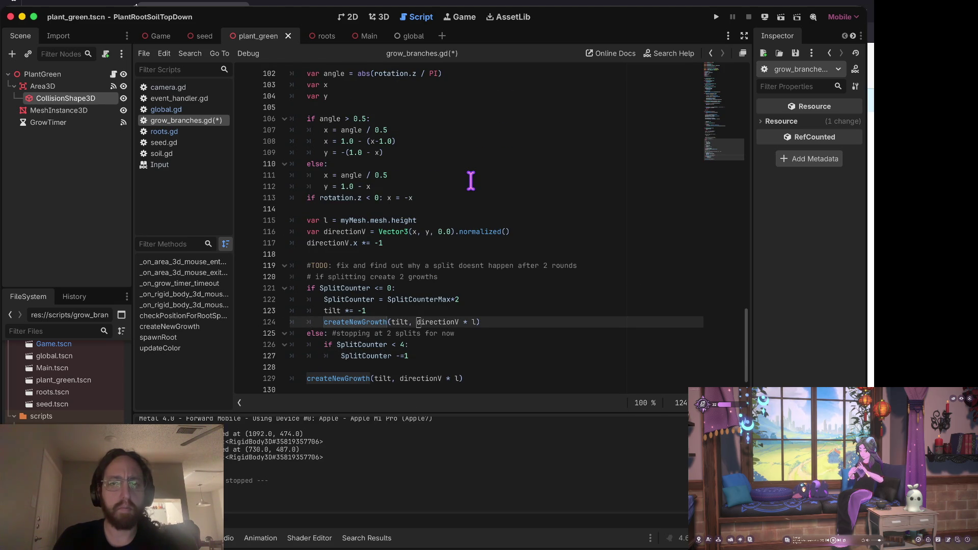
pyautogui.hotkey('ctrl', 'z')
pyautogui.hotkey('ctrl', 'z')
pyautogui.hotkey('ctrl', 'z')
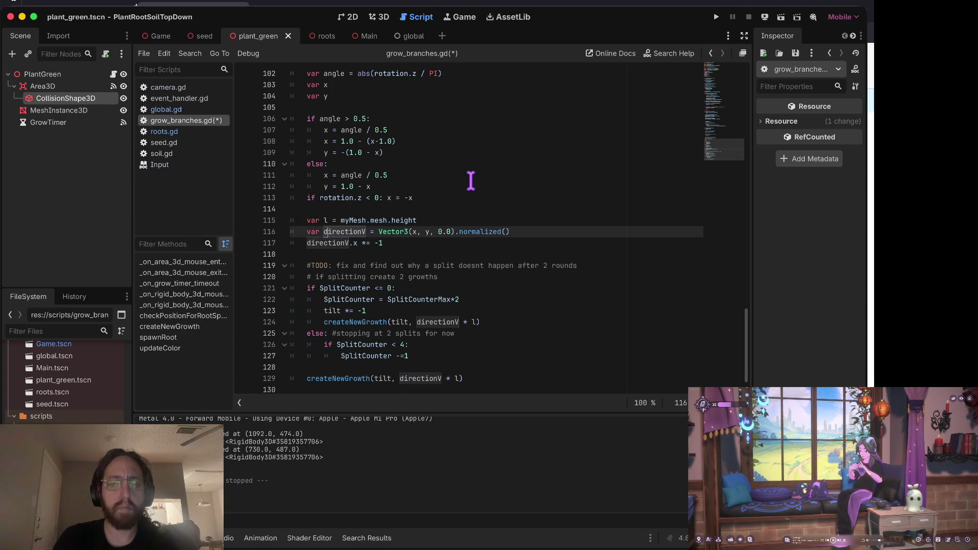
# - Glance at global.gd, then save grow_branches.gd and start a test run
pyautogui.press('Down')
pyautogui.press('Down')
pyautogui.press('Down')
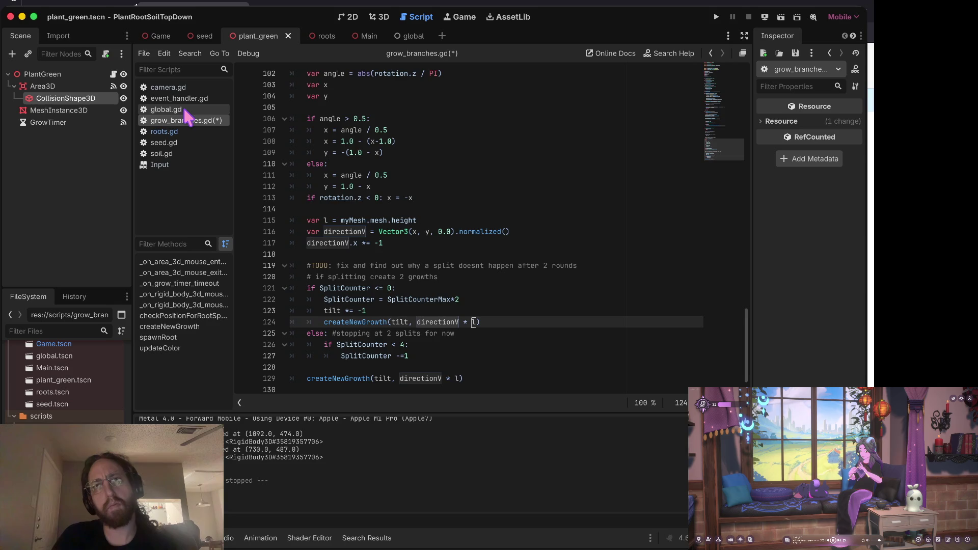
pyautogui.click(185, 110)
pyautogui.click(186, 121)
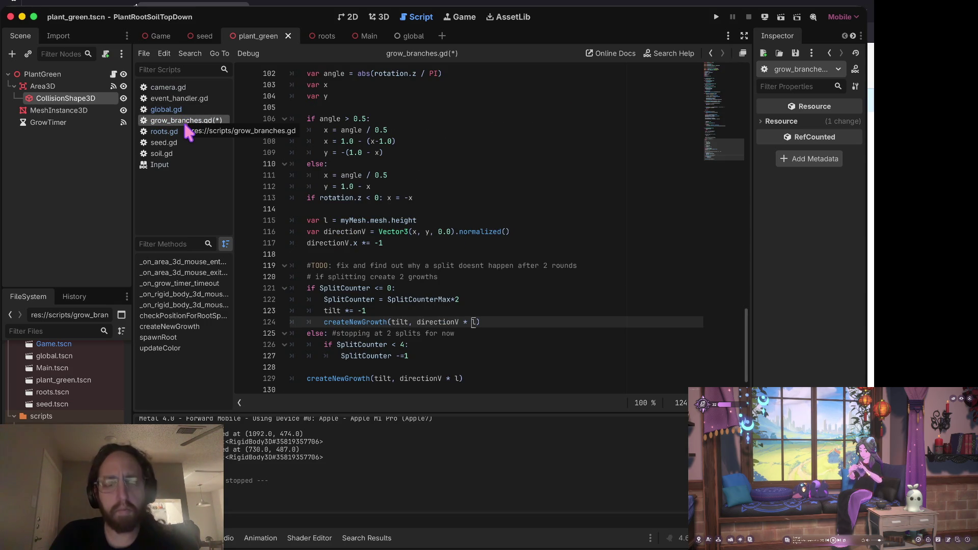
pyautogui.press('super+s')
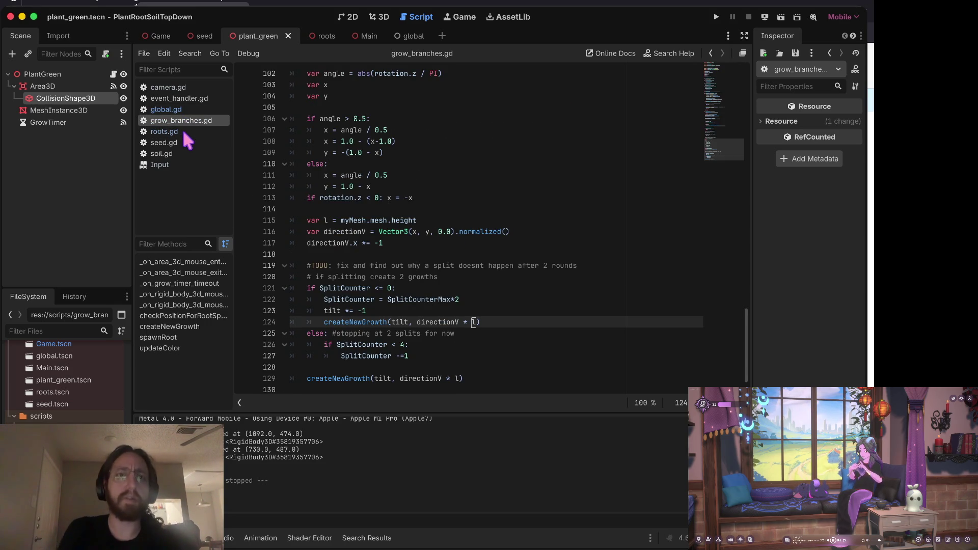
pyautogui.press('super+b')
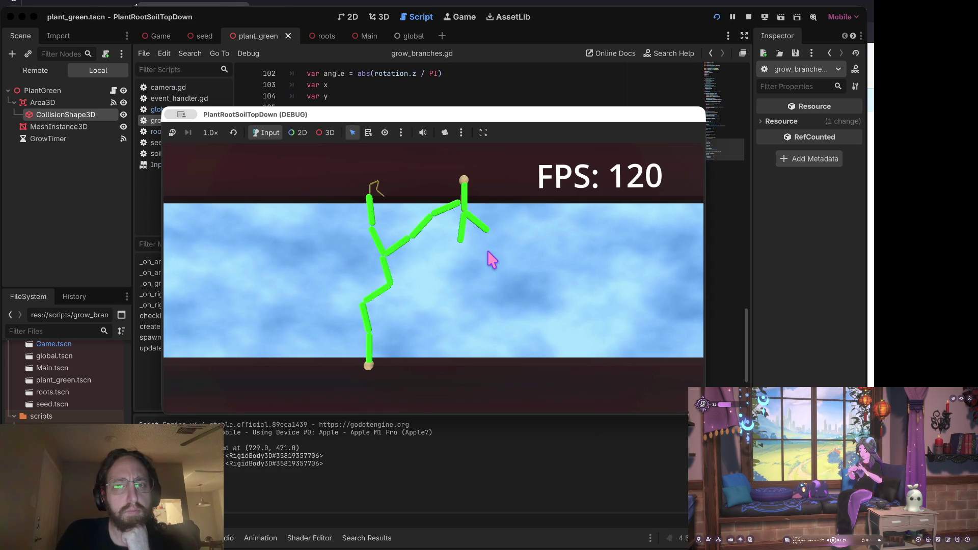
# - Bring the running game window back in front of the editor
pyautogui.click(733, 18)
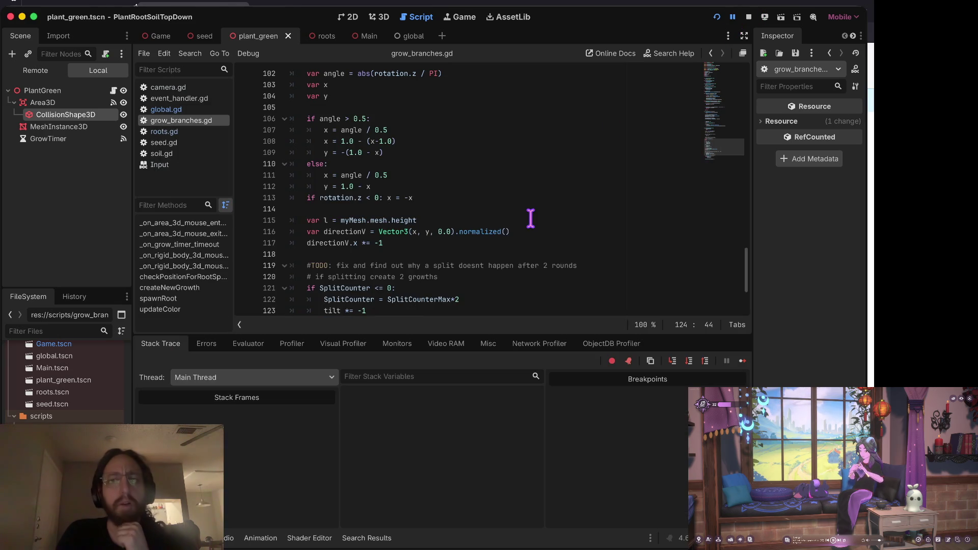
pyautogui.hotkey('ctrl', 'Up')
pyautogui.click(530, 220)
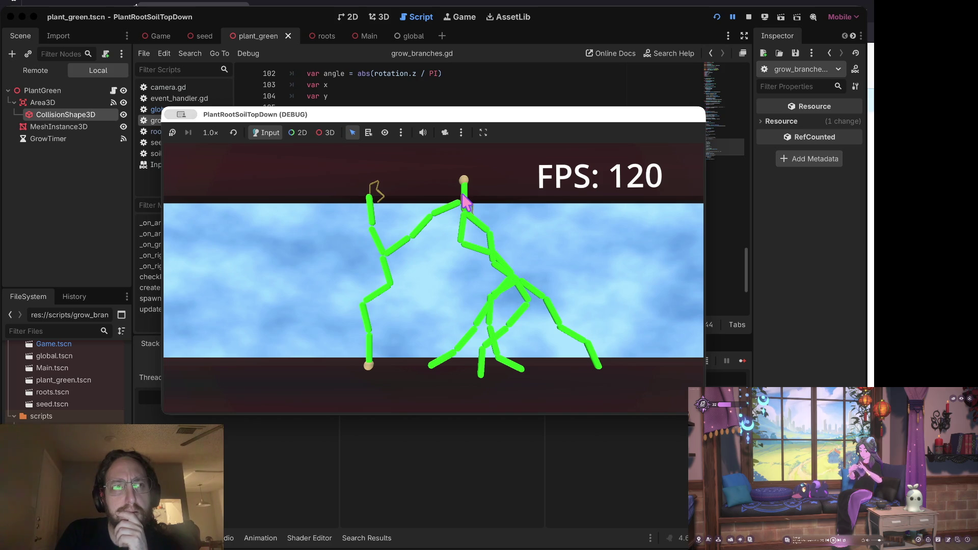
# - In the 3D view, step through PlantGreen's Area3D, CollisionShape3D, MeshInstance3D and GrowTimer nodes
pyautogui.click(43, 92)
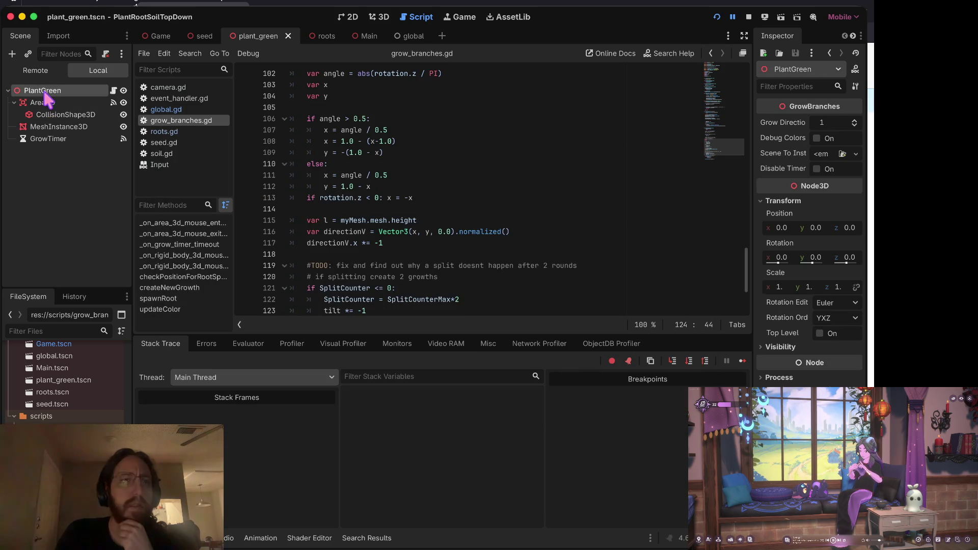
pyautogui.click(381, 16)
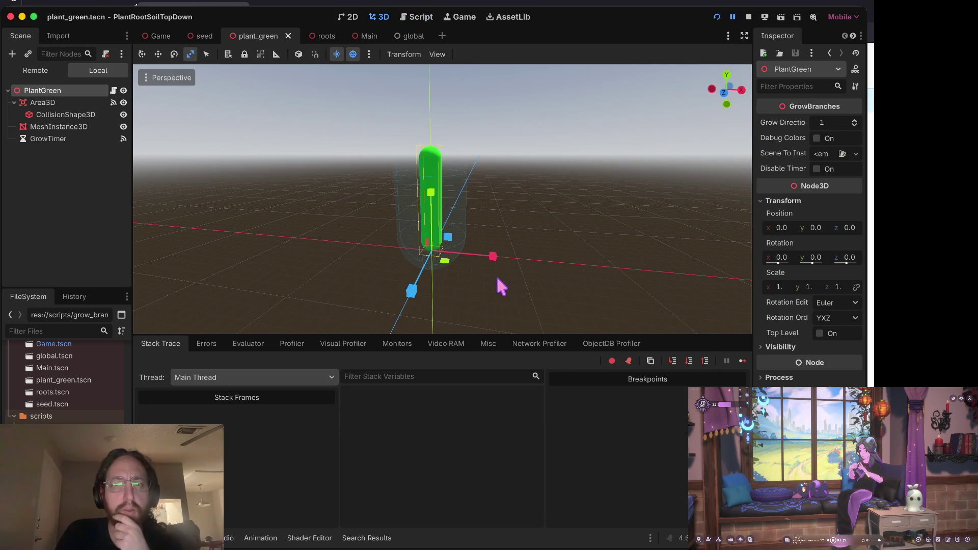
pyautogui.click(41, 102)
pyautogui.press('Down')
pyautogui.press('Down')
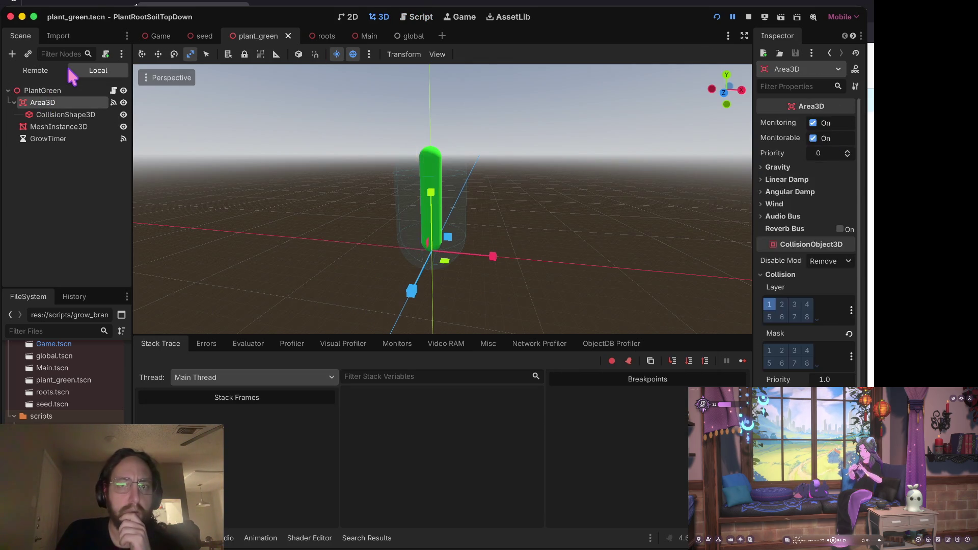
pyautogui.press('Up')
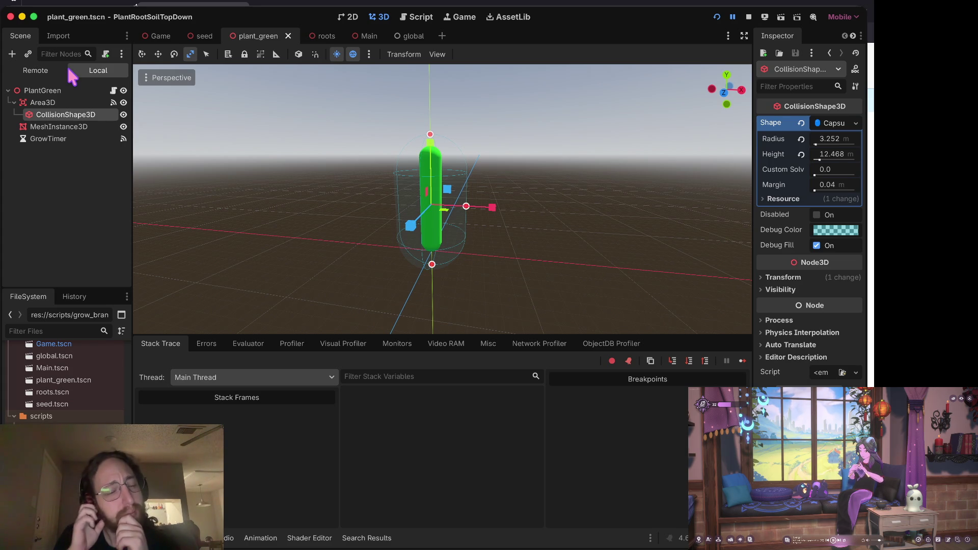
pyautogui.press('Up')
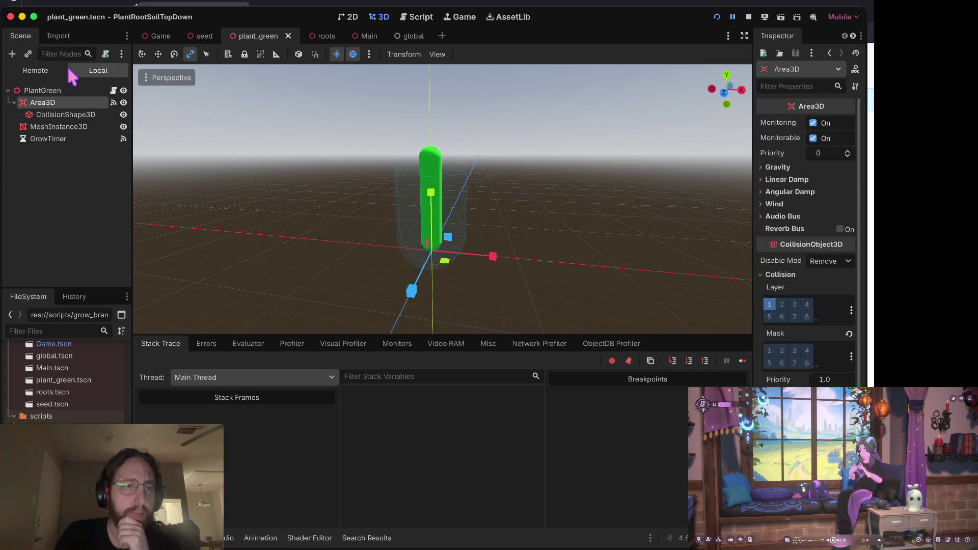
pyautogui.press('Up')
pyautogui.press('Down')
pyautogui.press('Down')
pyautogui.press('Down')
pyautogui.press('Down')
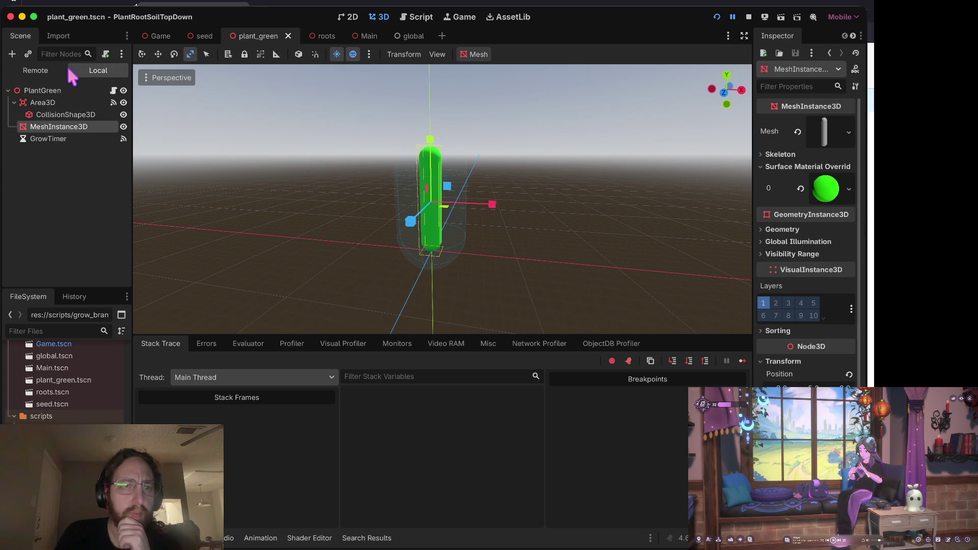
pyautogui.press('Up')
pyautogui.press('Up')
pyautogui.press('Up')
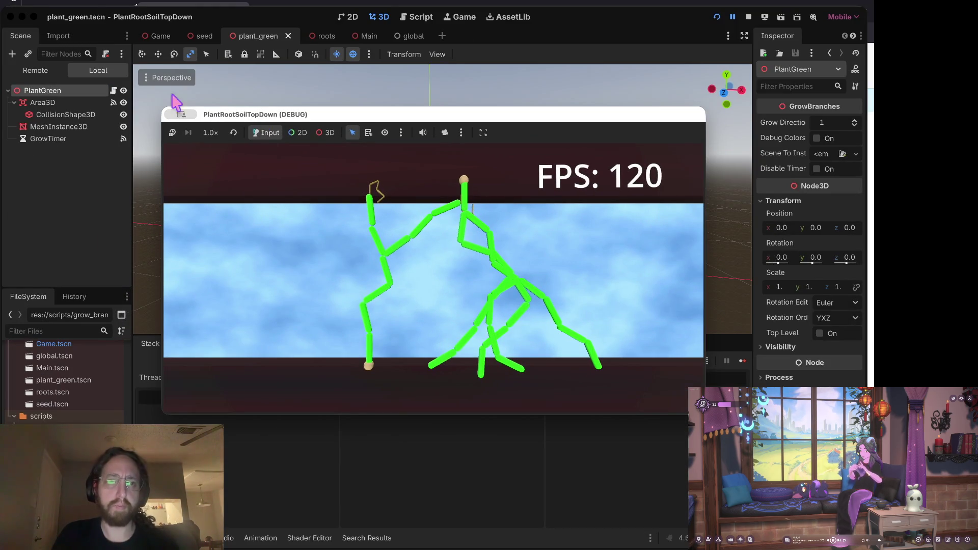
# - Show the Remote scene tree, expand Seeds and browse spawned Plants 15, 47 and 12
pyautogui.click(35, 71)
pyautogui.click(14, 114)
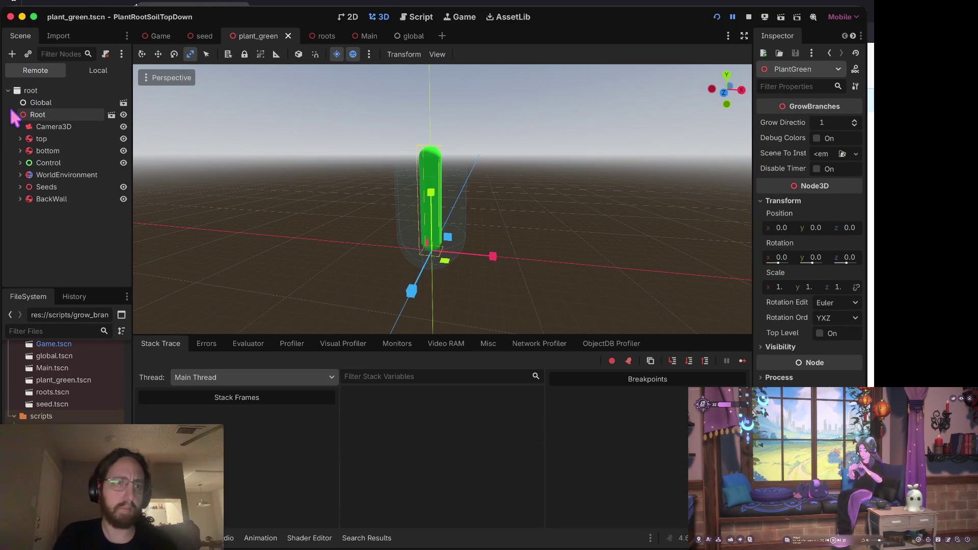
pyautogui.click(20, 186)
pyautogui.scroll(-5, 21, 208)
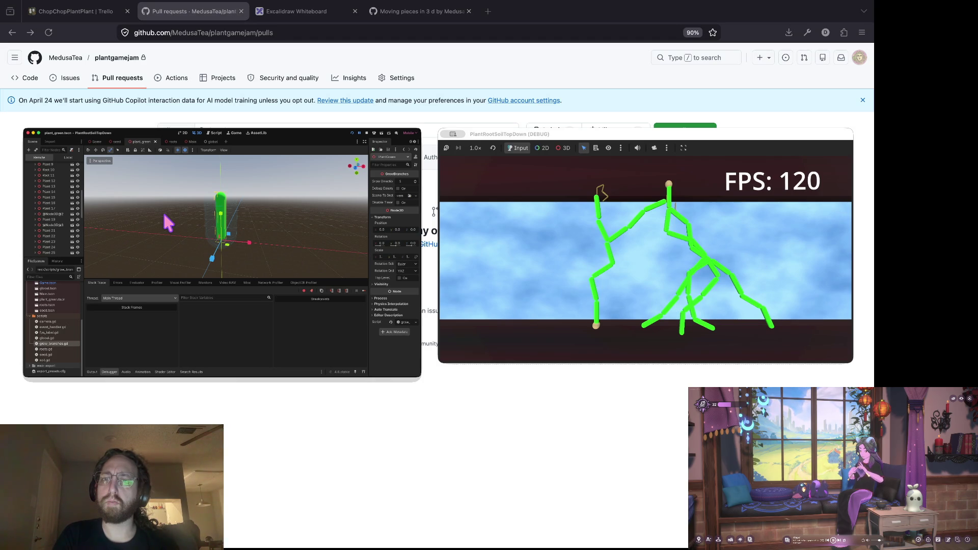
pyautogui.click(164, 214)
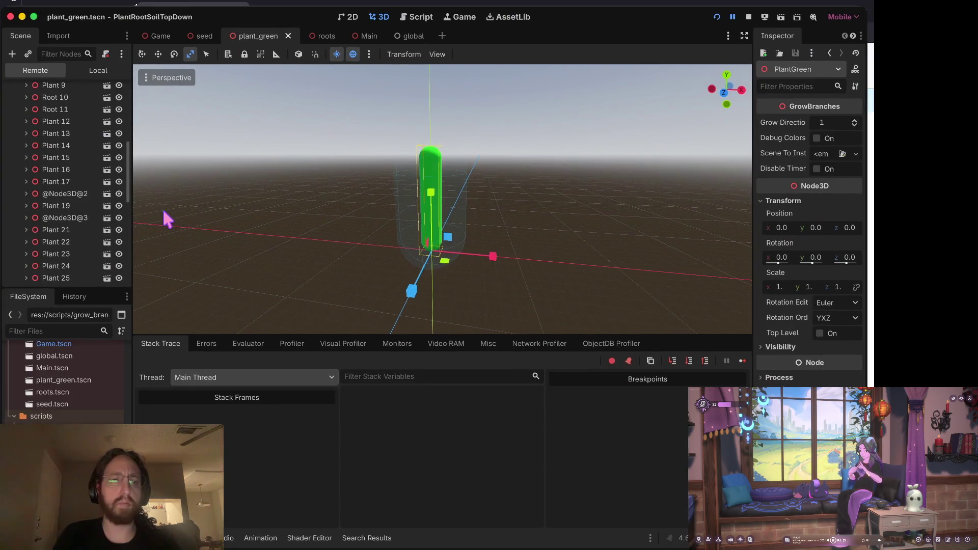
pyautogui.click(51, 159)
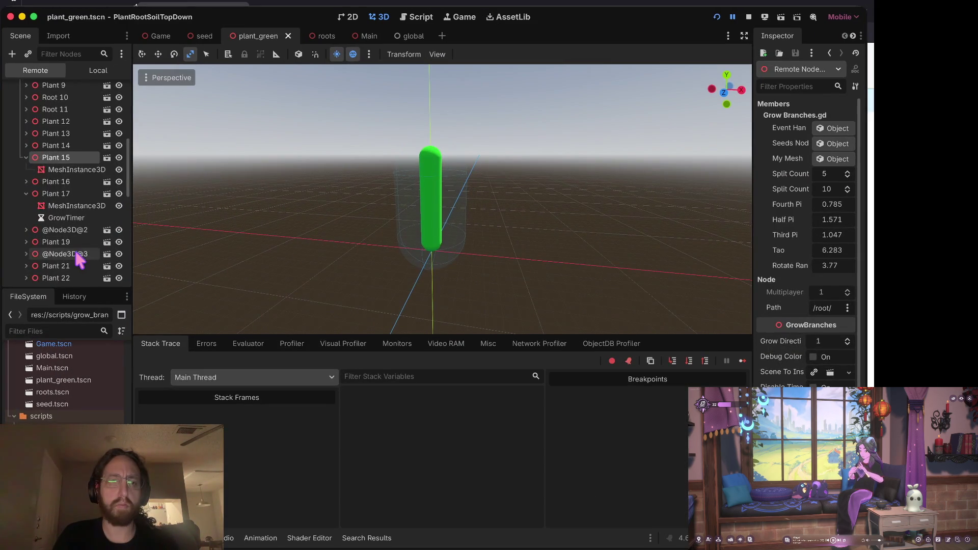
pyautogui.scroll(-5, 75, 249)
pyautogui.click(65, 240)
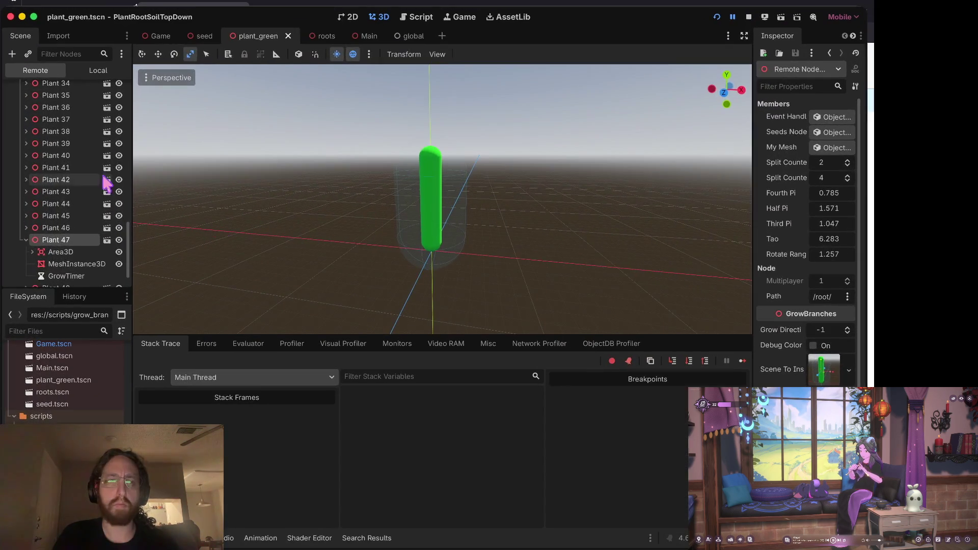
pyautogui.scroll(10, 60, 188)
pyautogui.scroll(-3, 60, 173)
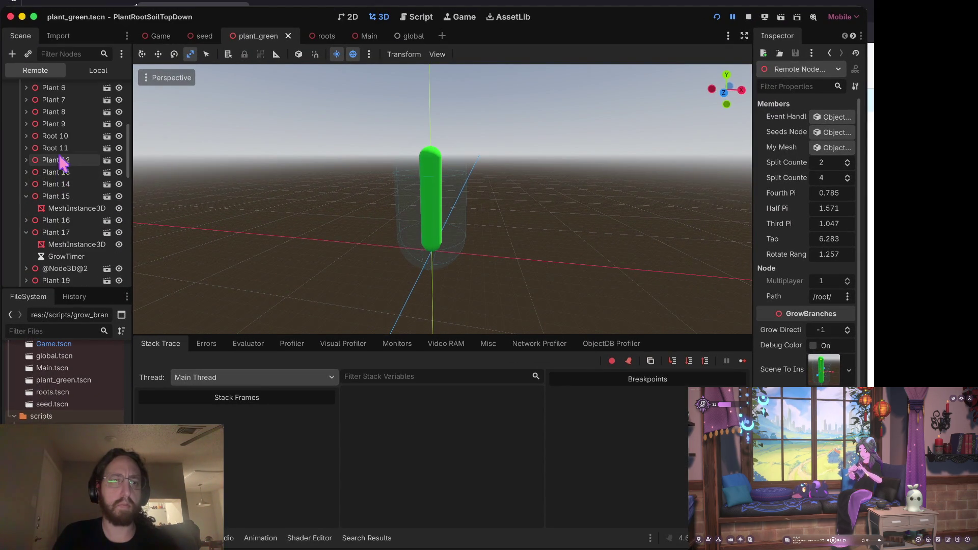
pyautogui.click(61, 160)
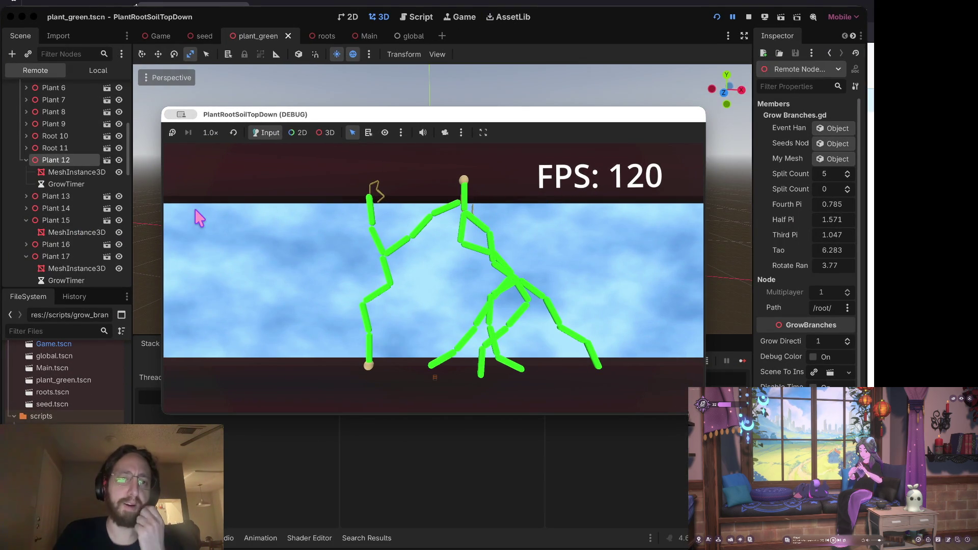
# - Select Plant 12's stem MeshInstance3D and widen the Inspector to read its Transform (scale z 1.86)
pyautogui.click(148, 214)
pyautogui.scroll(2, 89, 156)
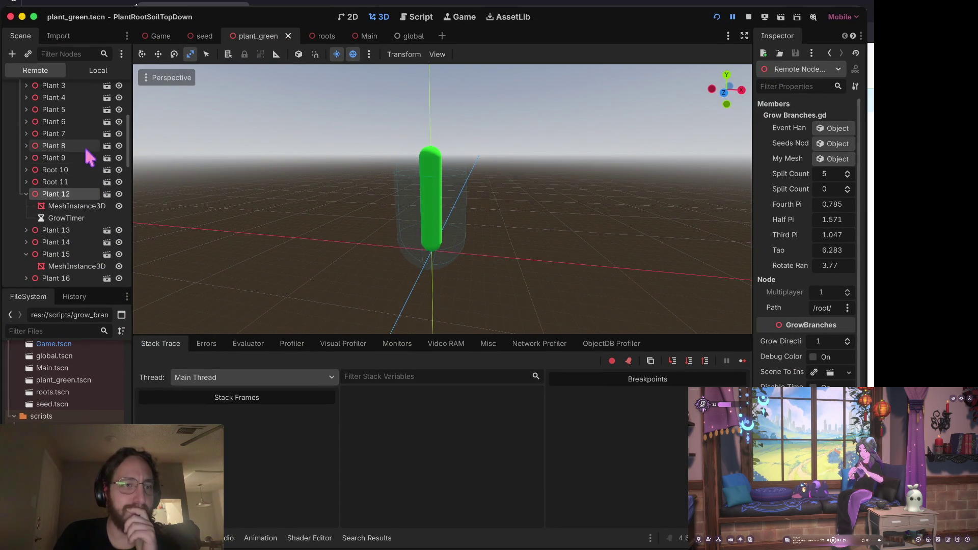
pyautogui.click(83, 144)
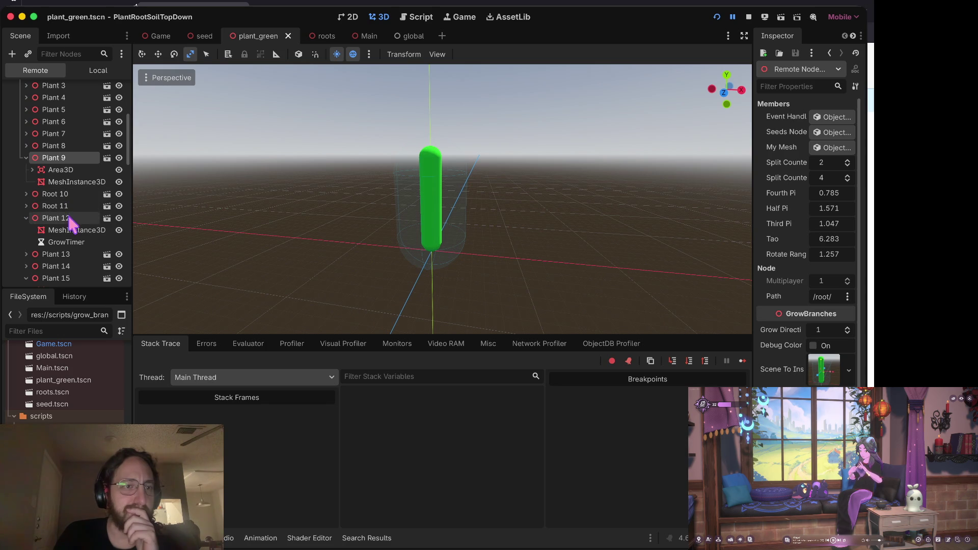
pyautogui.scroll(-1, 70, 216)
pyautogui.click(71, 192)
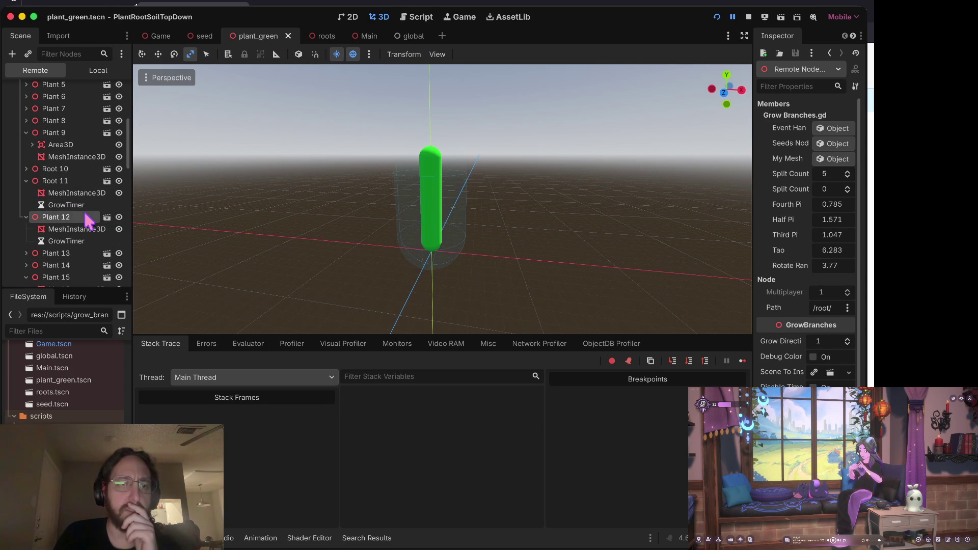
pyautogui.click(65, 229)
pyautogui.scroll(-5, 825, 306)
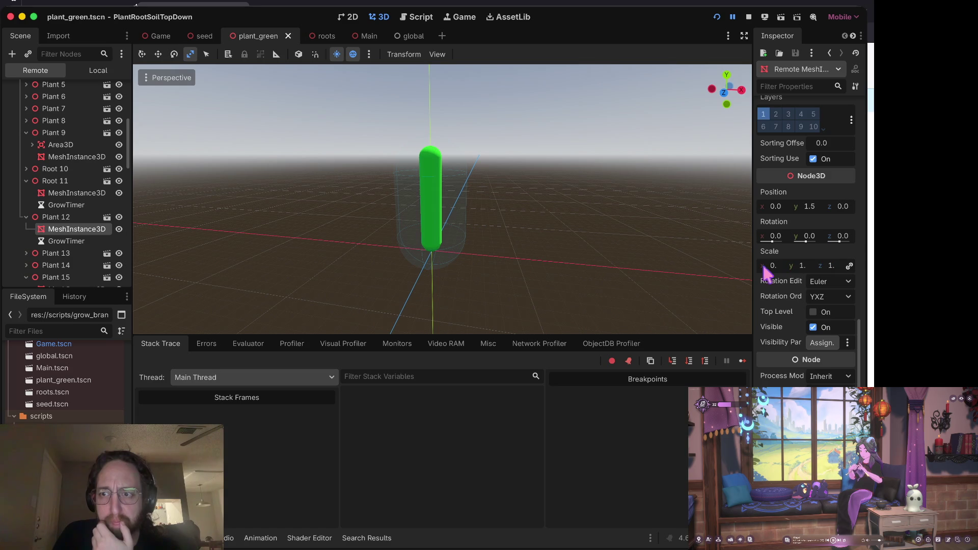
pyautogui.moveTo(754, 269); pyautogui.dragTo(671, 269)
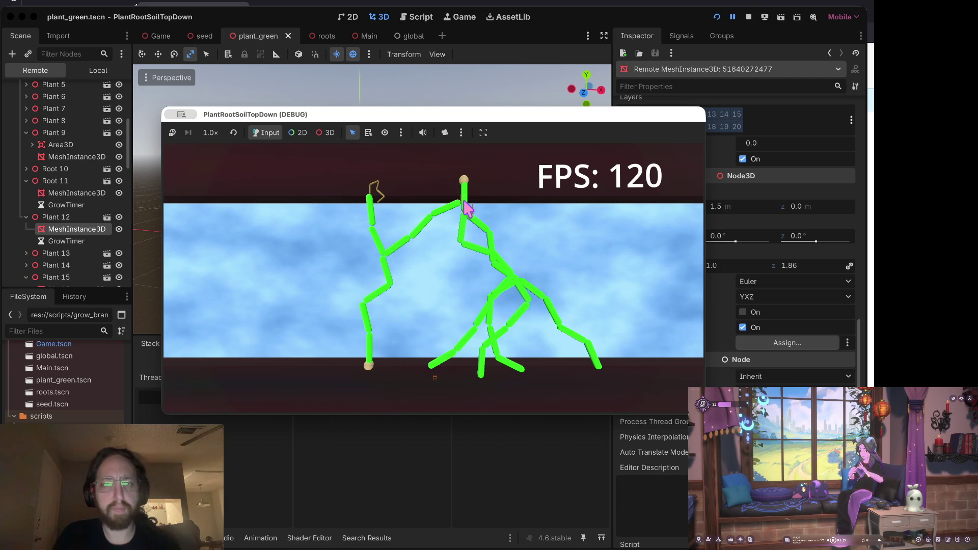
pyautogui.click(746, 15)
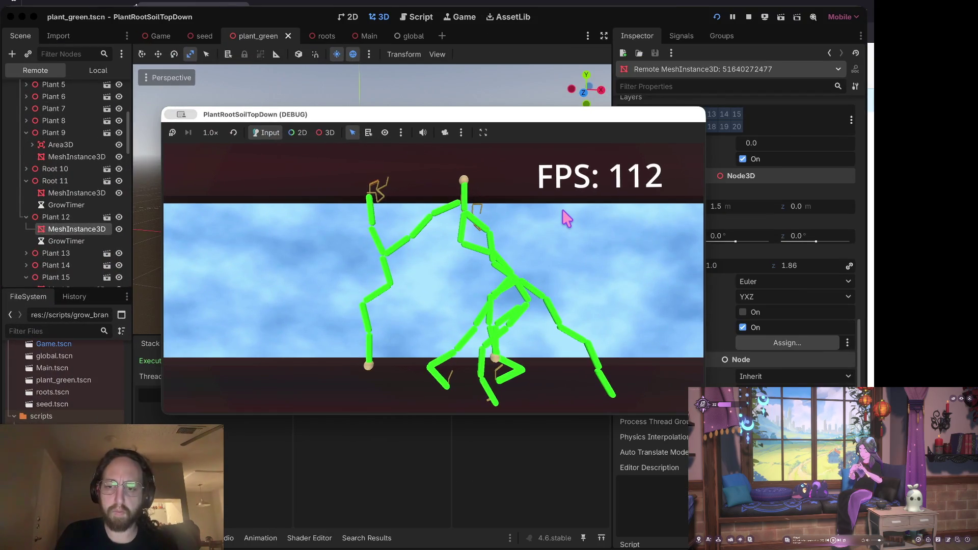
# - Pause the game with P and zoom the camera in and out on the plant tips
pyautogui.press('p')
pyautogui.scroll(5, 448, 175)
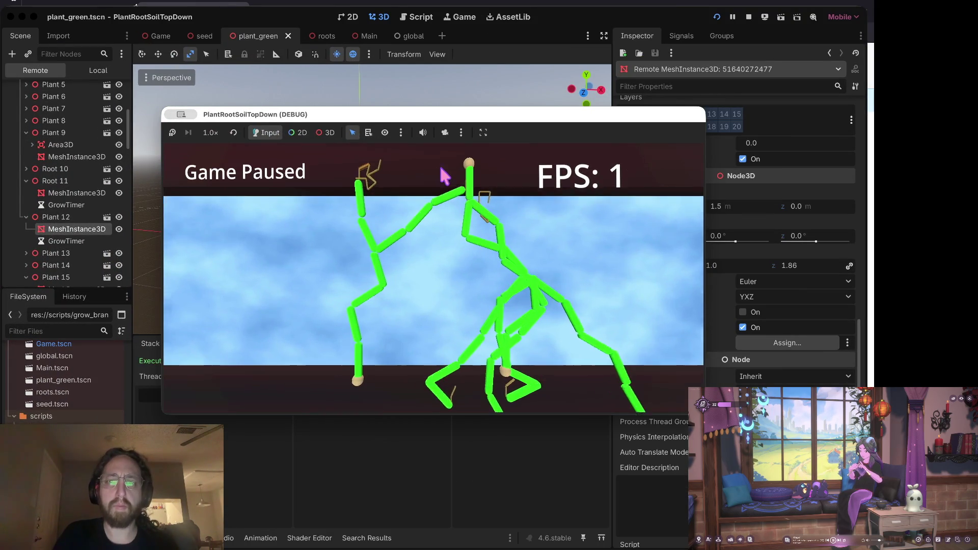
pyautogui.scroll(-3, 471, 162)
pyautogui.scroll(5, 471, 162)
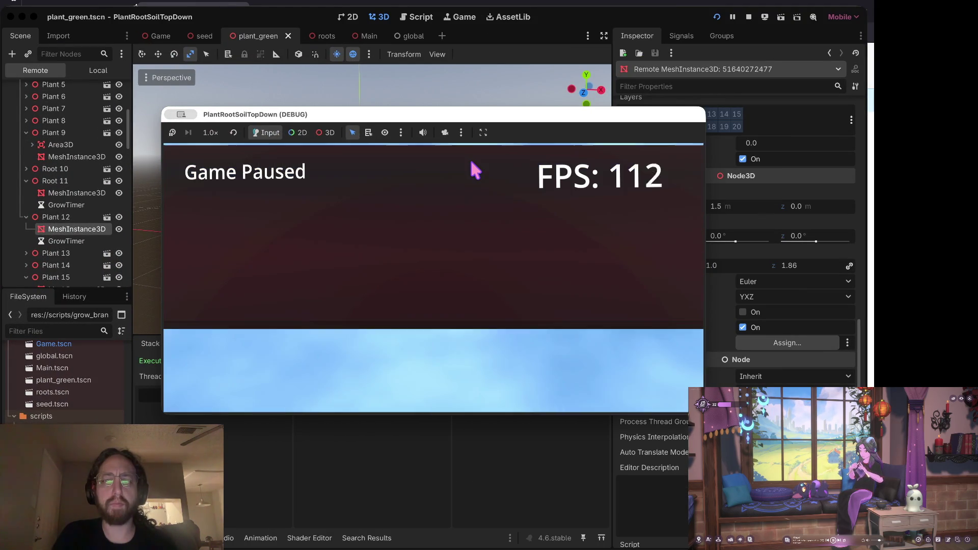
pyautogui.scroll(-3, 475, 170)
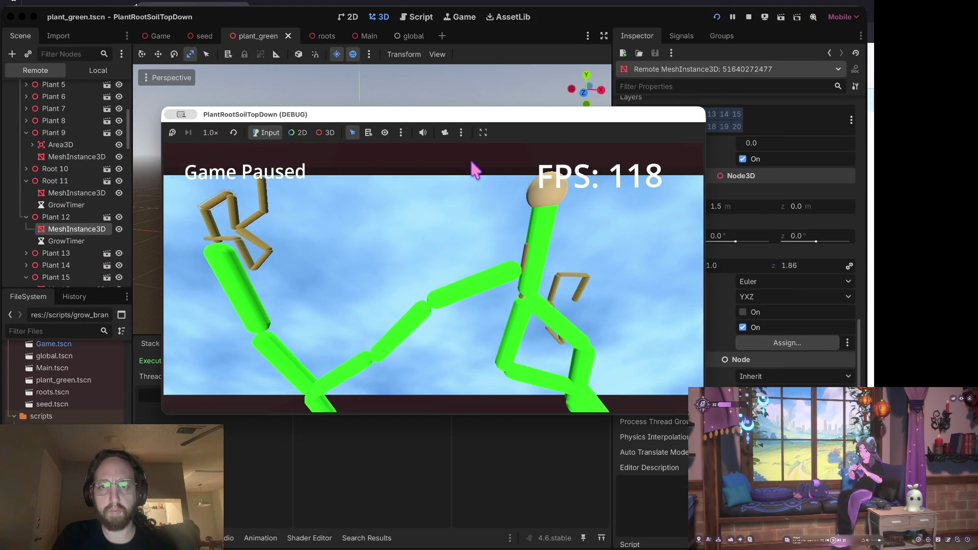
pyautogui.scroll(2, 475, 169)
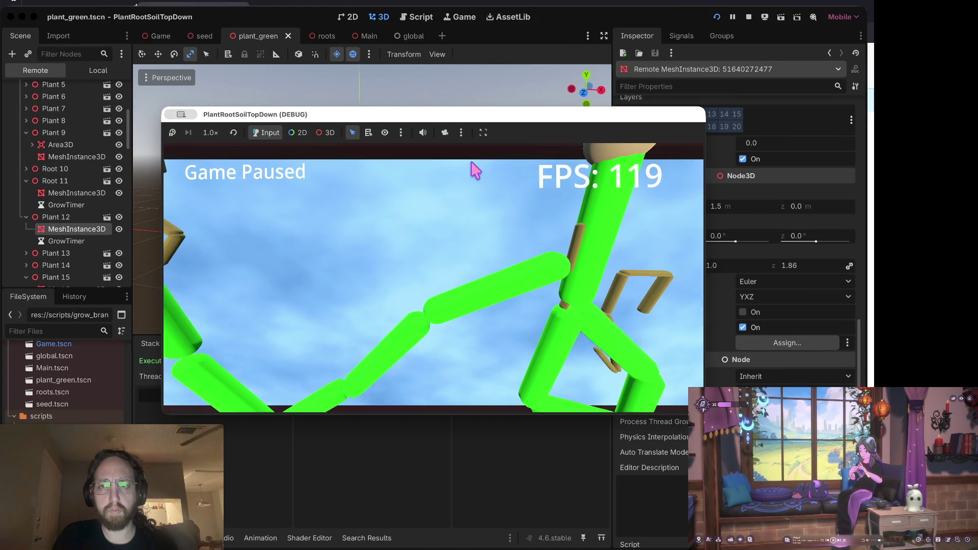
pyautogui.scroll(-2, 475, 169)
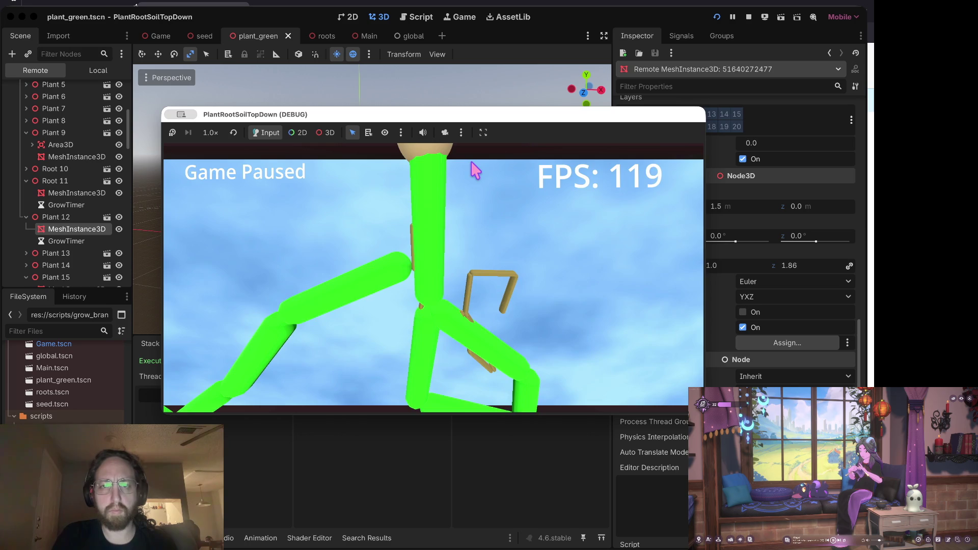
pyautogui.scroll(2, 475, 170)
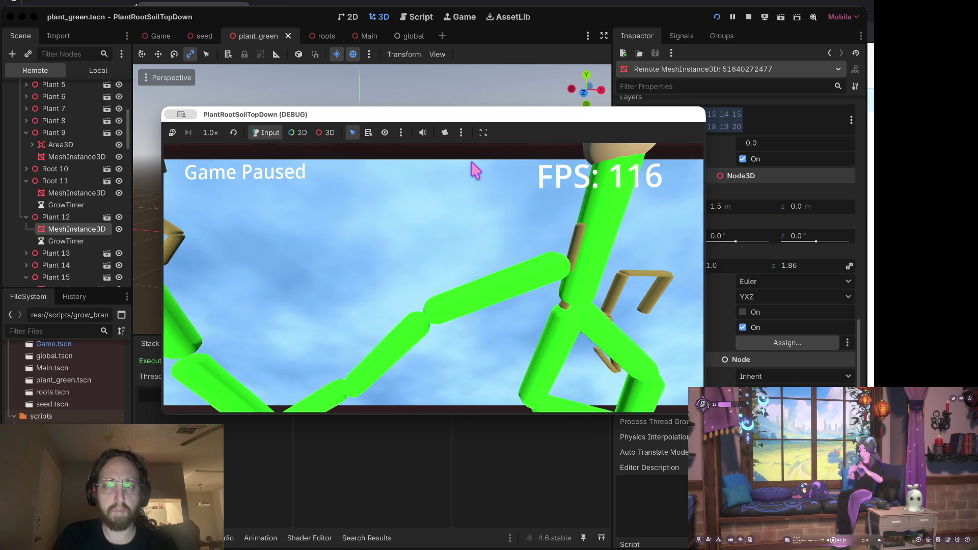
pyautogui.scroll(-3, 471, 162)
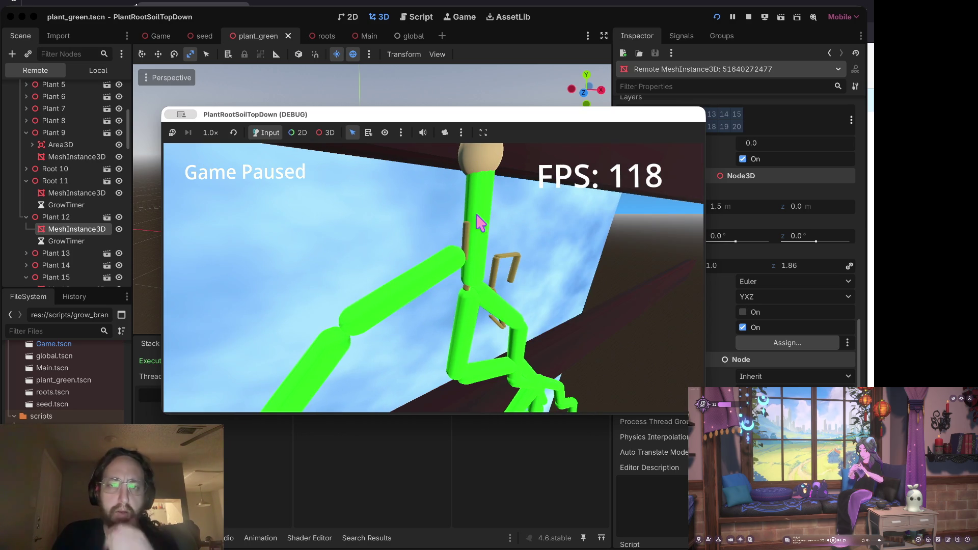
pyautogui.scroll(3, 472, 221)
pyautogui.scroll(-1, 473, 221)
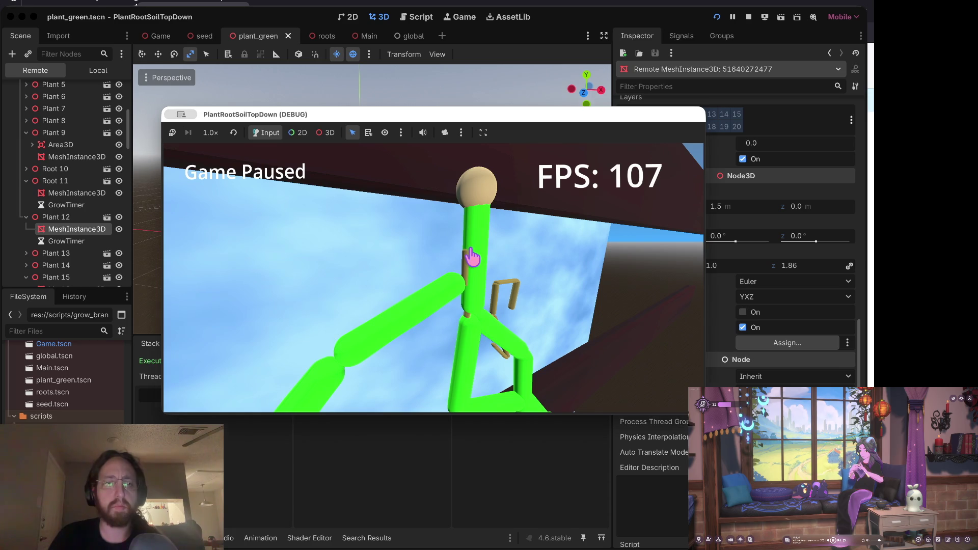
# - Return to the editor and stop the debug session
pyautogui.scroll(-5, 473, 256)
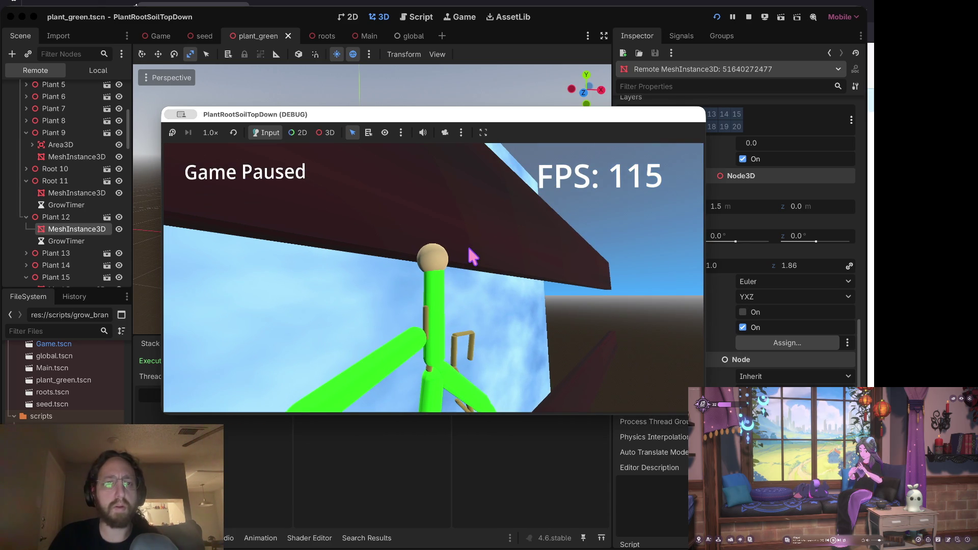
pyautogui.click(421, 98)
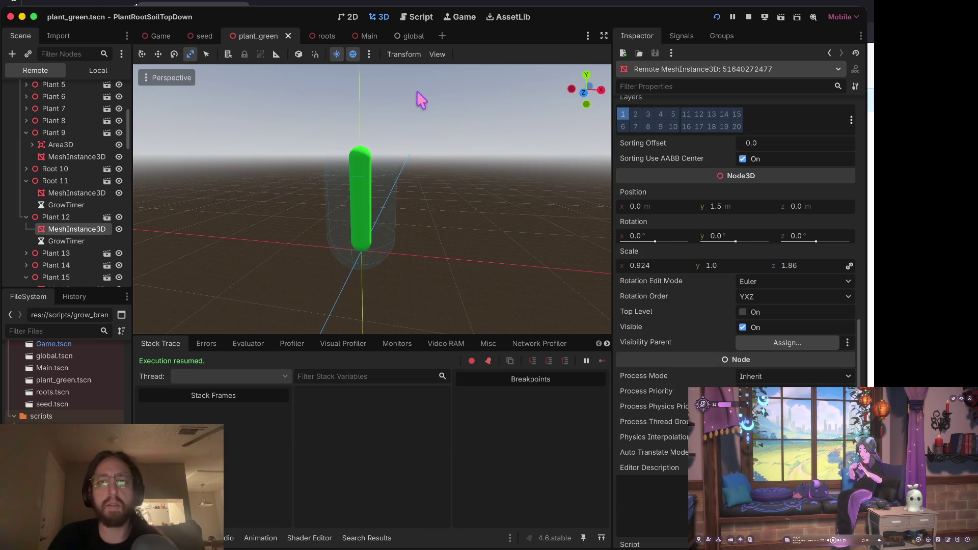
pyautogui.click(745, 19)
# - Relaunch the game and pause it
pyautogui.press('super+b')
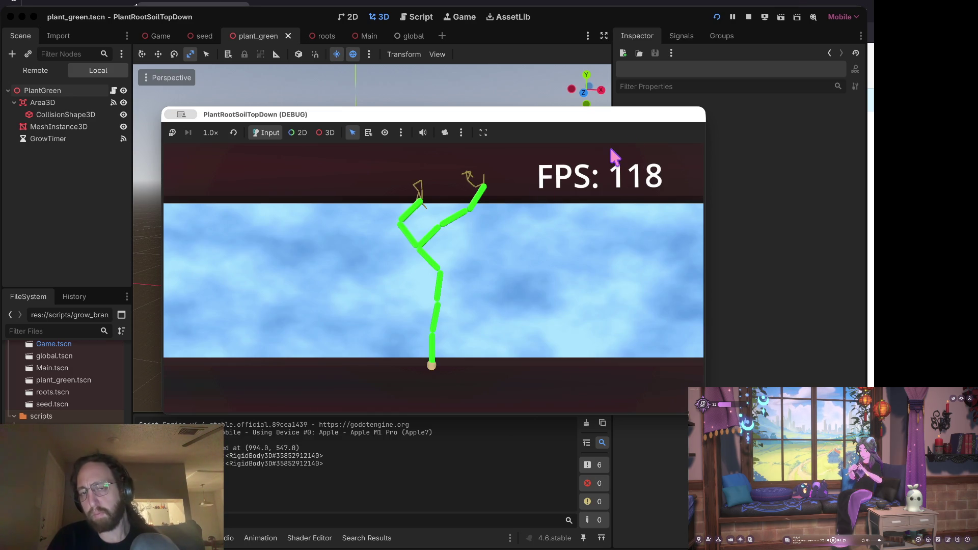
pyautogui.press('Escape')
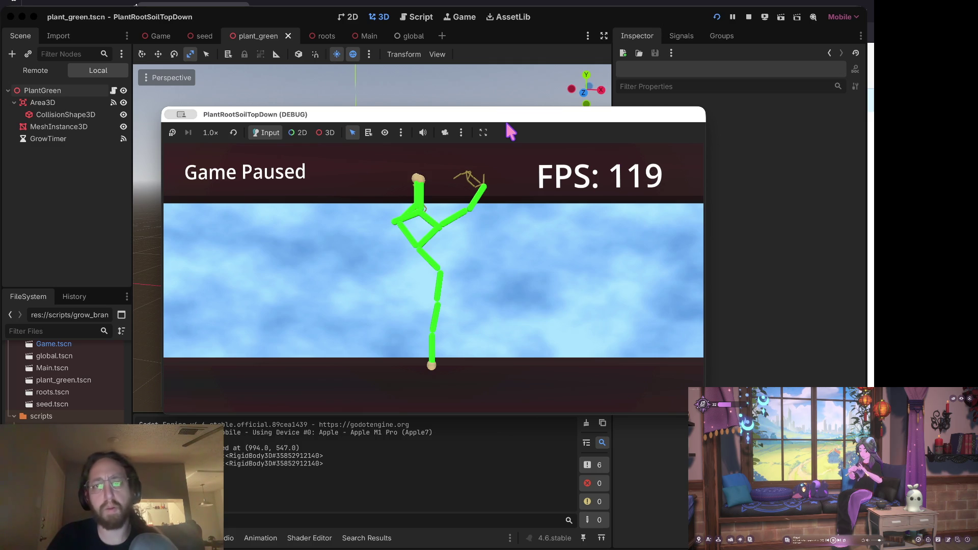
pyautogui.click(482, 132)
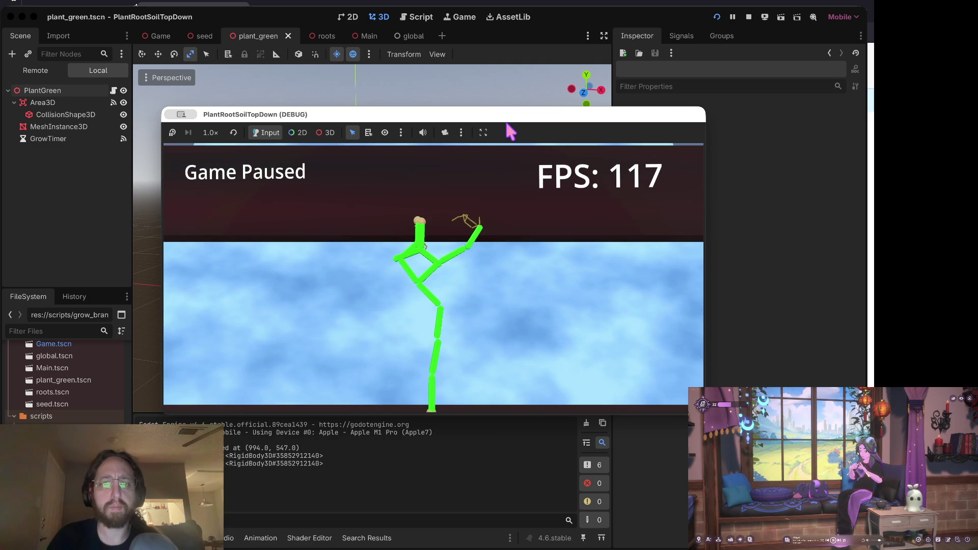
pyautogui.click(33, 71)
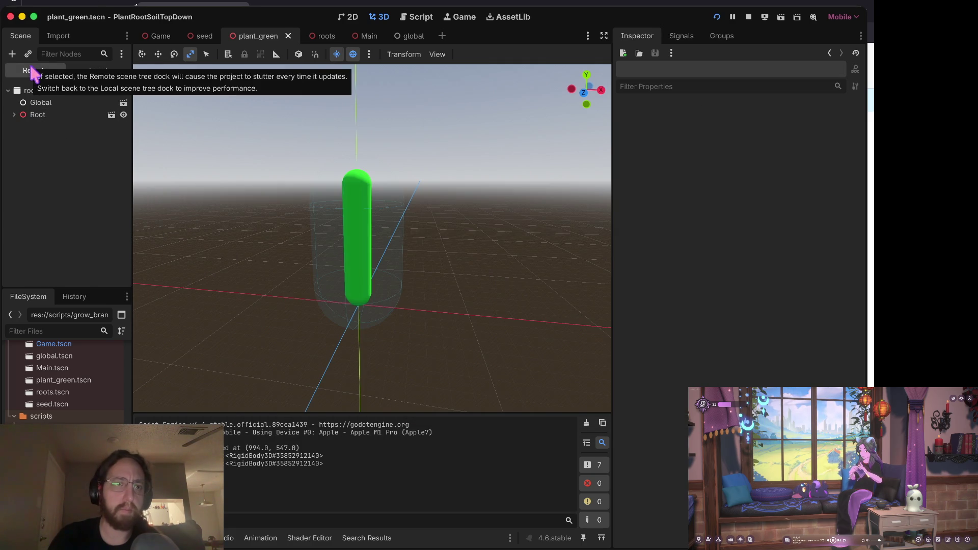
pyautogui.click(15, 114)
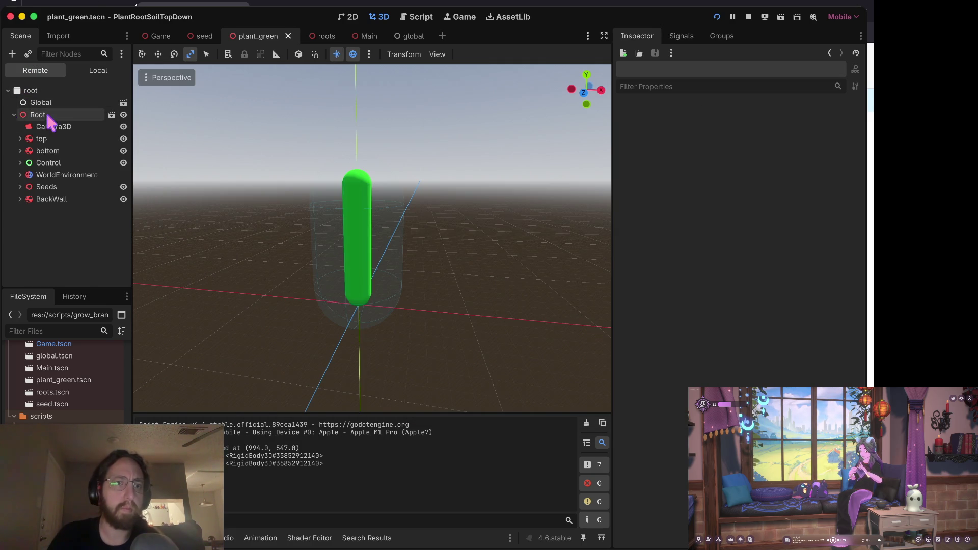
pyautogui.click(19, 187)
pyautogui.scroll(-10, 21, 193)
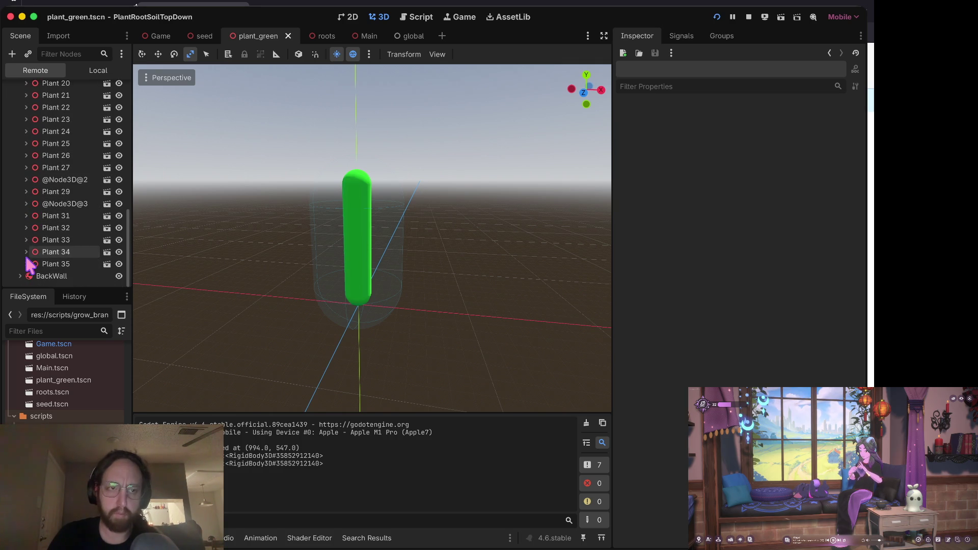
pyautogui.click(27, 204)
pyautogui.doubleClick(74, 180)
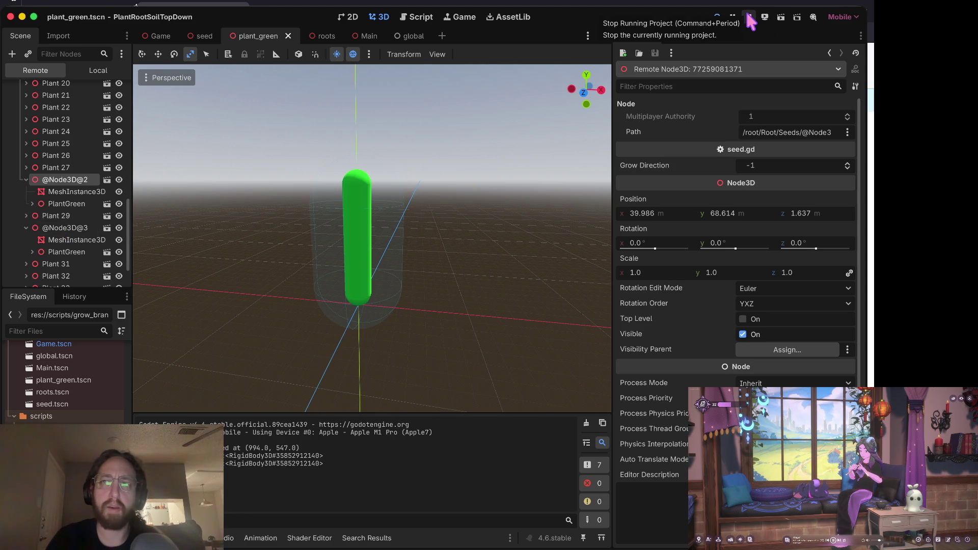
pyautogui.scroll(5, 31, 189)
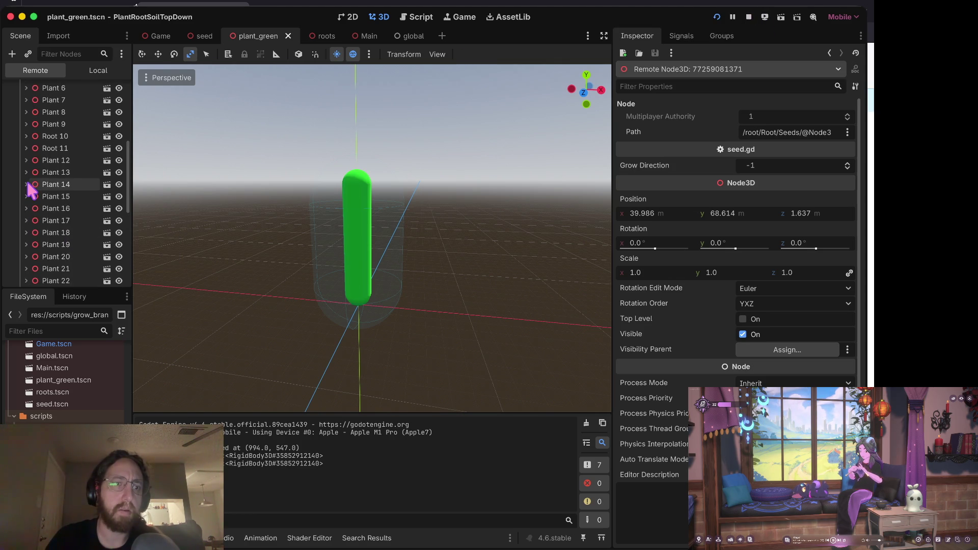
pyautogui.scroll(5, 31, 192)
pyautogui.scroll(-10, 31, 192)
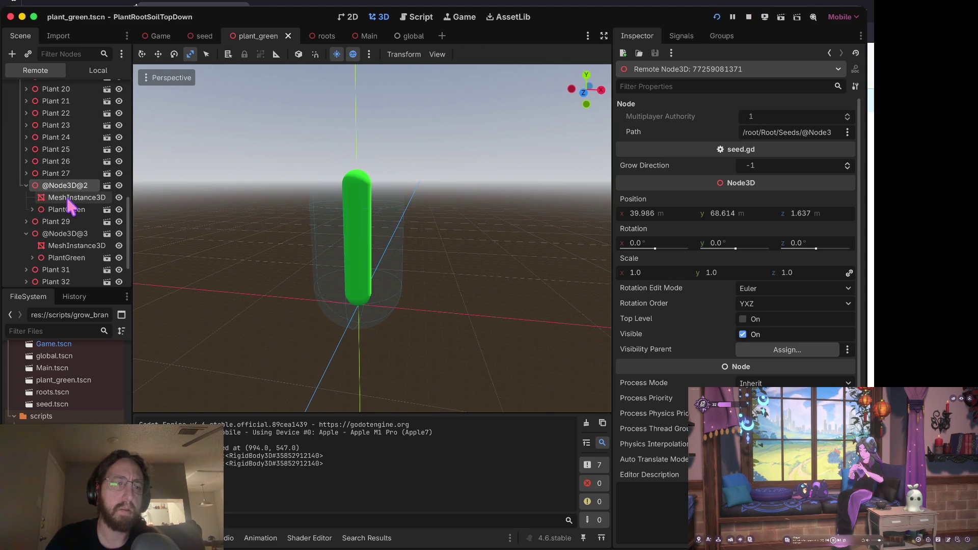
pyautogui.click(68, 209)
pyautogui.click(66, 186)
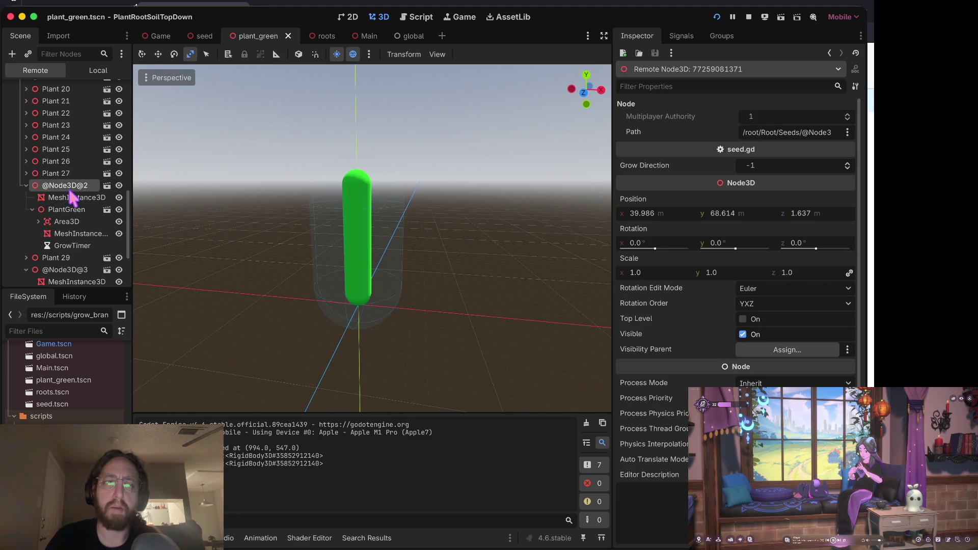
pyautogui.click(106, 186)
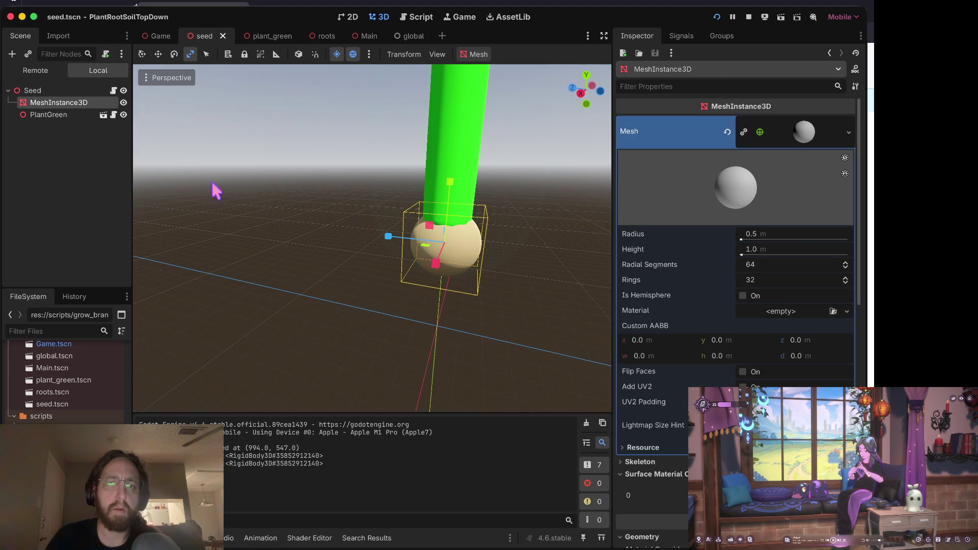
# - Move the seed's sphere mesh and PlantGreen down together along Y, then run the game
pyautogui.click(54, 114)
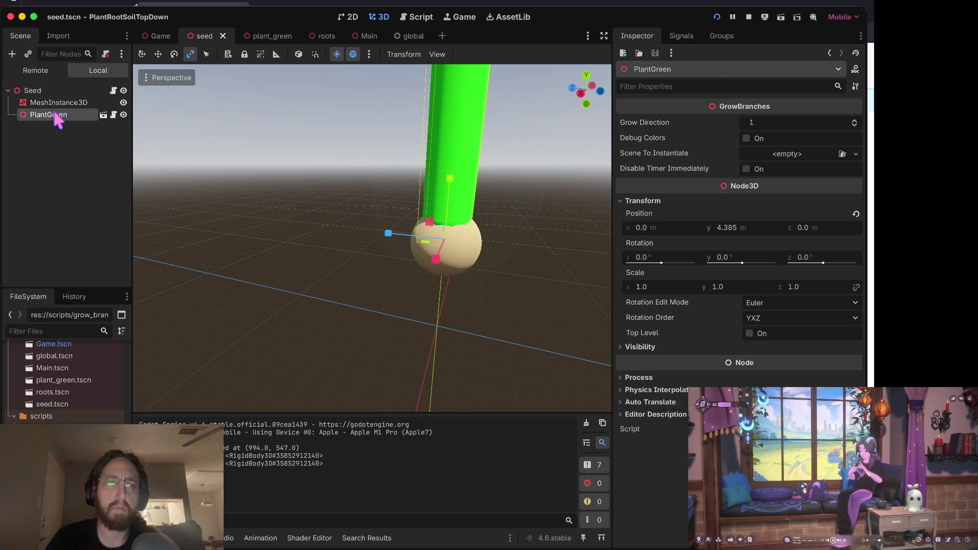
pyautogui.scroll(3, 375, 124)
pyautogui.scroll(3, 385, 127)
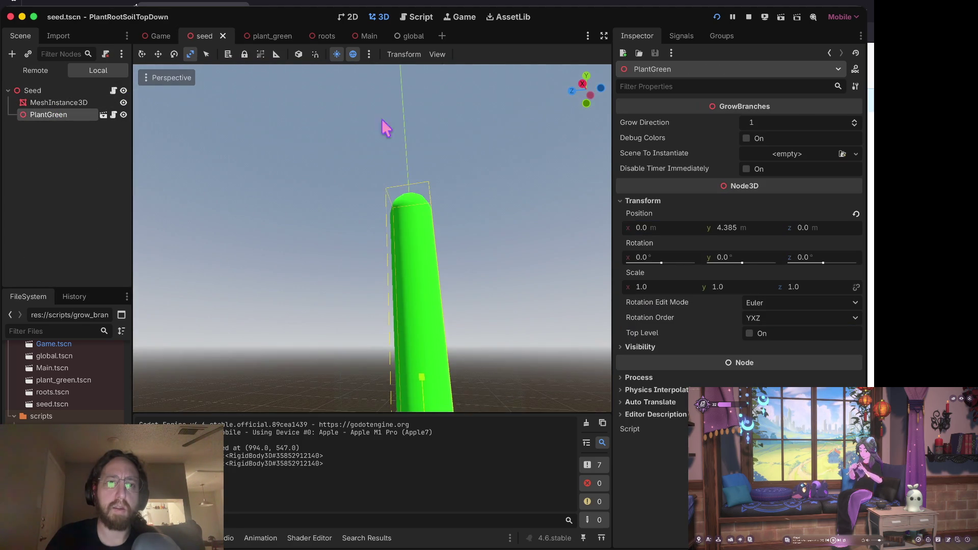
pyautogui.click(60, 90)
pyautogui.scroll(-5, 191, 135)
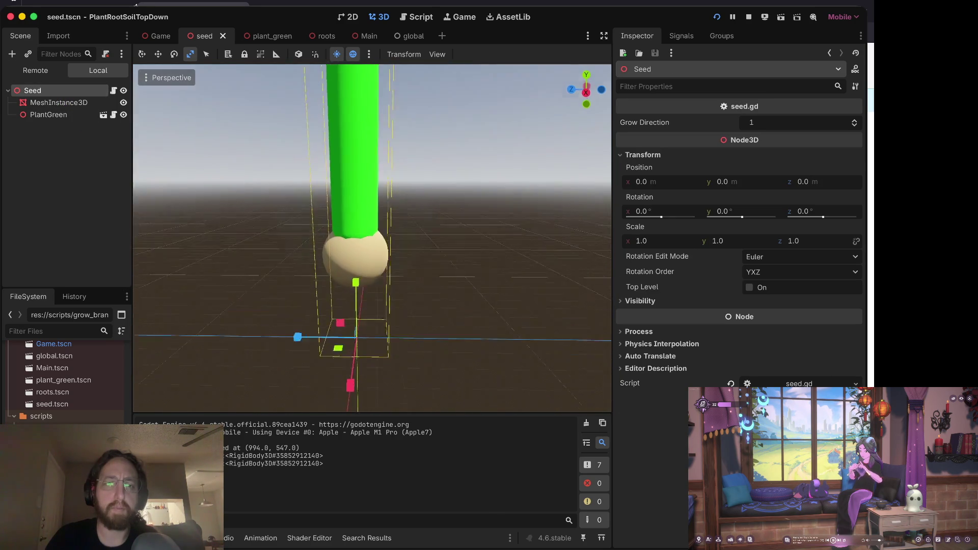
pyautogui.scroll(-5, 372, 239)
pyautogui.scroll(5, 372, 239)
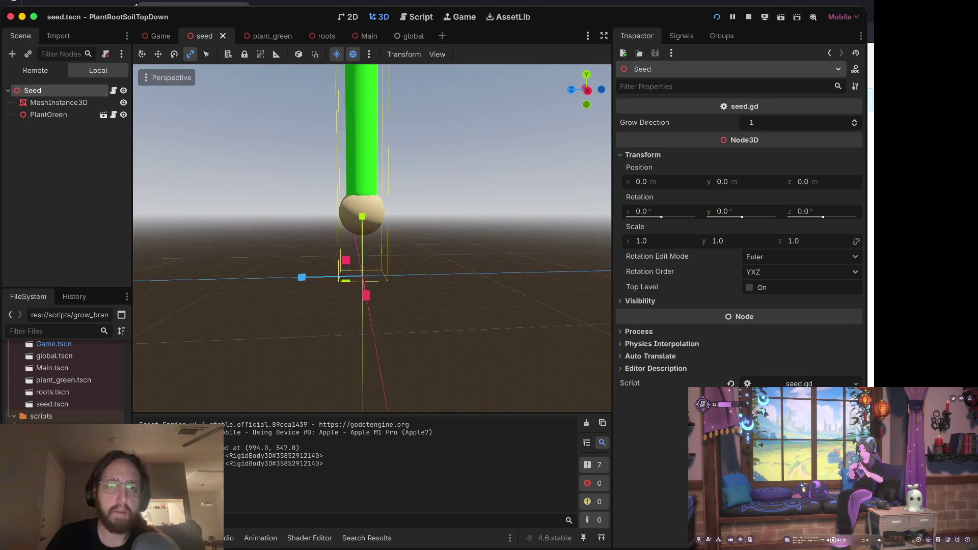
pyautogui.click(59, 102)
pyautogui.keyDown('shift'); pyautogui.click(66, 115); pyautogui.keyUp('shift')
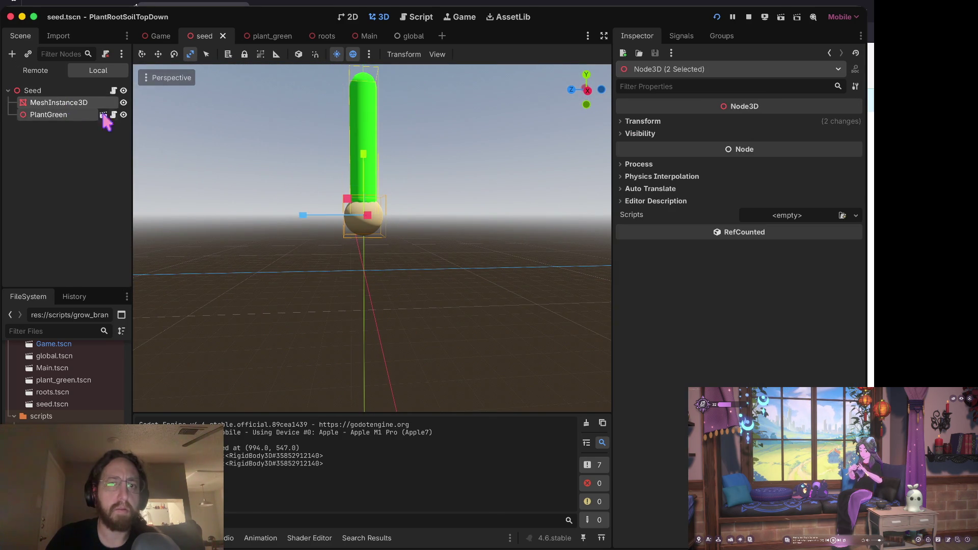
pyautogui.press('w')
pyautogui.moveTo(365, 152); pyautogui.dragTo(359, 193)
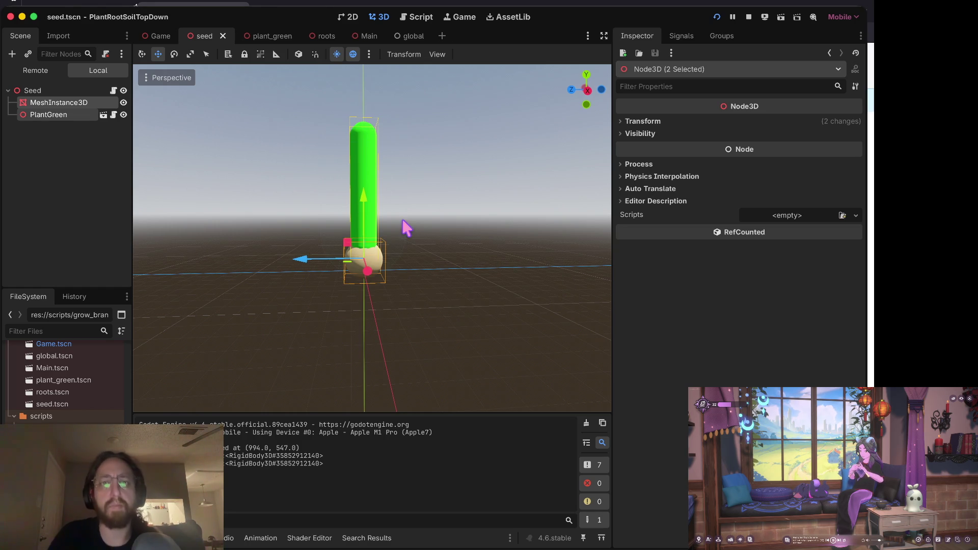
pyautogui.press('super+b')
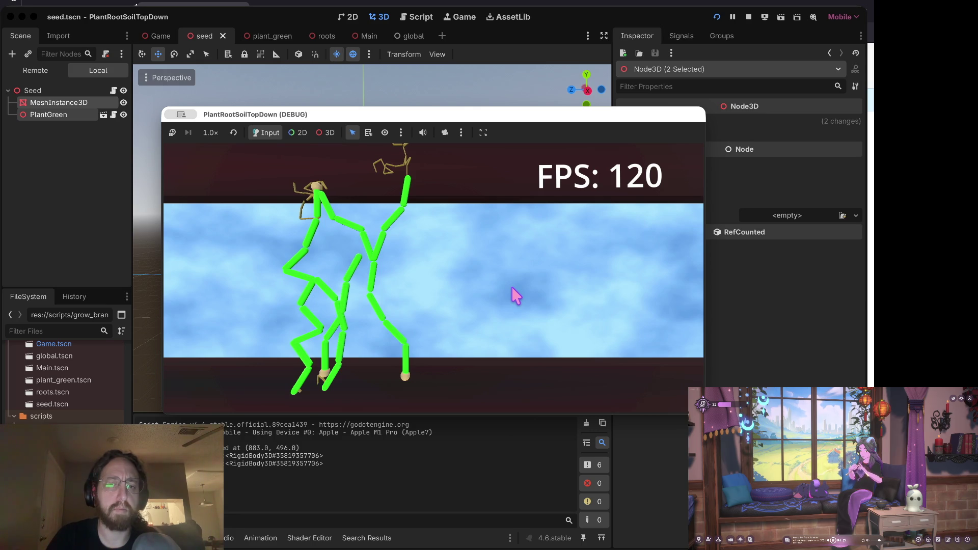
# - Shorten PlantGreen along Y with the Scale tool, save the seed scene and test-run it
pyautogui.click(512, 288)
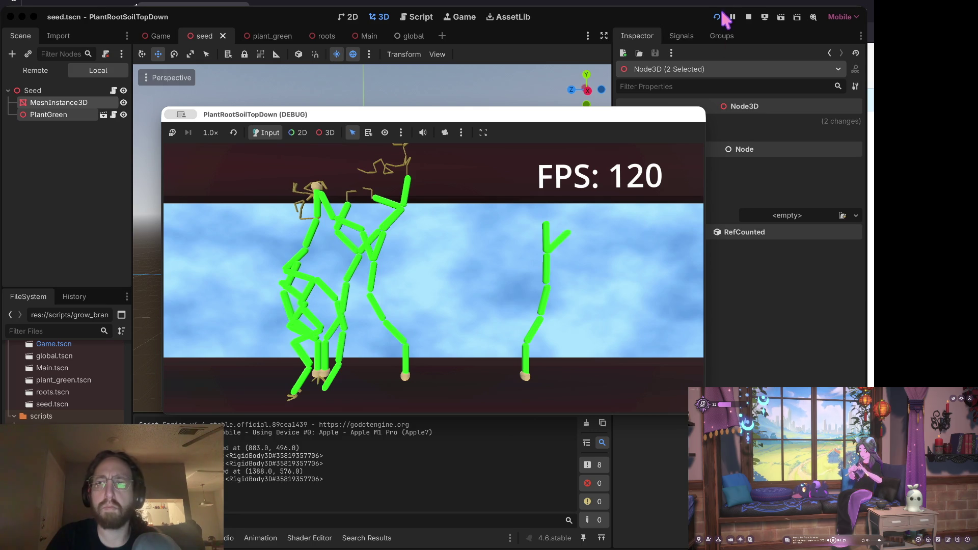
pyautogui.click(748, 16)
pyautogui.press('f')
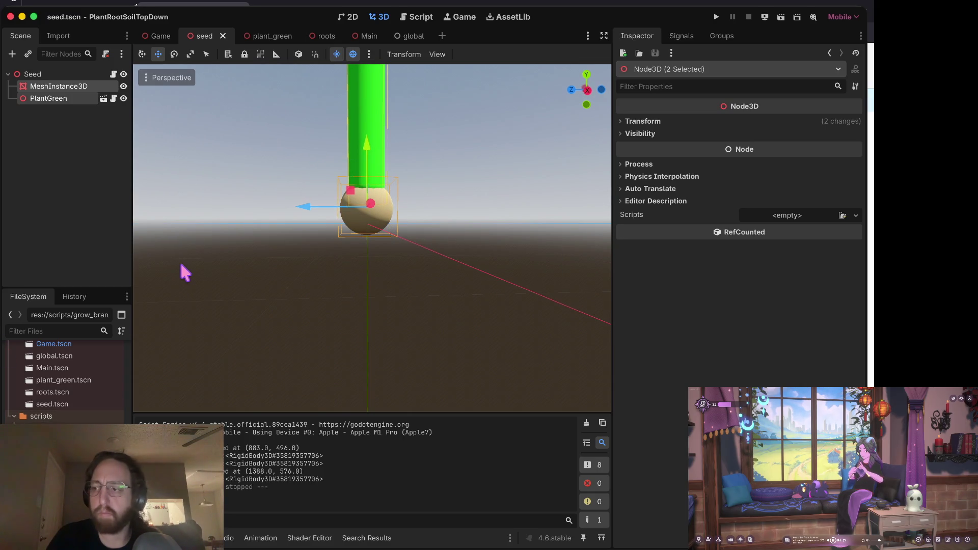
pyautogui.press('f')
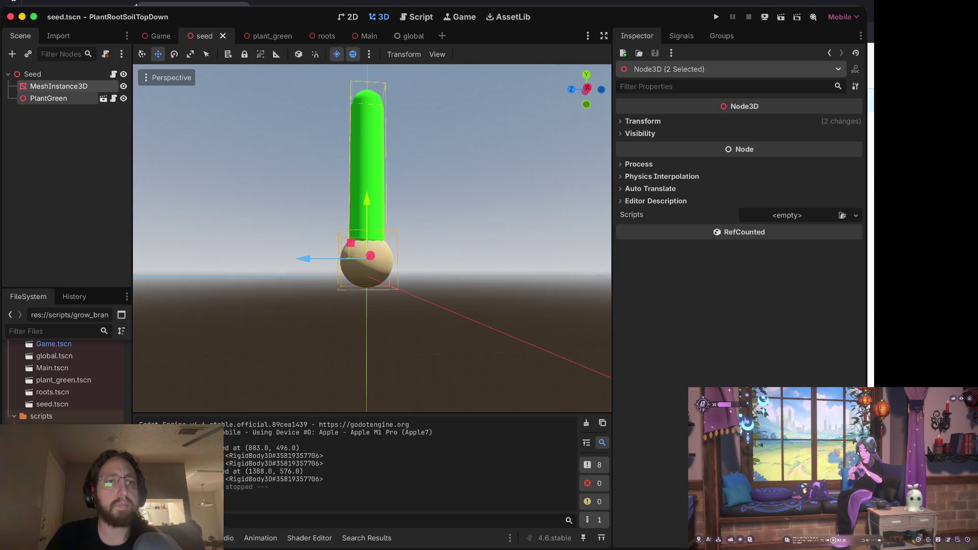
pyautogui.click(53, 87)
pyautogui.click(52, 97)
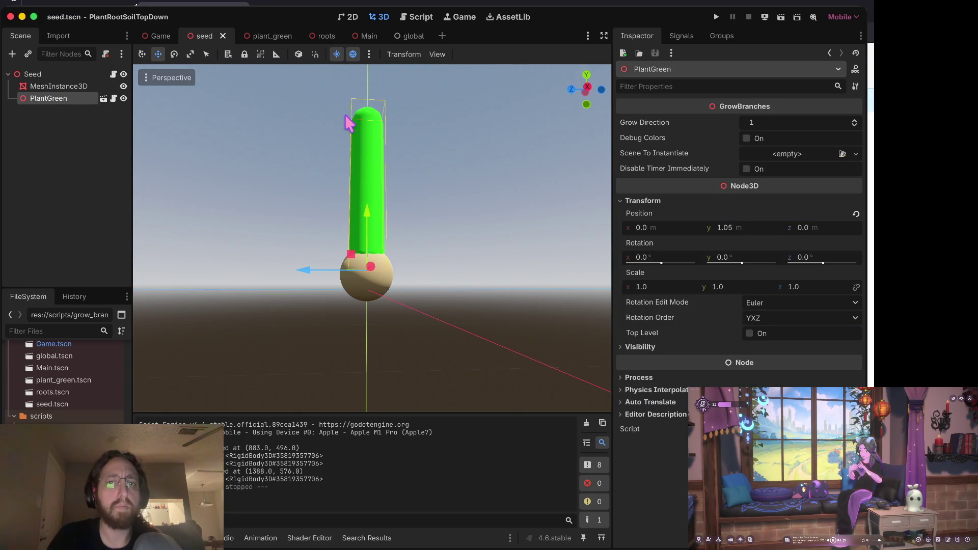
pyautogui.press('r')
pyautogui.moveTo(367, 213); pyautogui.dragTo(362, 259)
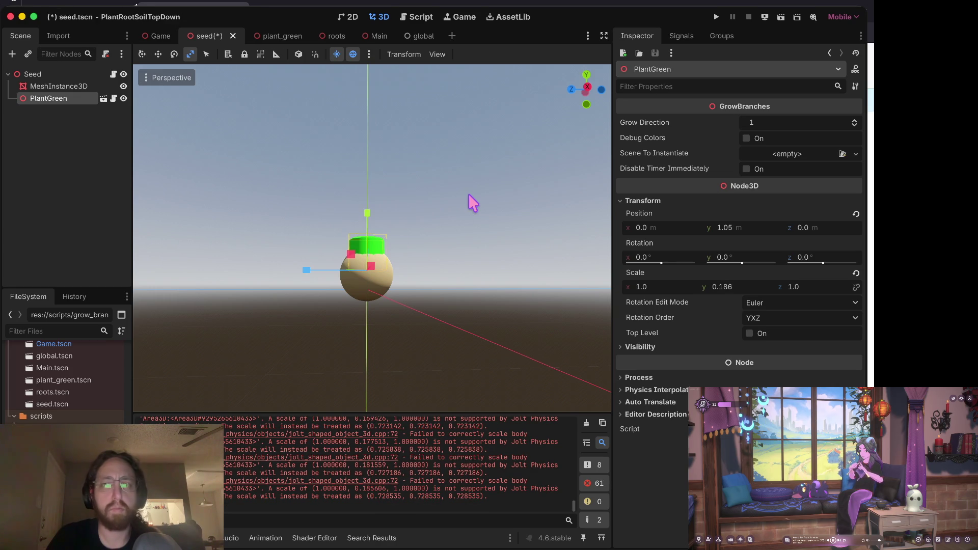
pyautogui.hotkey('ctrl', 's')
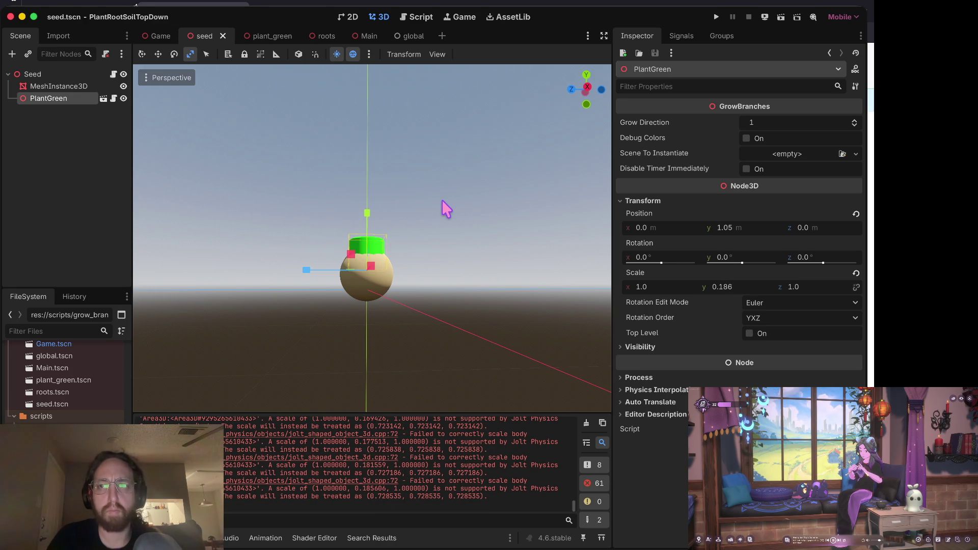
pyautogui.press('F5')
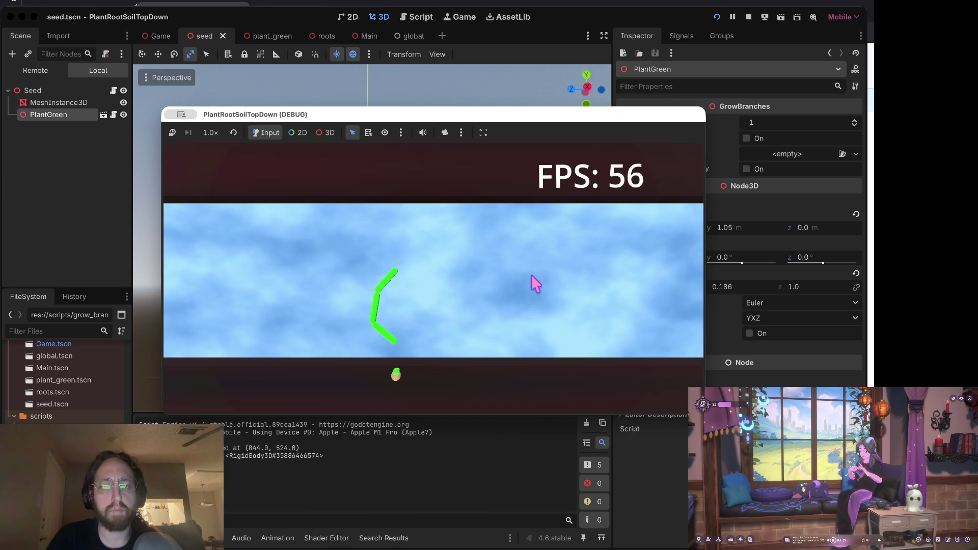
# - Squash the PlantGreen stem flatter along Y, save and run again
pyautogui.click(749, 17)
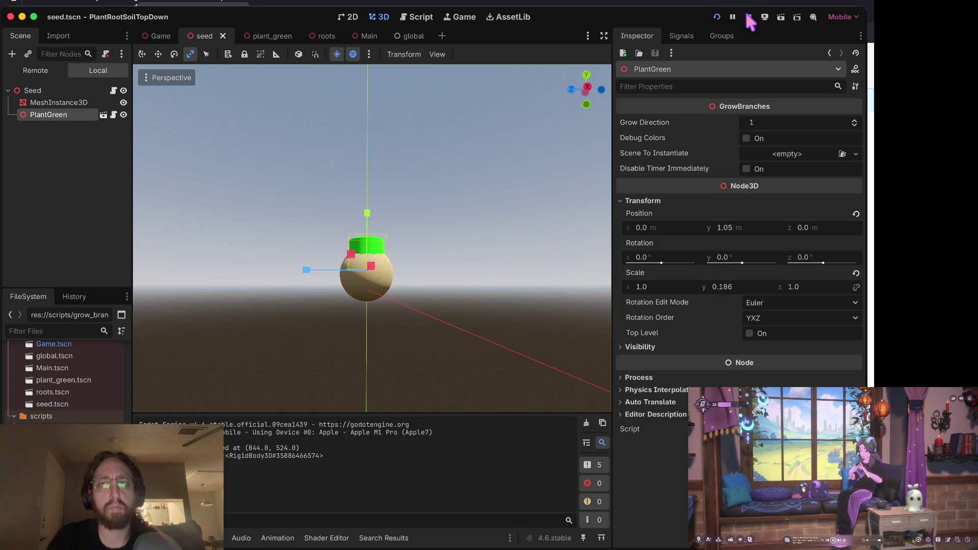
pyautogui.moveTo(367, 213); pyautogui.dragTo(361, 246)
pyautogui.press('super+s')
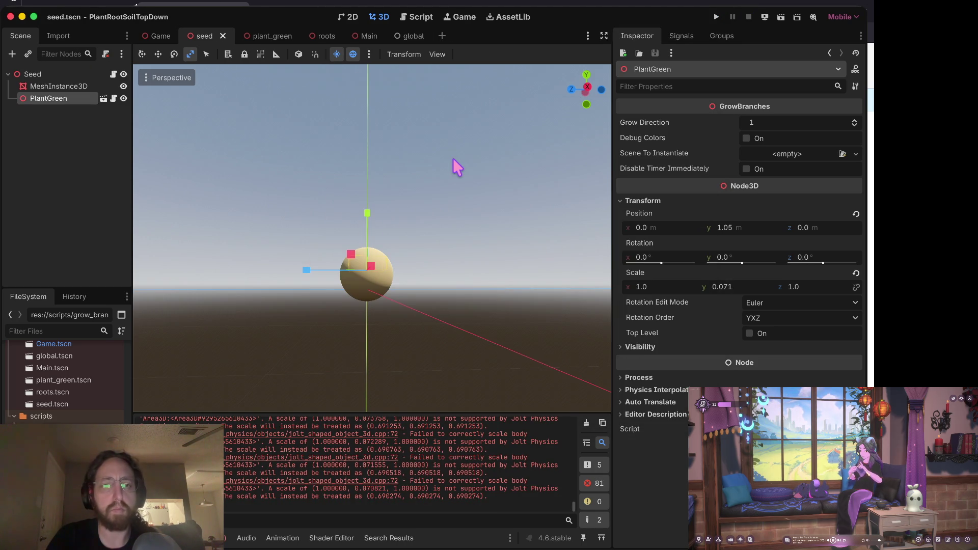
pyautogui.press('super+b')
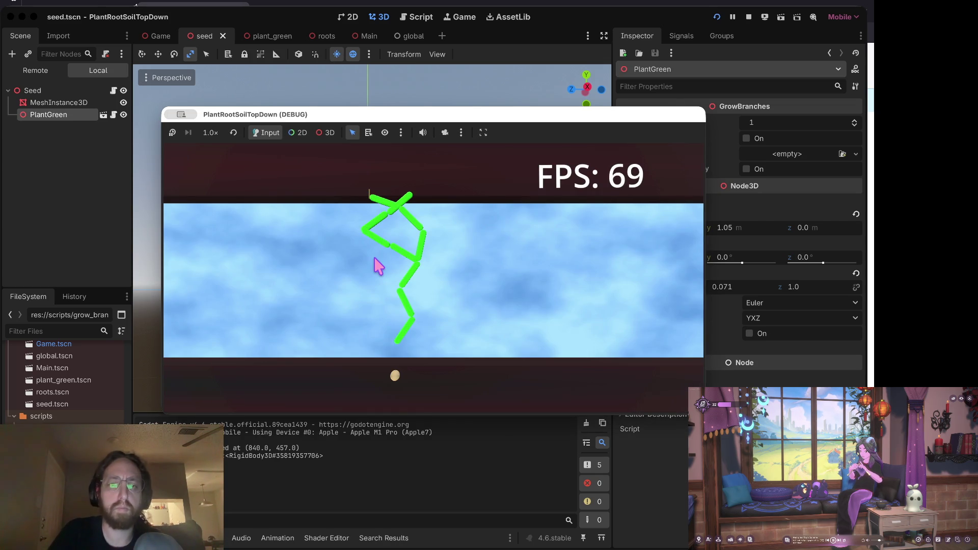
# - Stop the game, reselect PlantGreen and bring up its node context menu
pyautogui.click(747, 16)
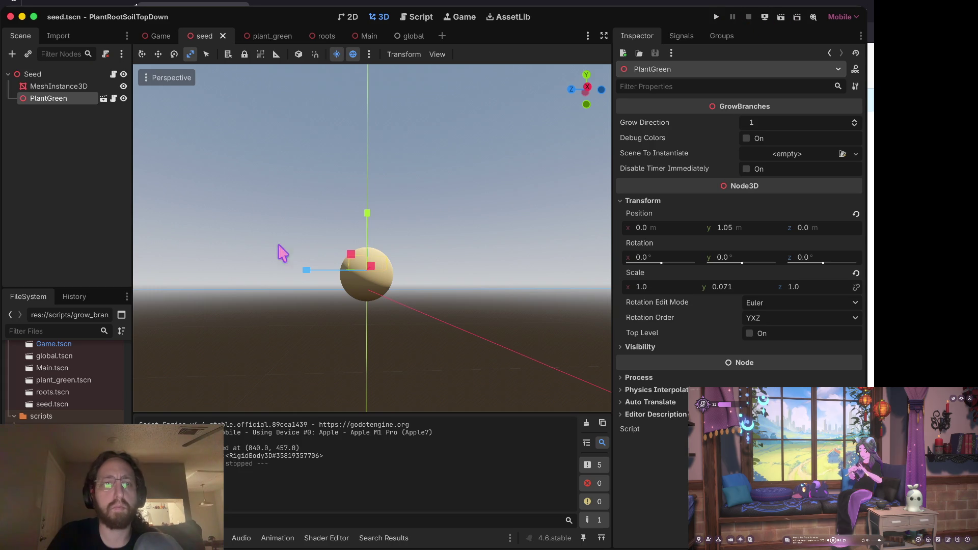
pyautogui.click(64, 87)
pyautogui.click(65, 99)
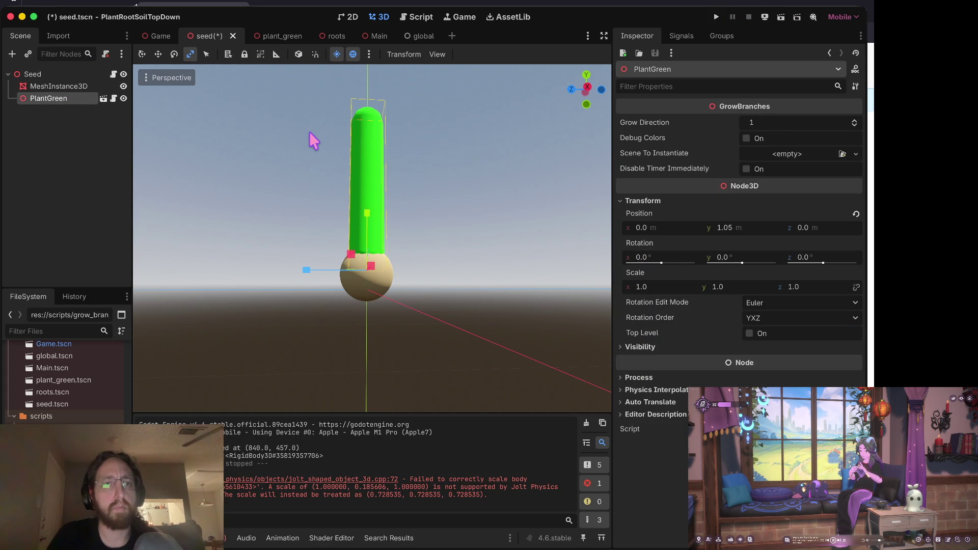
pyautogui.rightClick(62, 99)
# - Delete the PlantGreen node and save the seed scene
pyautogui.click(204, 427)
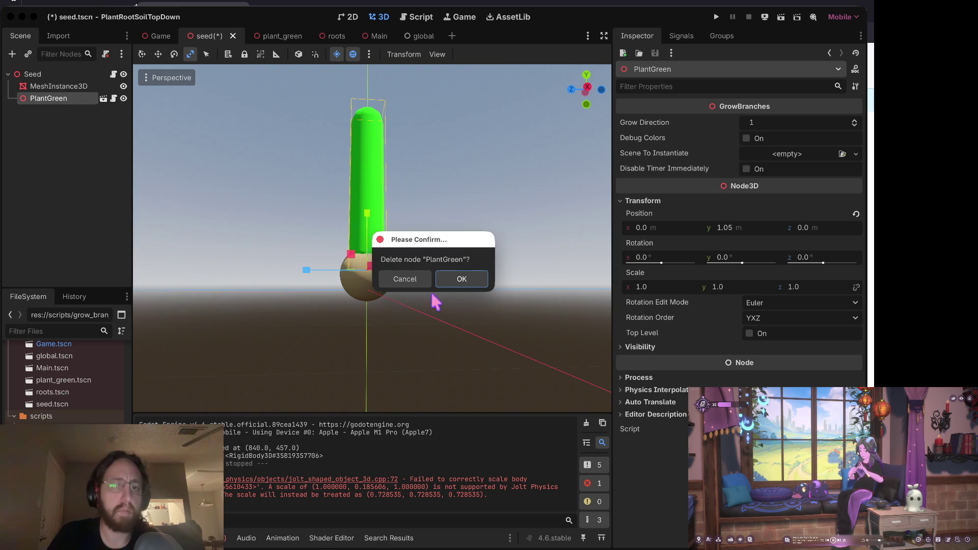
pyautogui.click(460, 279)
pyautogui.hotkey('ctrl', 's')
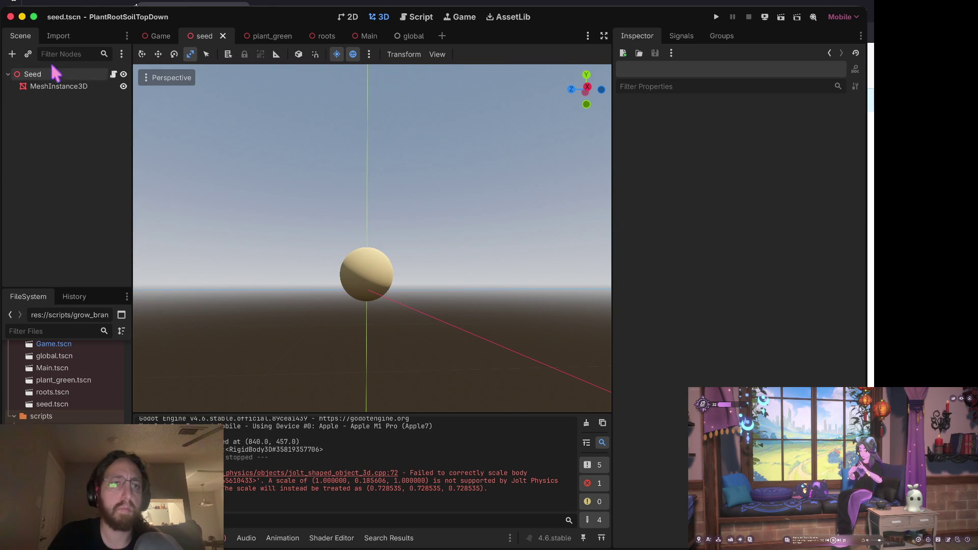
# - Review seed.gd, grow_branches.gd and plant_green's GrowTimer settings, then reopen seed.tscn
pyautogui.click(51, 74)
pyautogui.click(113, 74)
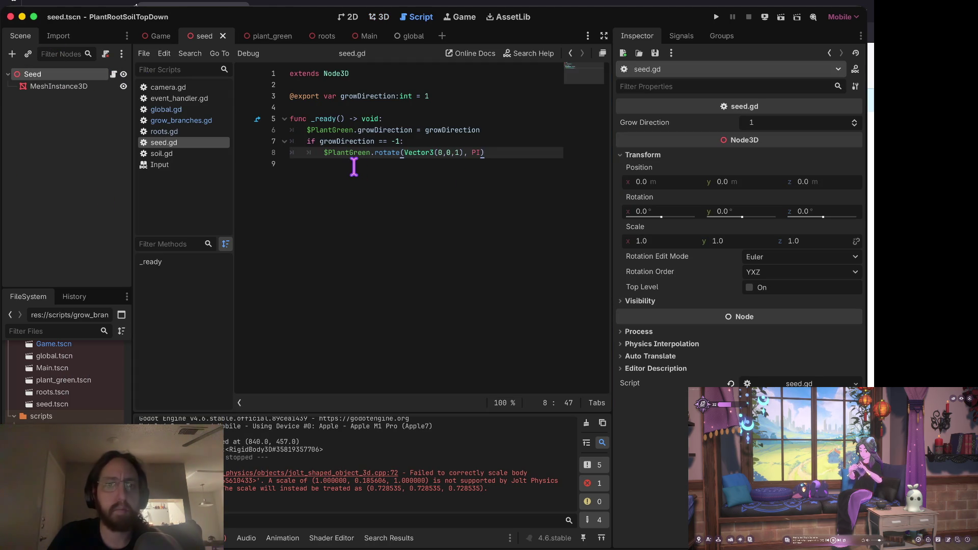
pyautogui.click(359, 138)
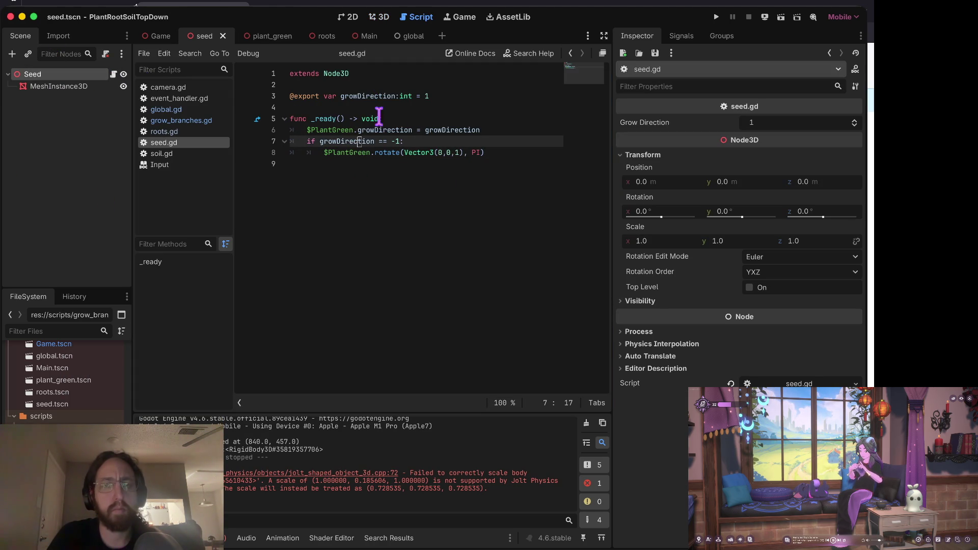
pyautogui.click(417, 119)
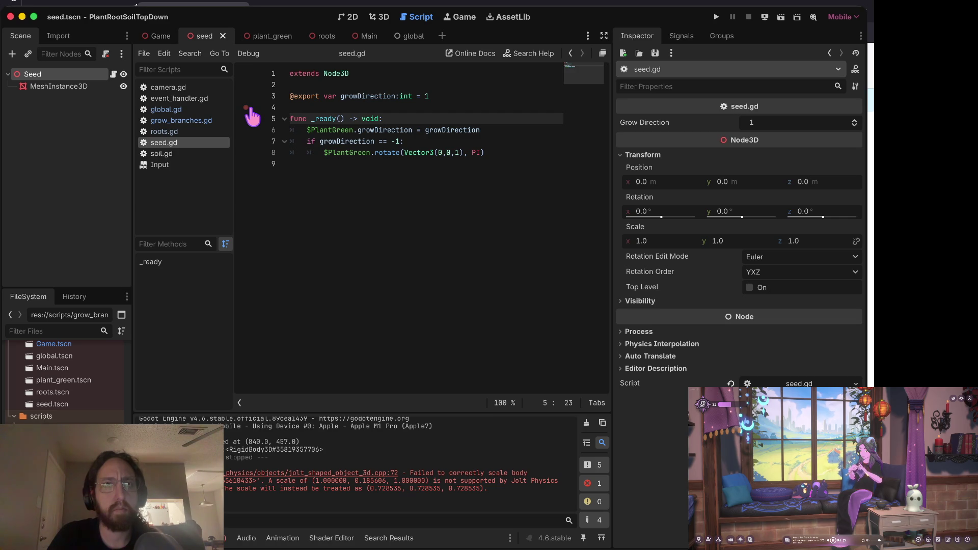
pyautogui.click(184, 121)
pyautogui.scroll(3, 399, 319)
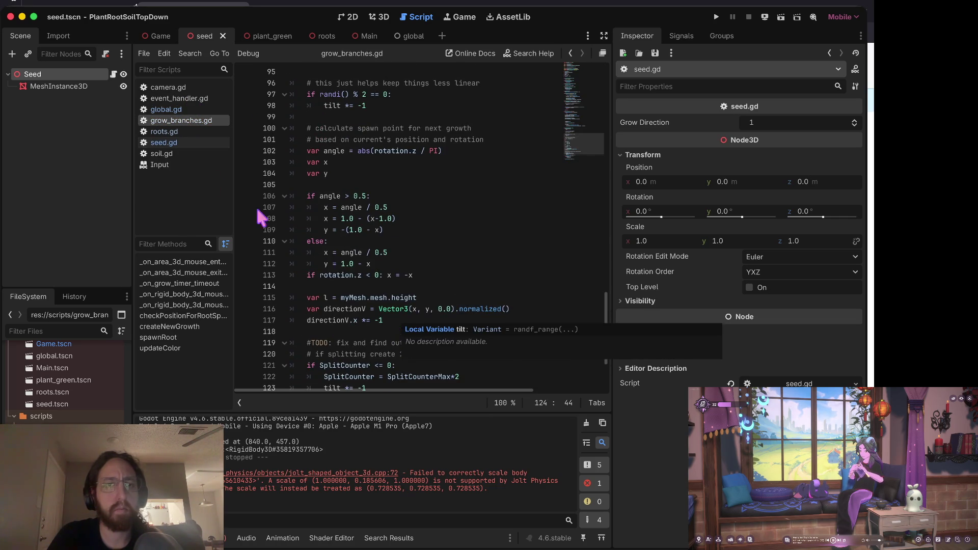
pyautogui.scroll(3, 61, 405)
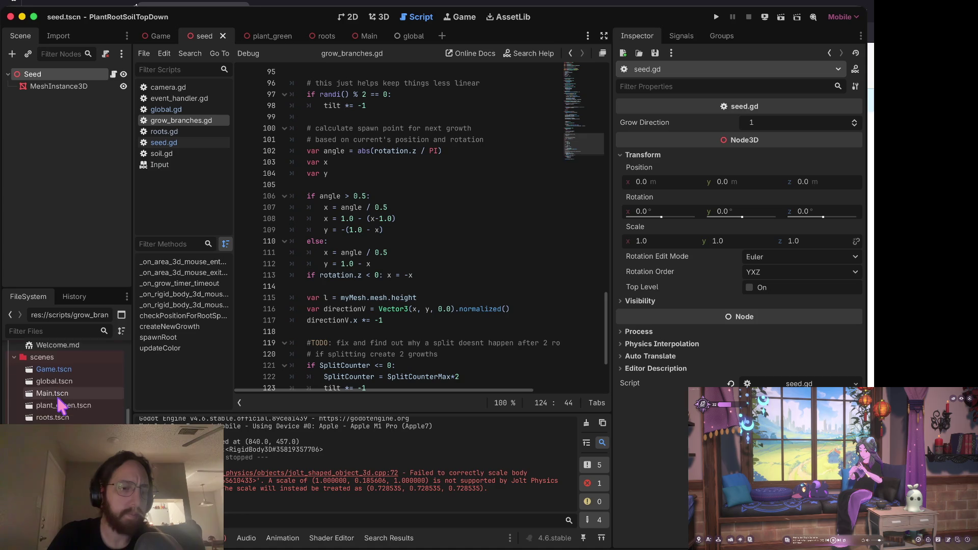
pyautogui.scroll(-3, 58, 405)
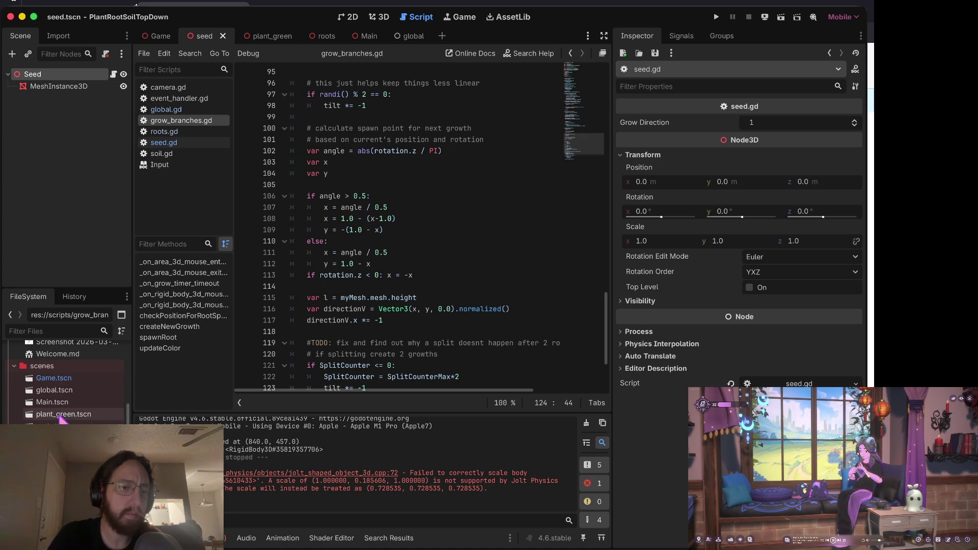
pyautogui.doubleClick(61, 414)
pyautogui.click(48, 122)
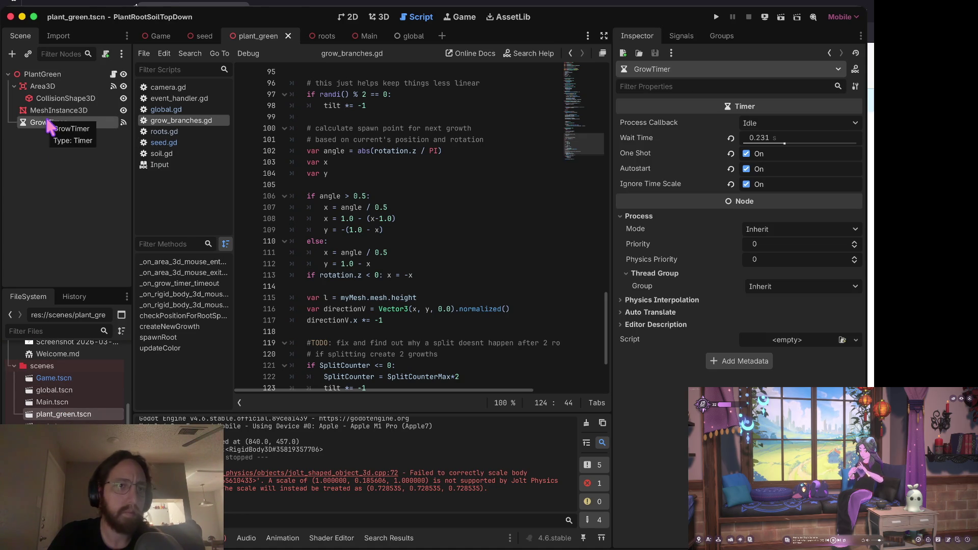
pyautogui.doubleClick(54, 425)
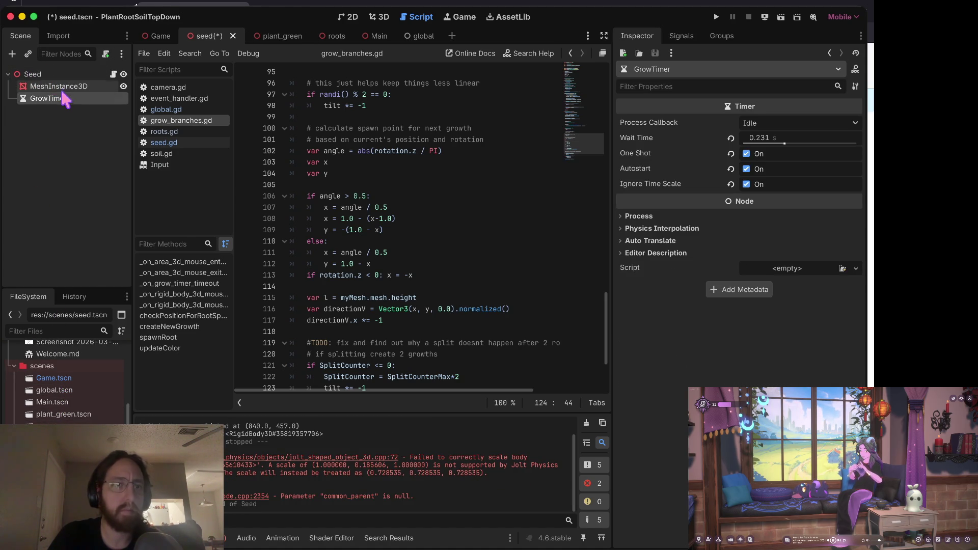
# - Connect GrowTimer's timeout() signal from the Signals tab to a new _on_grow_timer_timeout in seed.gd
pyautogui.rightClick(72, 98)
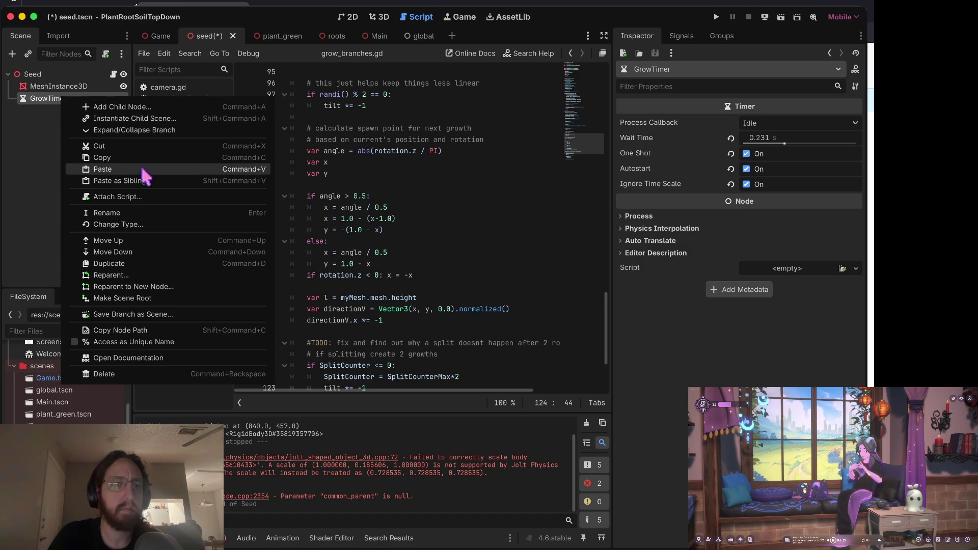
pyautogui.click(278, 126)
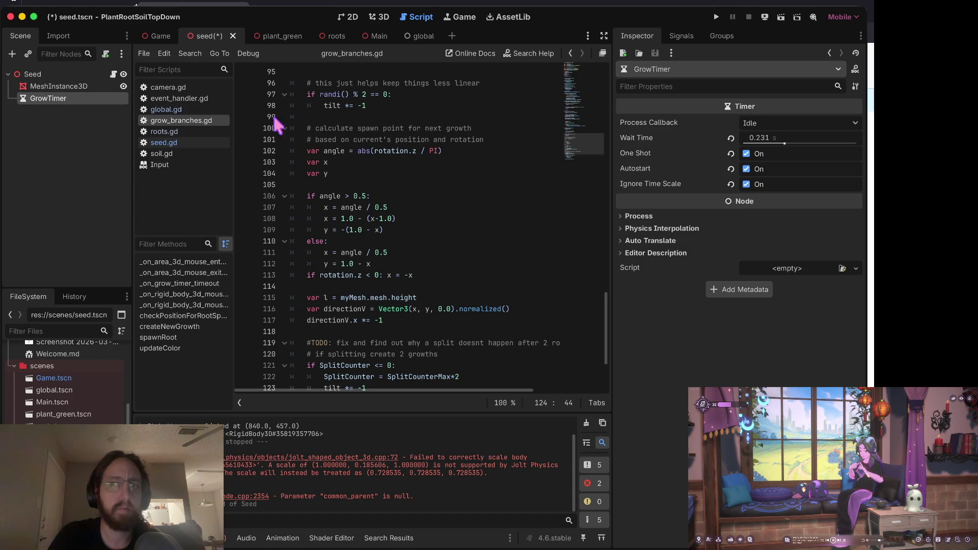
pyautogui.click(672, 35)
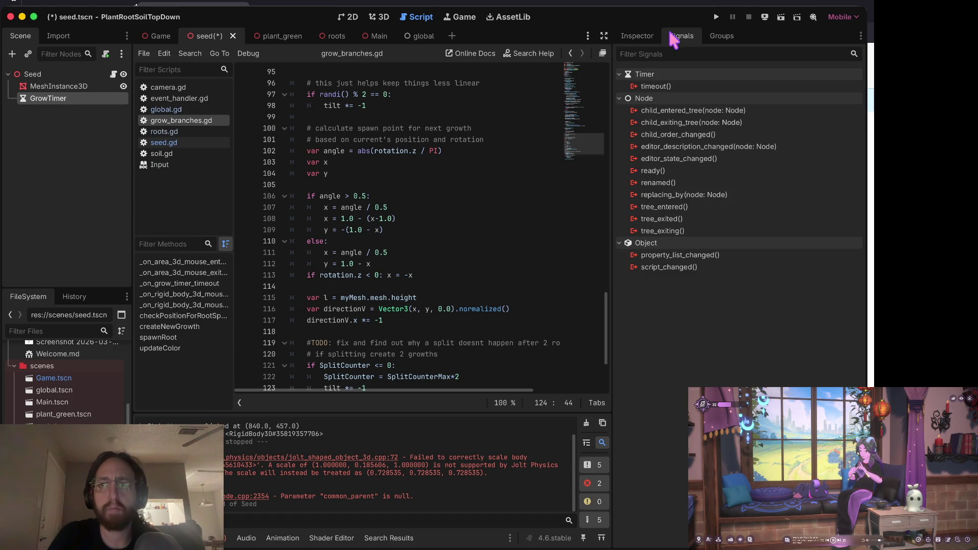
pyautogui.doubleClick(679, 87)
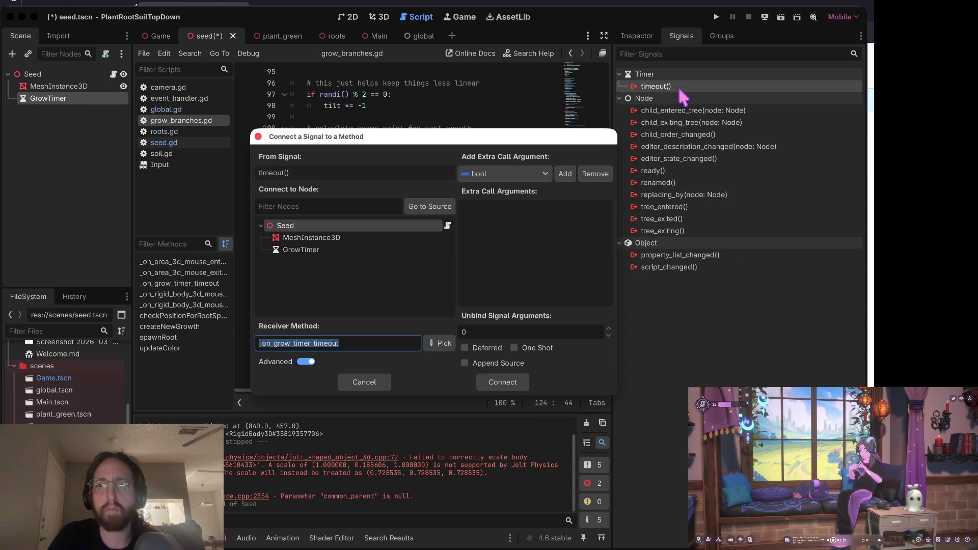
pyautogui.click(502, 382)
# - Copy the newGrowth instantiate line from createNewGrowth in grow_branches.gd
pyautogui.click(350, 133)
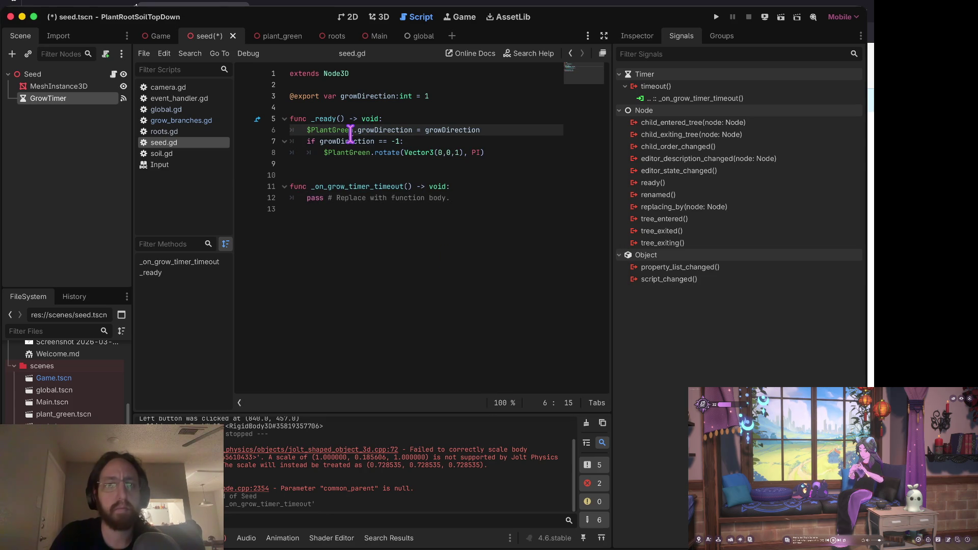
pyautogui.press('Down')
pyautogui.press('Down')
pyautogui.press('Down')
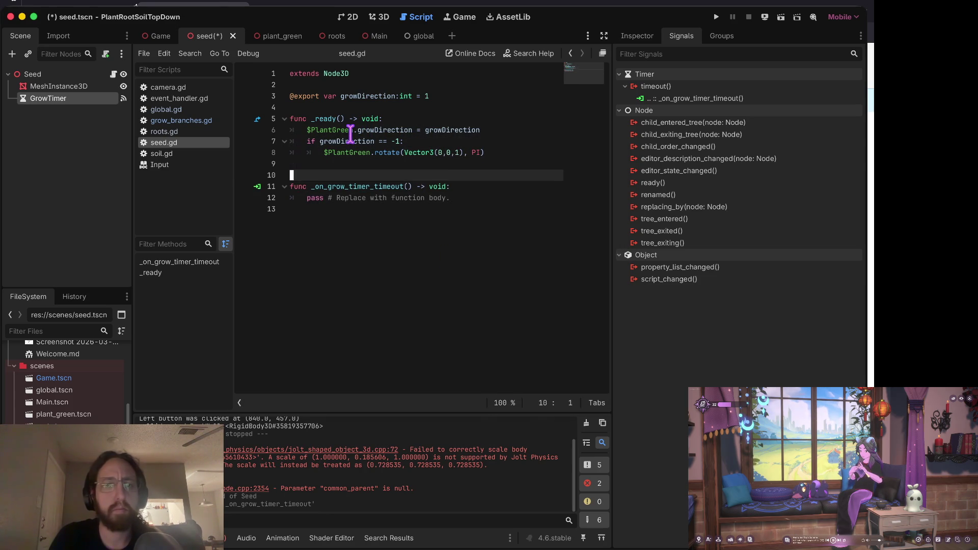
pyautogui.click(193, 121)
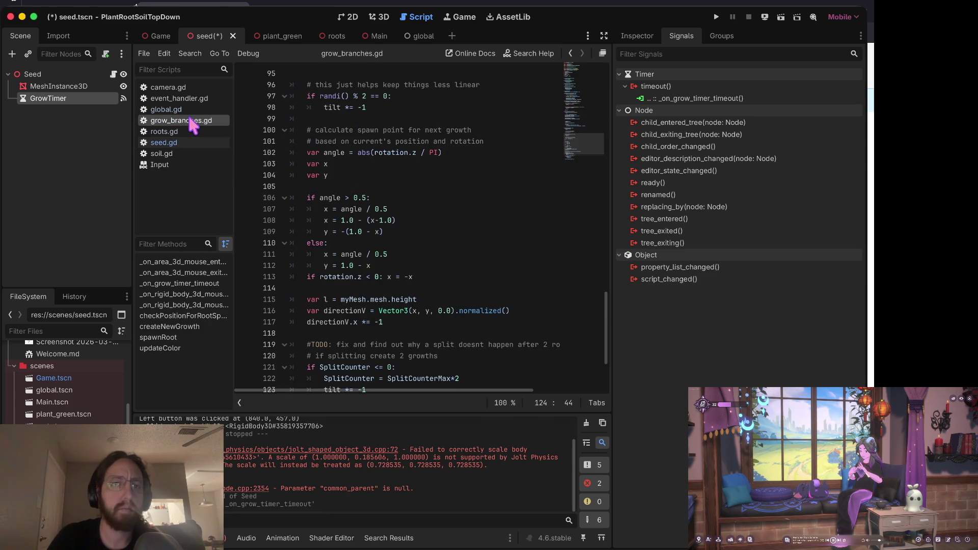
pyautogui.scroll(-4, 443, 268)
pyautogui.keyDown('ctrl'); pyautogui.click(338, 314); pyautogui.keyUp('ctrl')
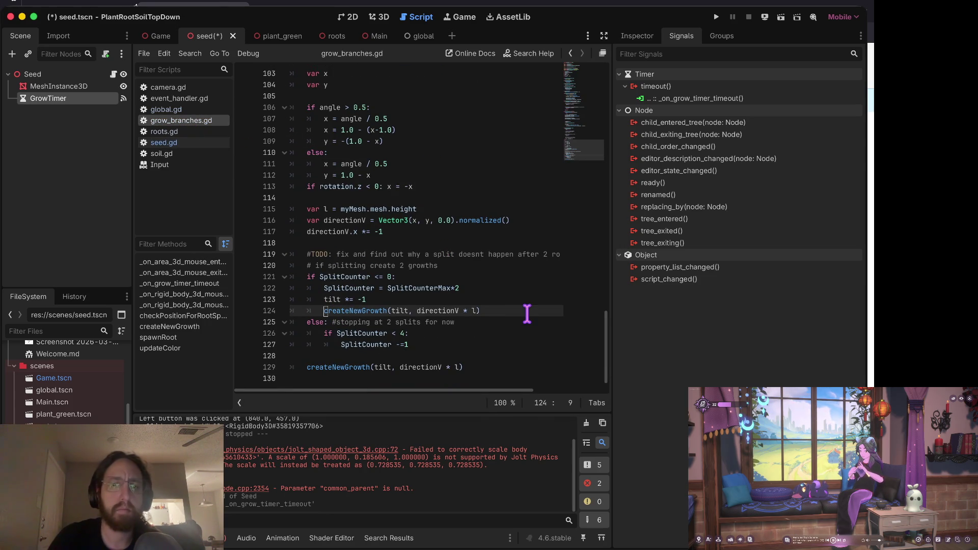
pyautogui.scroll(-2, 513, 205)
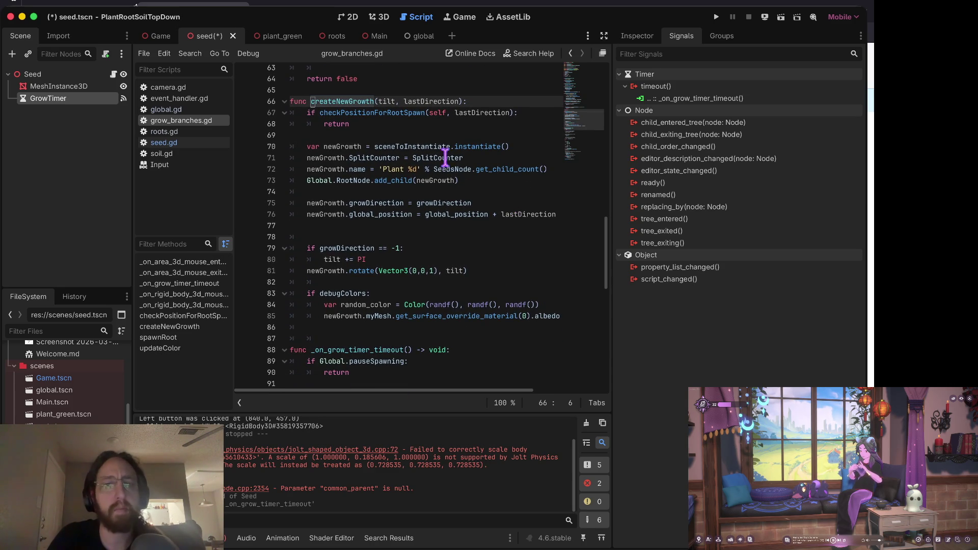
pyautogui.click(430, 150)
pyautogui.hotkey('shift', 'Down')
pyautogui.hotkey('ctrl', 'c')
pyautogui.press('Right')
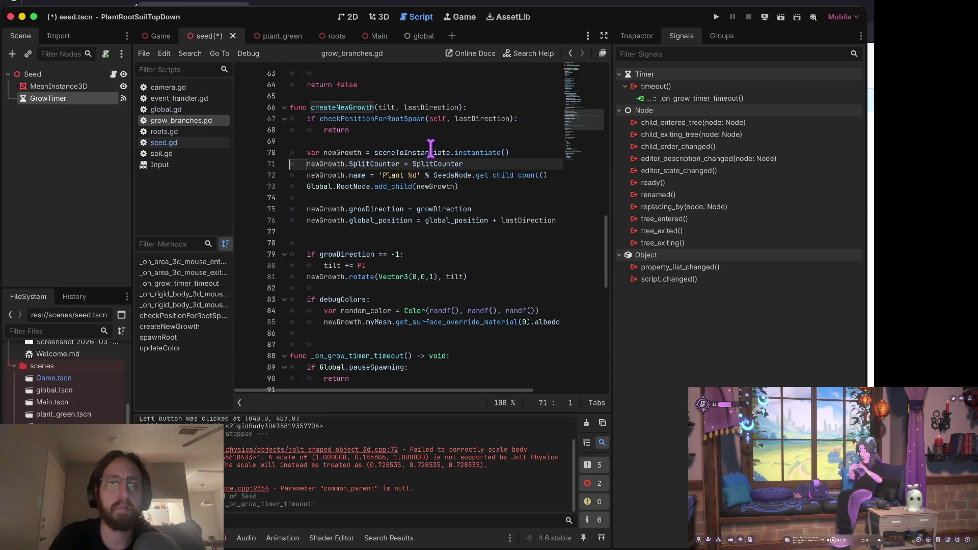
# - Paste the newGrowth instantiate line into seed.gd's _on_grow_timer_timeout handler
pyautogui.click(81, 87)
pyautogui.click(80, 96)
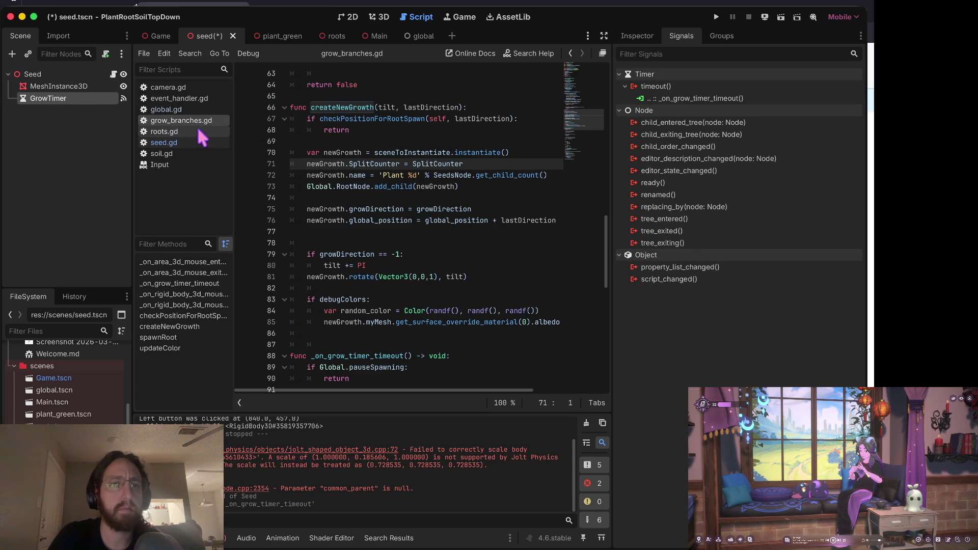
pyautogui.click(183, 142)
pyautogui.click(452, 186)
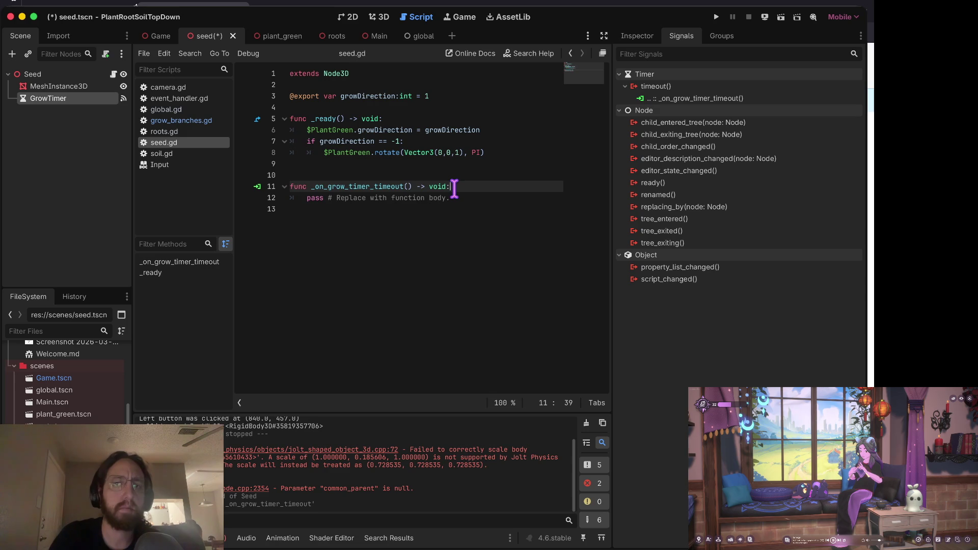
pyautogui.press('Return')
pyautogui.hotkey('ctrl', 'v')
# - Cut the _ready body in seed.gd and paste it into the timeout handler
pyautogui.press('Up')
pyautogui.press('Up')
pyautogui.press('Up')
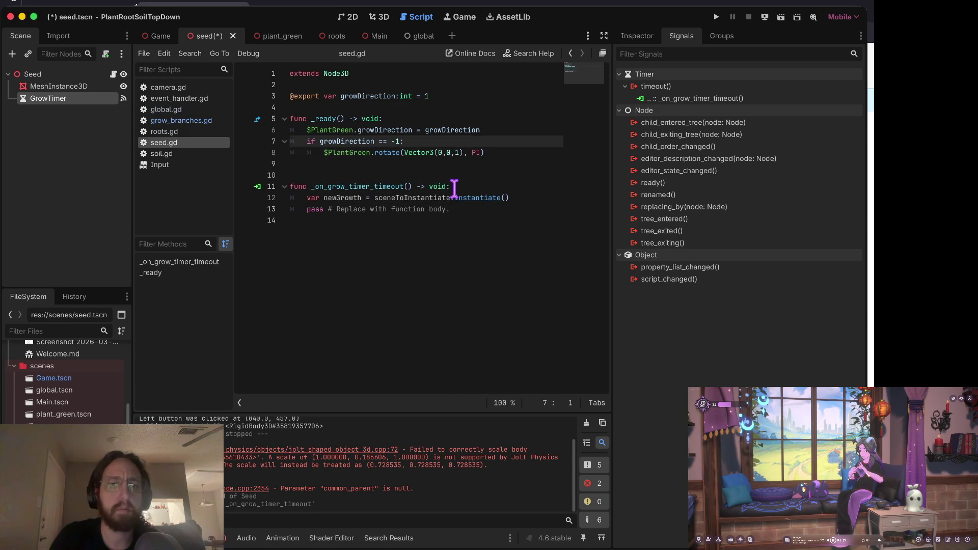
pyautogui.press('Up')
pyautogui.hotkey('ctrl', 'x')
pyautogui.hotkey('ctrl', 'x')
pyautogui.hotkey('ctrl', 'x')
pyautogui.press('Down')
pyautogui.press('Down')
pyautogui.press('Down')
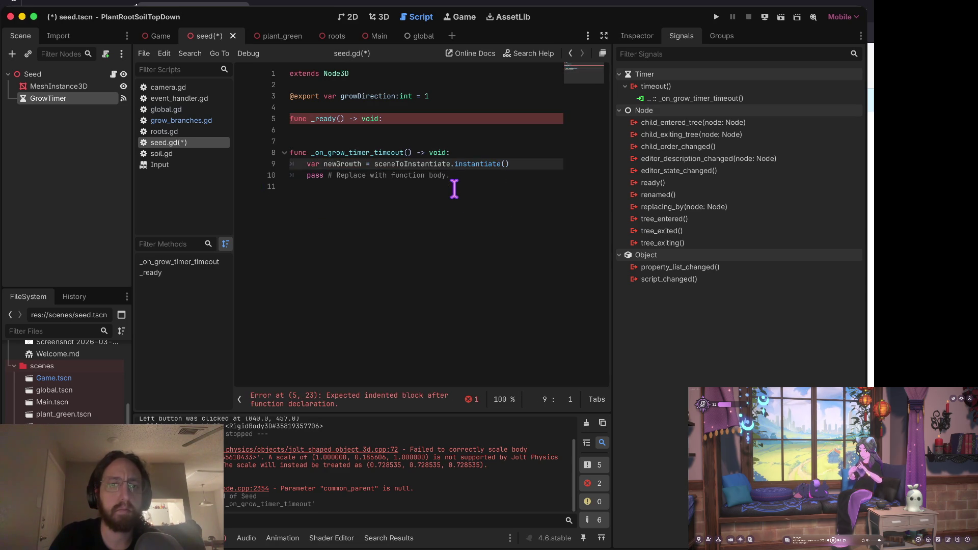
pyautogui.press('Down')
pyautogui.hotkey('ctrl', 'v')
# - Replace $PlantGreen with newGrowth on the growDirection and rotate lines
pyautogui.press('BackSpace')
pyautogui.hotkey('ctrl', 'Delete')
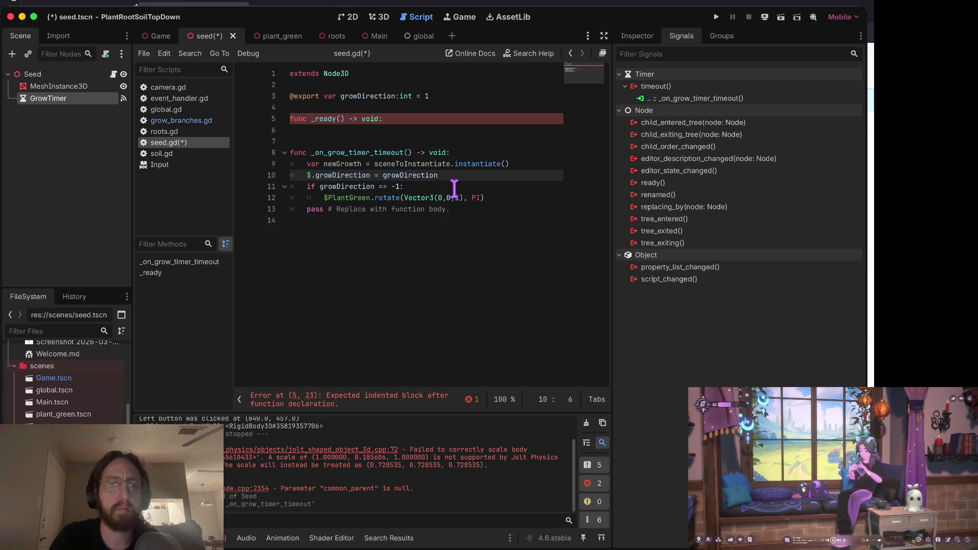
pyautogui.write('new')
pyautogui.press('Return')
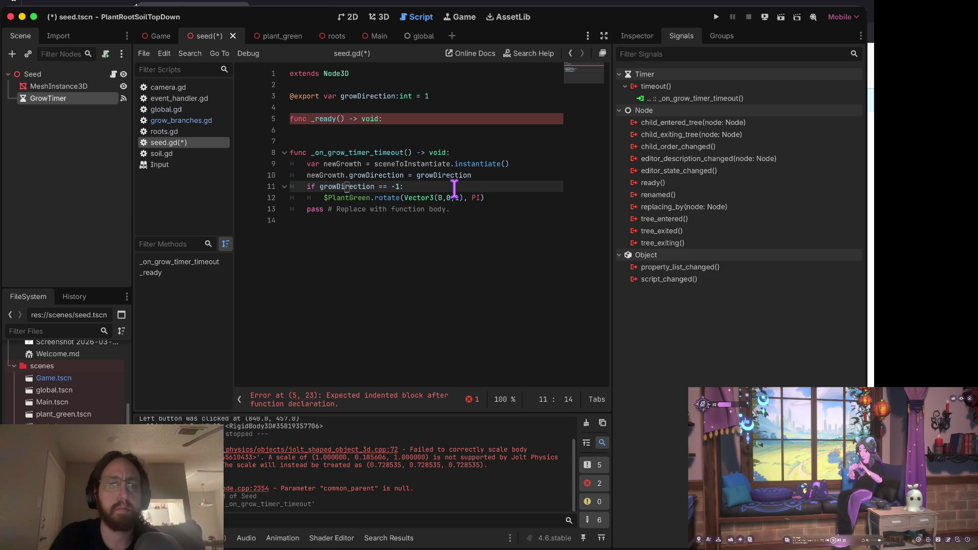
pyautogui.press('Down')
pyautogui.press('Down')
pyautogui.press('BackSpace')
pyautogui.hotkey('ctrl', 'Delete')
pyautogui.write('newG')
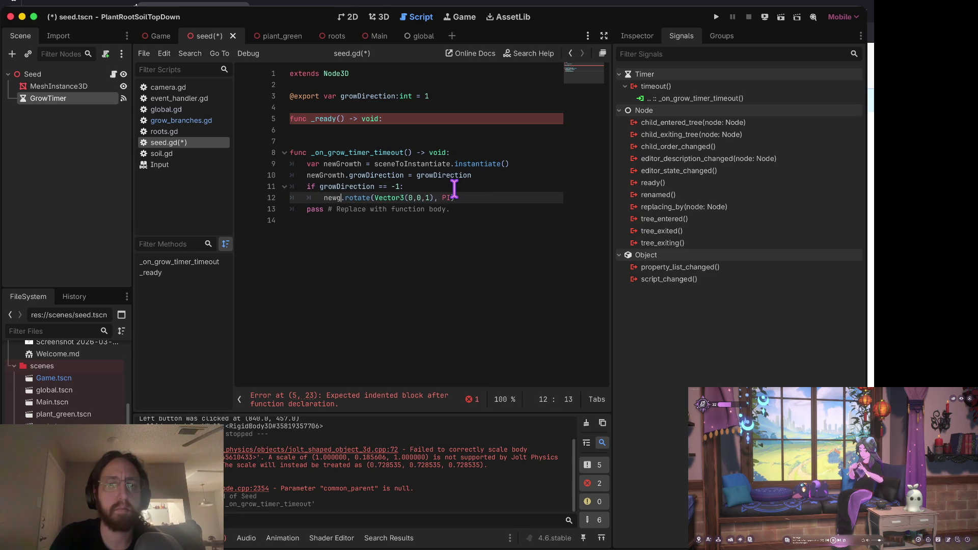
pyautogui.press('Return')
# - Delete the placeholder pass line and the now-empty _ready function
pyautogui.press('Down')
pyautogui.hotkey('ctrl', 'shift', 'k')
pyautogui.press('Up')
pyautogui.press('Up')
pyautogui.press('Up')
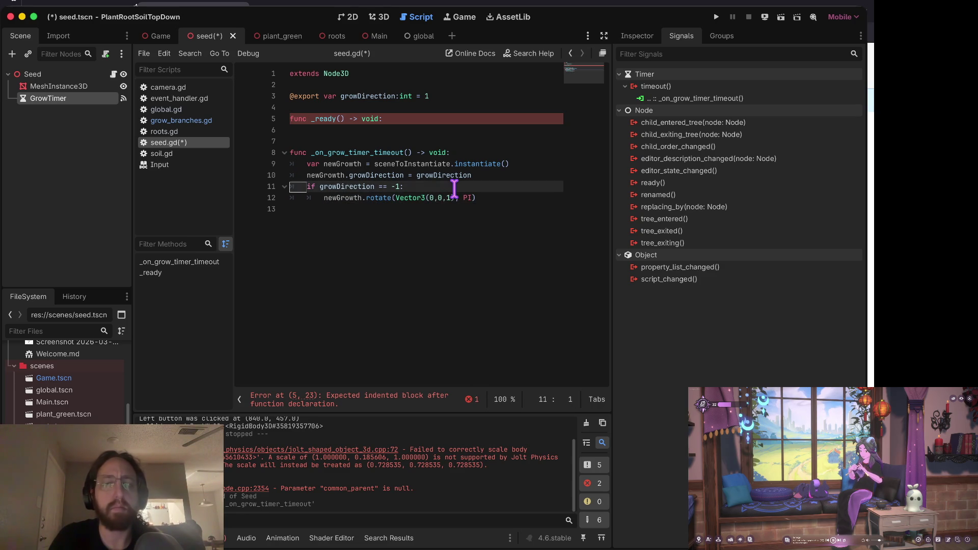
pyautogui.hotkey('ctrl', 'shift', 'k')
pyautogui.hotkey('ctrl', 'shift', 'k')
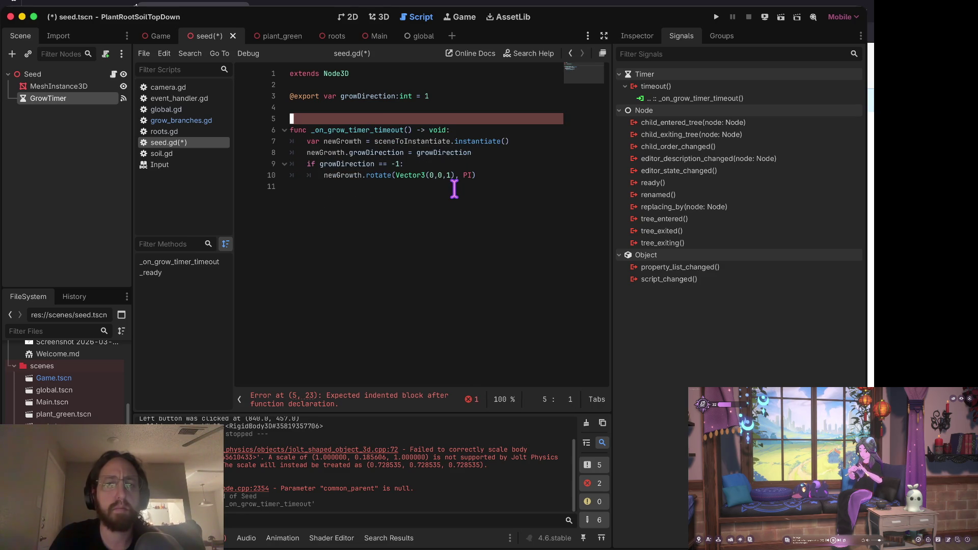
pyautogui.press('Down')
pyautogui.press('Down')
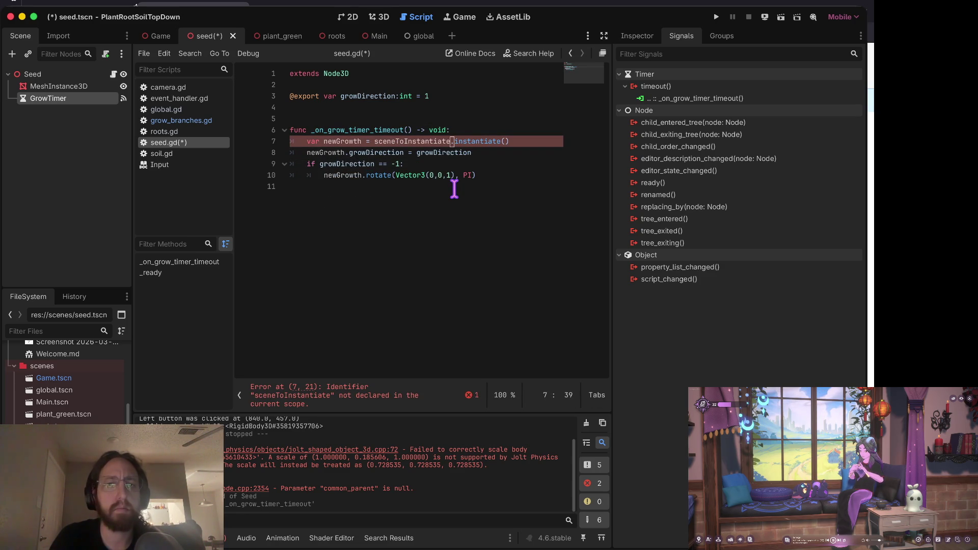
# - Copy the sceneToInstantiate export line from grow_branches.gd
pyautogui.click(191, 123)
pyautogui.scroll(10, 472, 164)
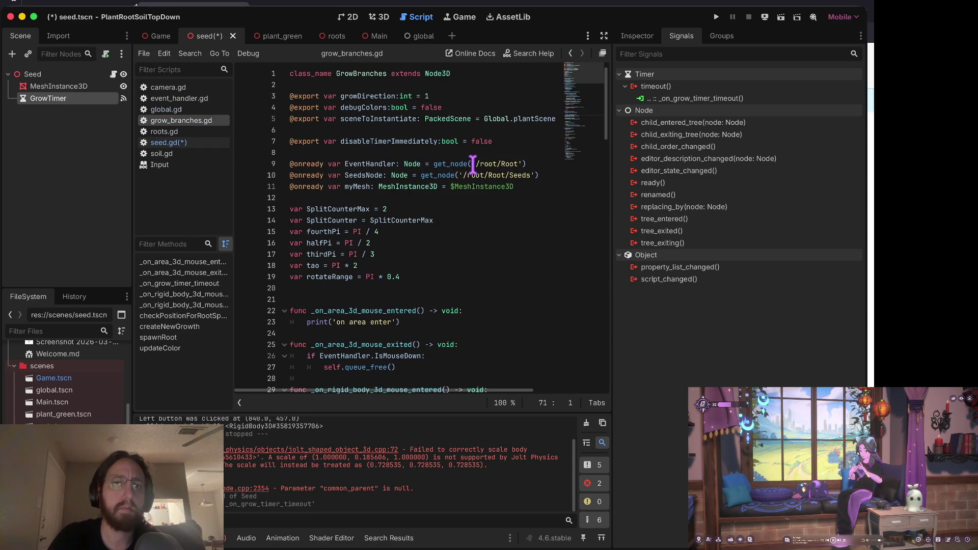
pyautogui.click(384, 122)
pyautogui.press('Down')
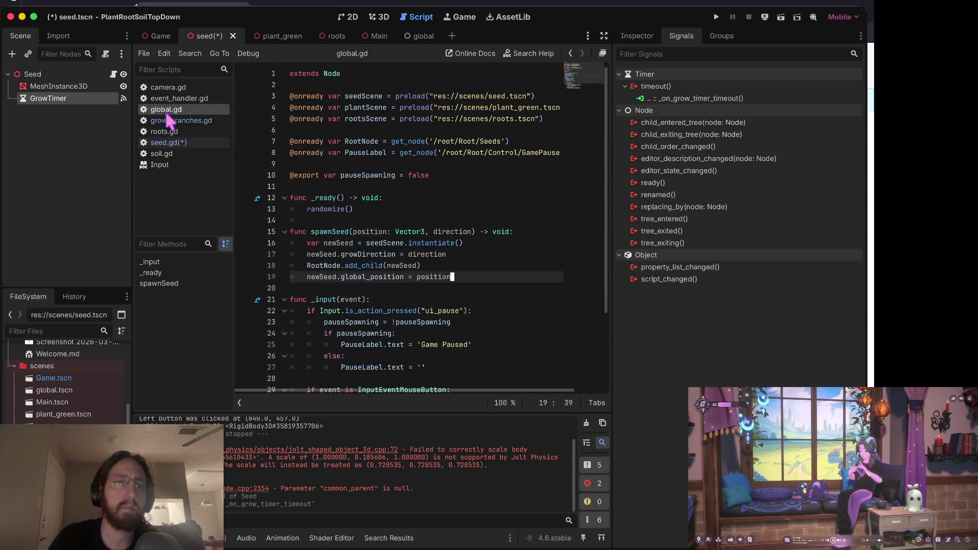
# - Paste the sceneToInstantiate export below growDirection in seed.gd and save the script
pyautogui.click(168, 142)
pyautogui.click(333, 108)
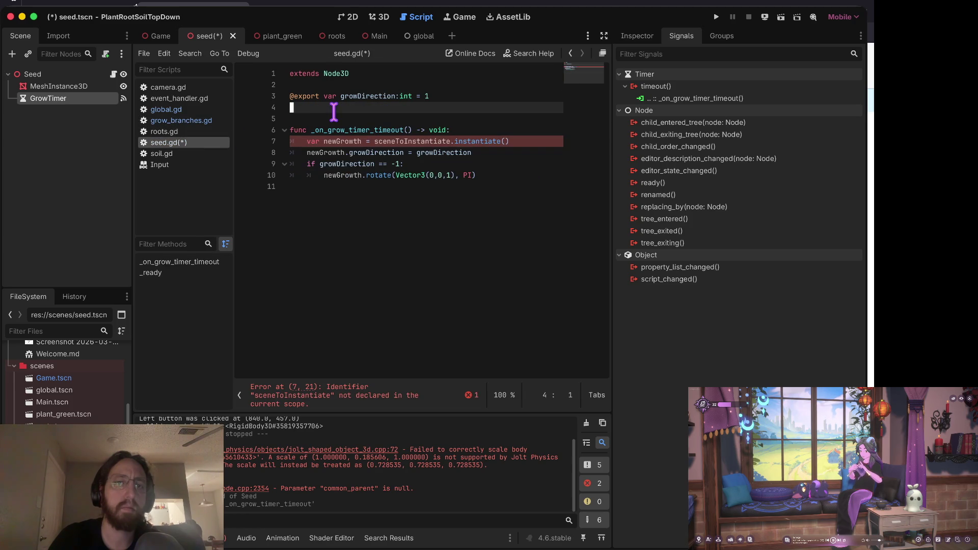
pyautogui.press('Up')
pyautogui.press('Up')
pyautogui.hotkey('ctrl', 'v')
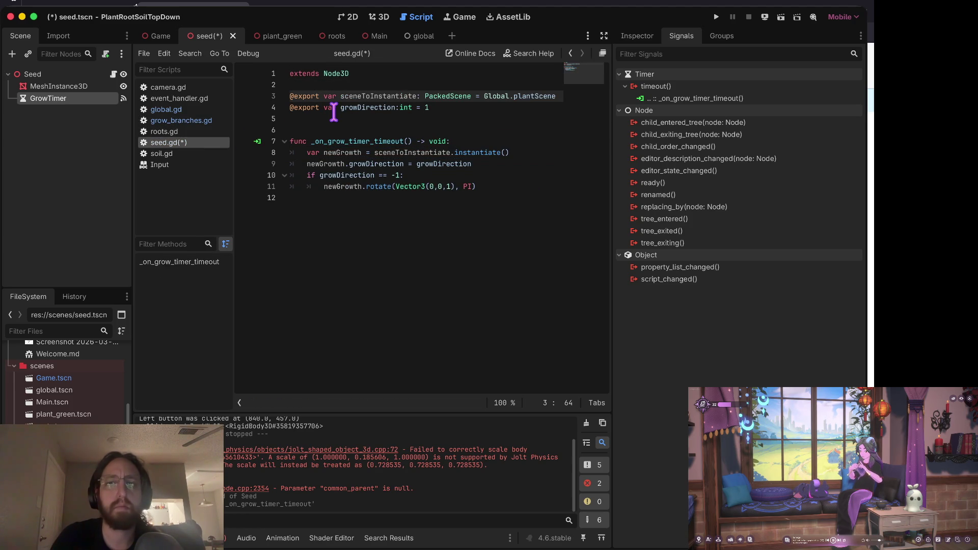
pyautogui.press('Return')
pyautogui.press('Down')
pyautogui.hotkey('ctrl', 's')
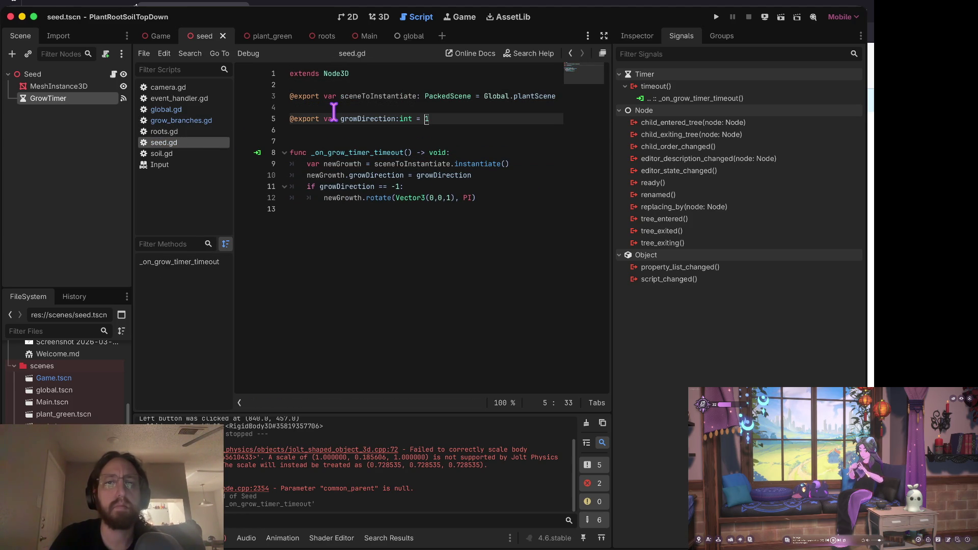
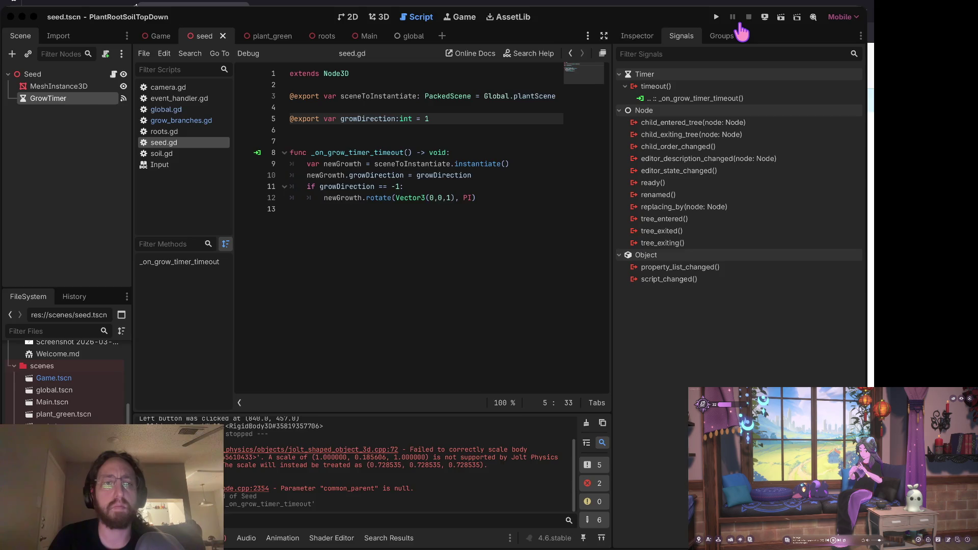
# - Delete the blank lines around the growDirection export so the timer function follows the exports
pyautogui.press('super+Tab')
pyautogui.press('super+Tab')
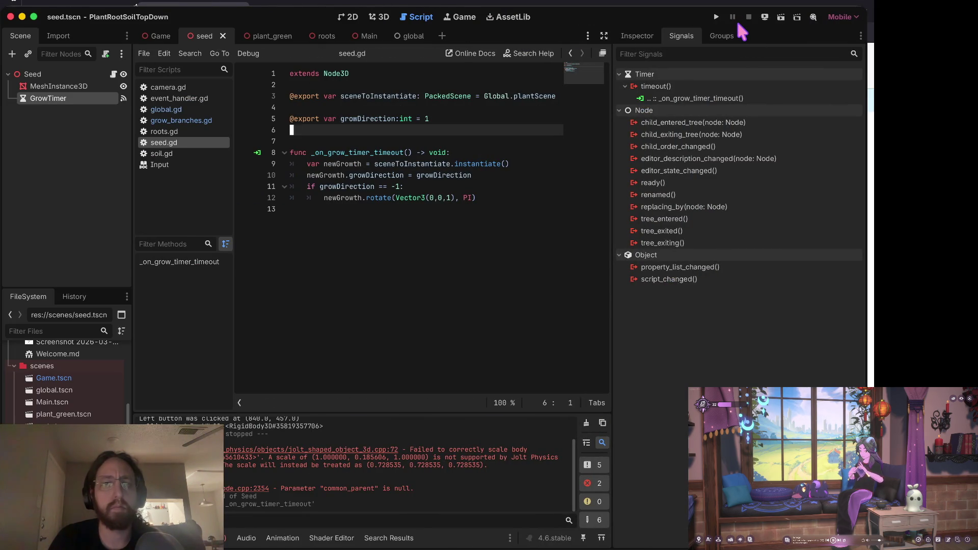
pyautogui.press('Up')
pyautogui.press('Delete')
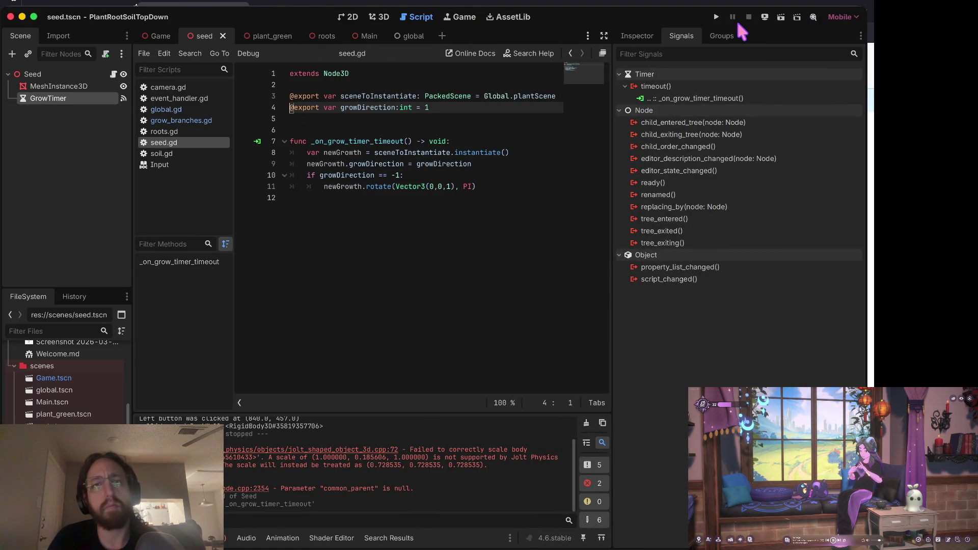
pyautogui.press('Down')
pyautogui.press('Delete')
pyautogui.press('Down')
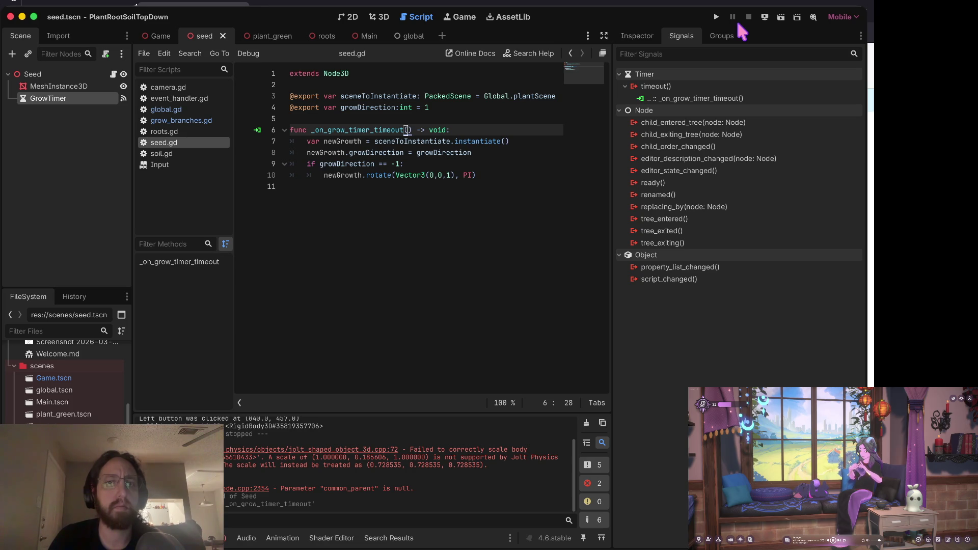
# - Check the GrowTimer properties, then briefly run the game and stop it
pyautogui.click(636, 40)
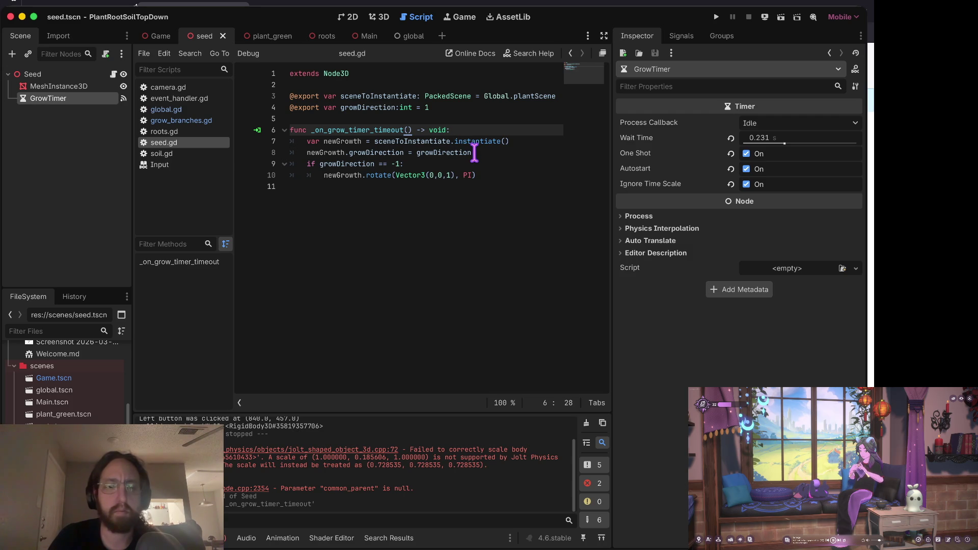
pyautogui.press('super+b')
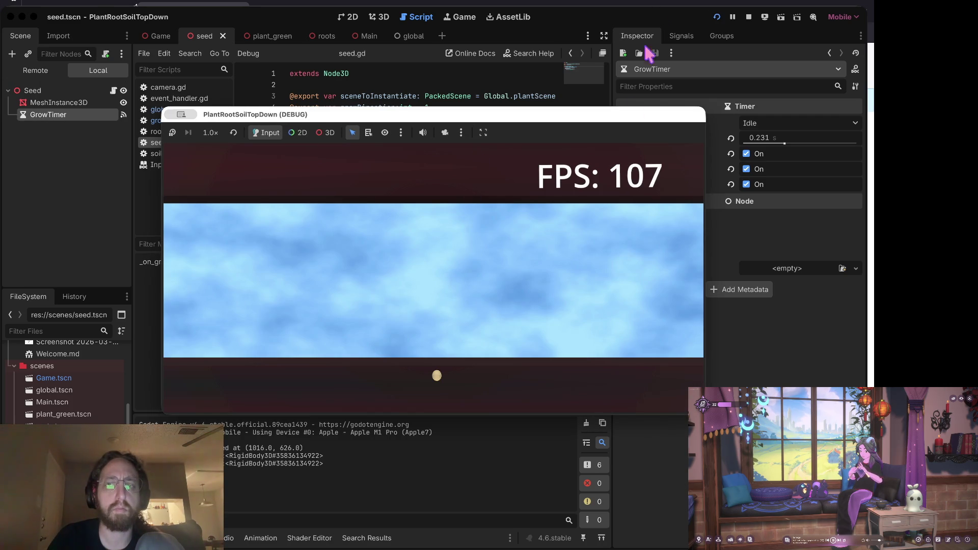
pyautogui.click(748, 16)
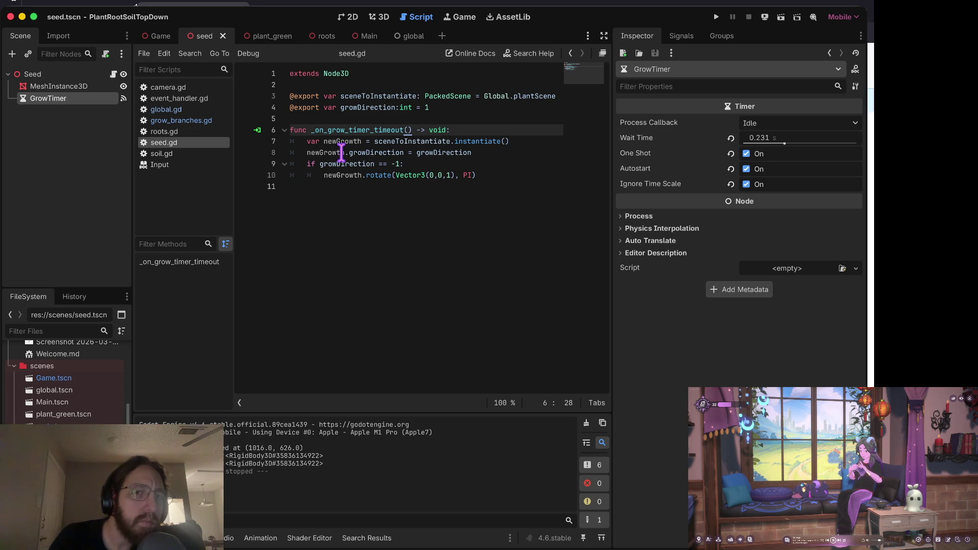
# - In grow_branches.gd, copy createNewGrowth's lines from the growth naming through global_position
pyautogui.click(179, 122)
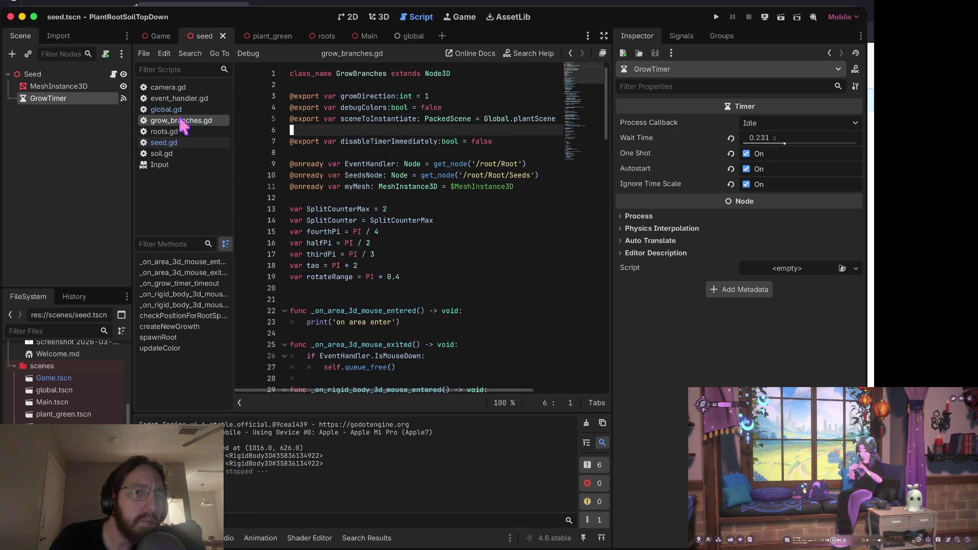
pyautogui.scroll(-15, 341, 198)
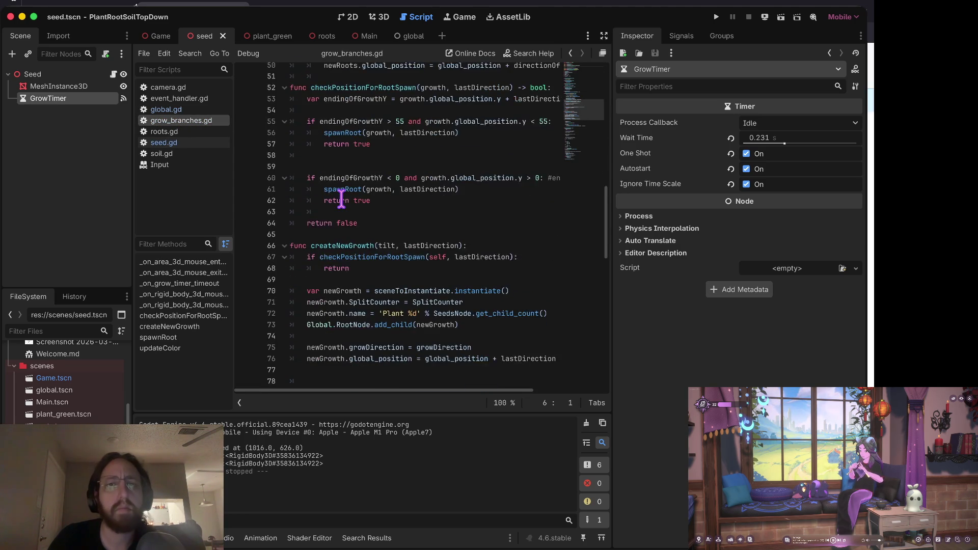
pyautogui.scroll(-4, 341, 198)
pyautogui.scroll(1, 341, 198)
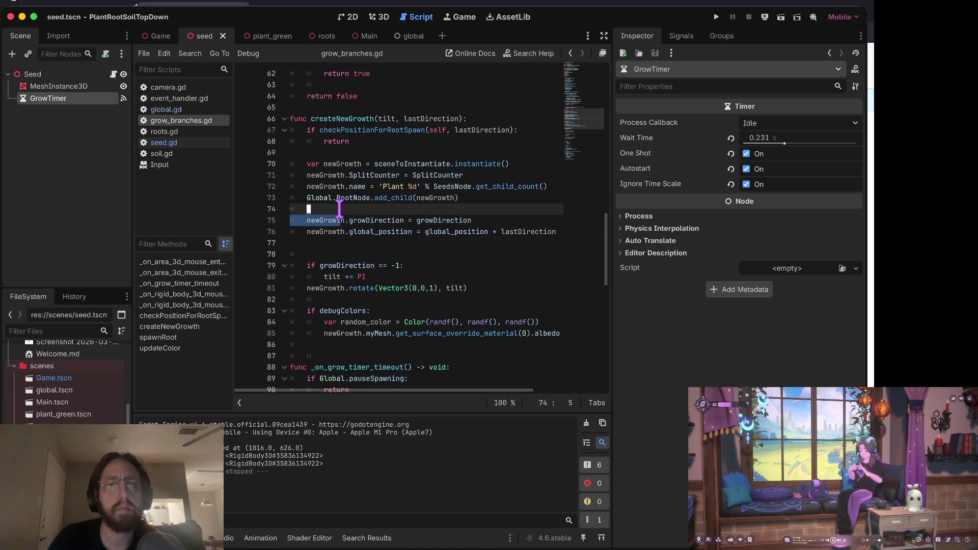
pyautogui.click(389, 227)
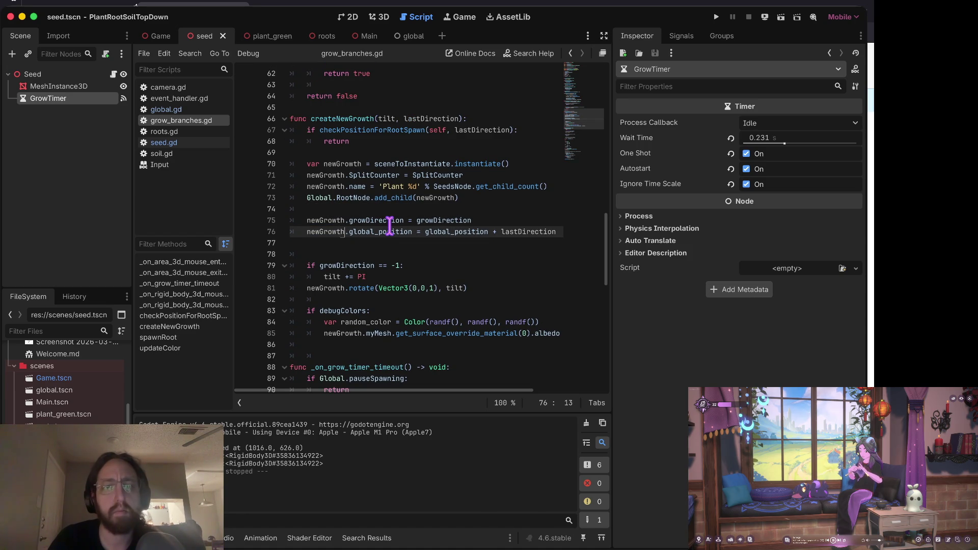
pyautogui.press('Up')
pyautogui.press('Up')
pyautogui.press('Up')
pyautogui.press('Up')
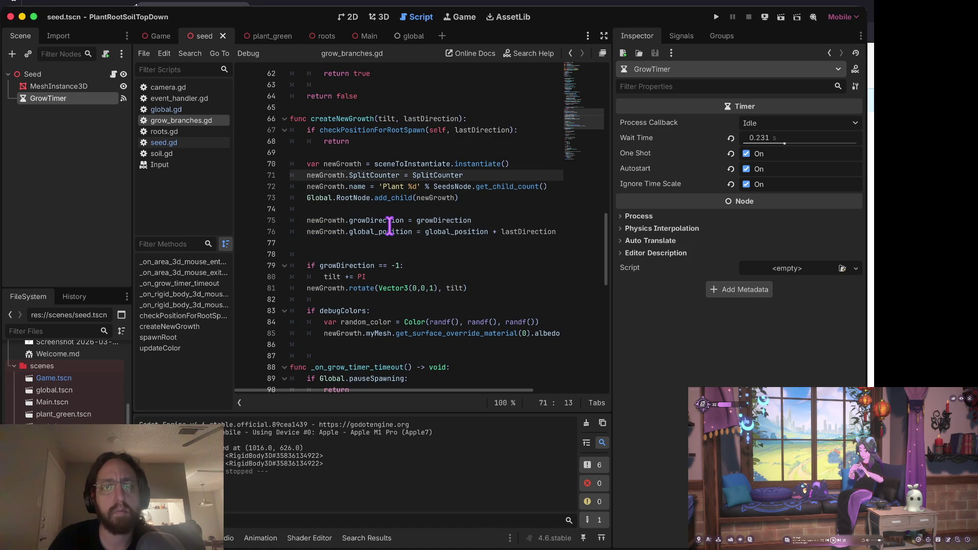
pyautogui.press('Down')
pyautogui.press('Home')
pyautogui.press('Home')
pyautogui.hotkey('shift', 'Down')
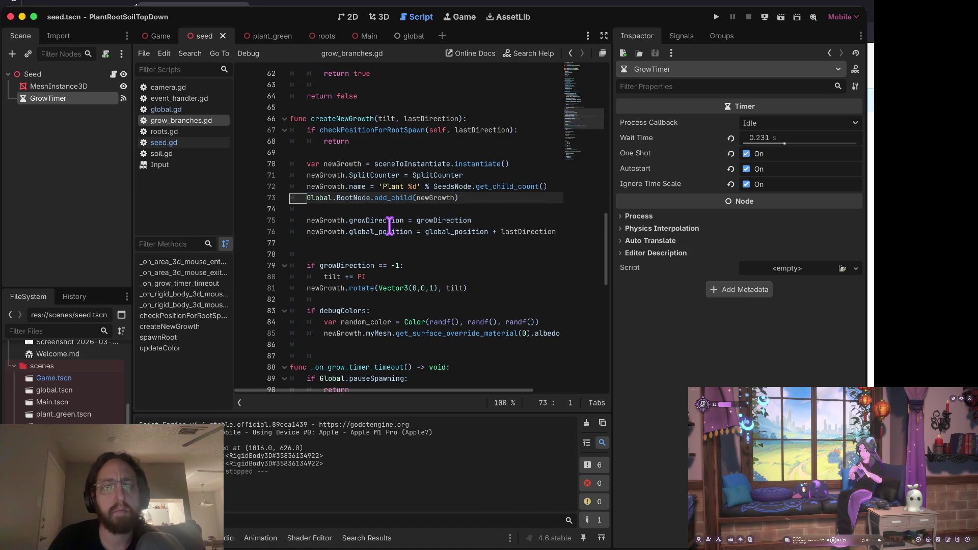
pyautogui.hotkey('shift', 'Down')
pyautogui.hotkey('shift', 'Down')
pyautogui.hotkey('shift', 'Down')
pyautogui.press('Escape')
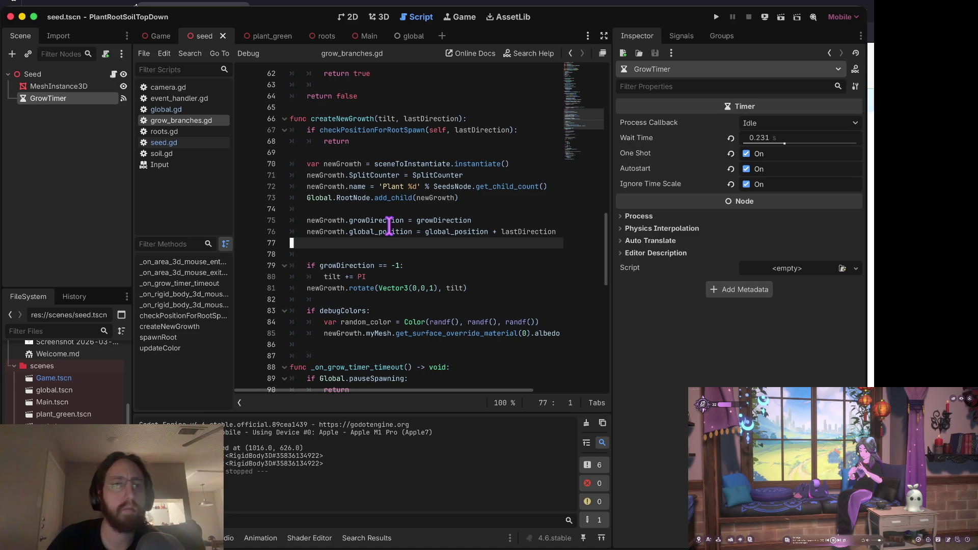
# - Paste the growth-setup lines into seed.gd's timer function and remove the extra blank line
pyautogui.click(51, 378)
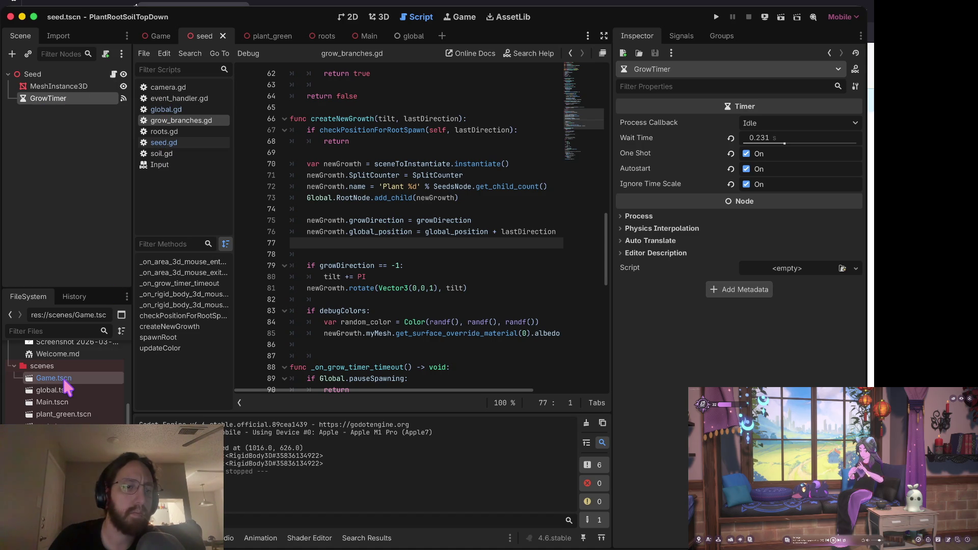
pyautogui.click(173, 142)
pyautogui.click(519, 176)
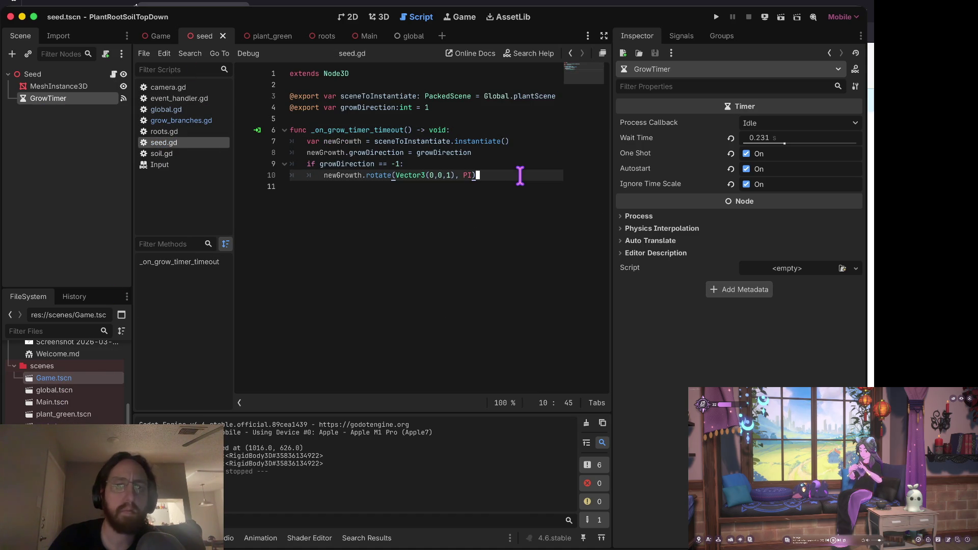
pyautogui.write("newGrowth.name = 'Plant %d' % SeedsNode.get_child_count() \tGlobal.RootNode.add_child(newGrowth)  \tnewGrowth.growDirection = growDirection \tnewGrowth.global_position = global_position + lastDirection")
pyautogui.press('Up')
pyautogui.press('Up')
pyautogui.press('Up')
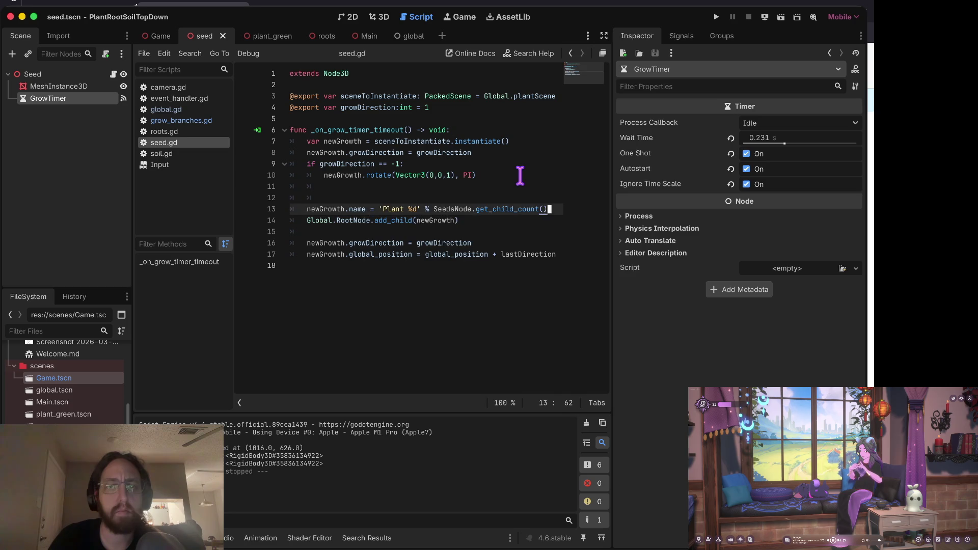
pyautogui.press('Home')
pyautogui.press('BackSpace')
pyautogui.press('BackSpace')
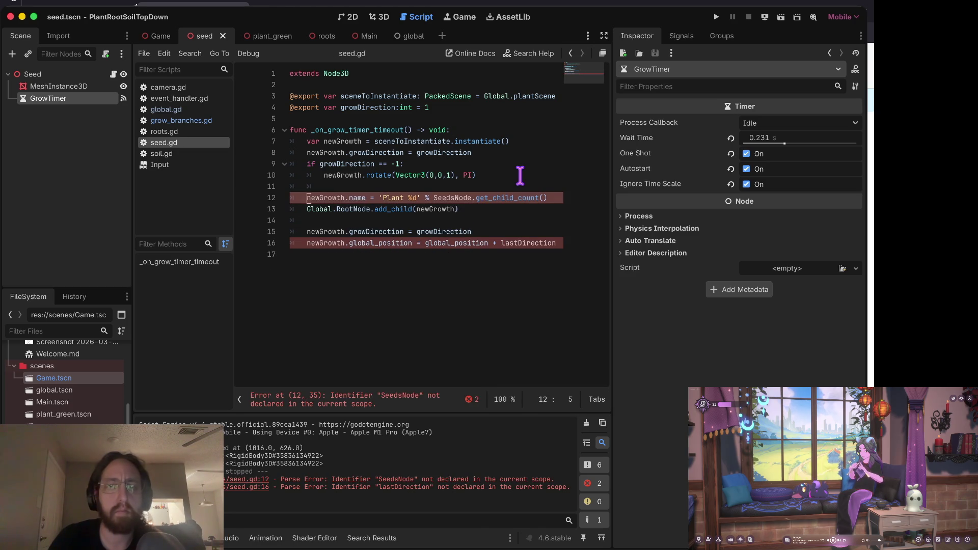
pyautogui.press('Right')
pyautogui.press('Right')
pyautogui.press('Right')
pyautogui.press('Right')
pyautogui.press('Right')
pyautogui.press('Right')
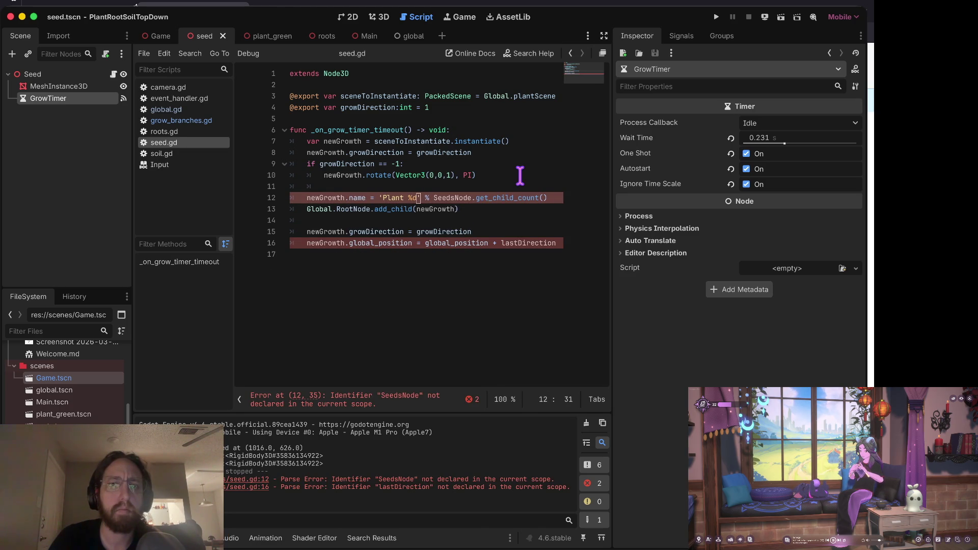
pyautogui.press('Left')
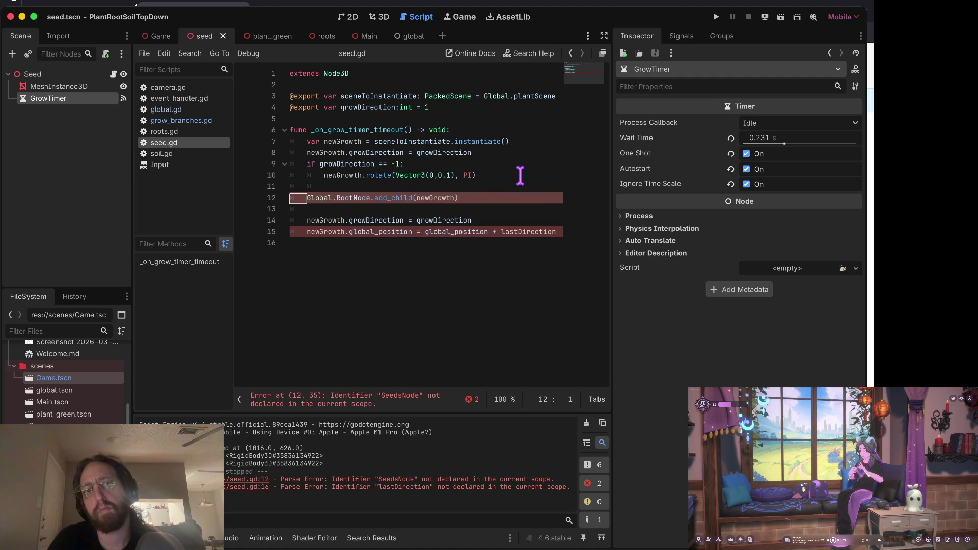
pyautogui.hotkey('ctrl', 'shift', 'k')
pyautogui.hotkey('ctrl', 'z')
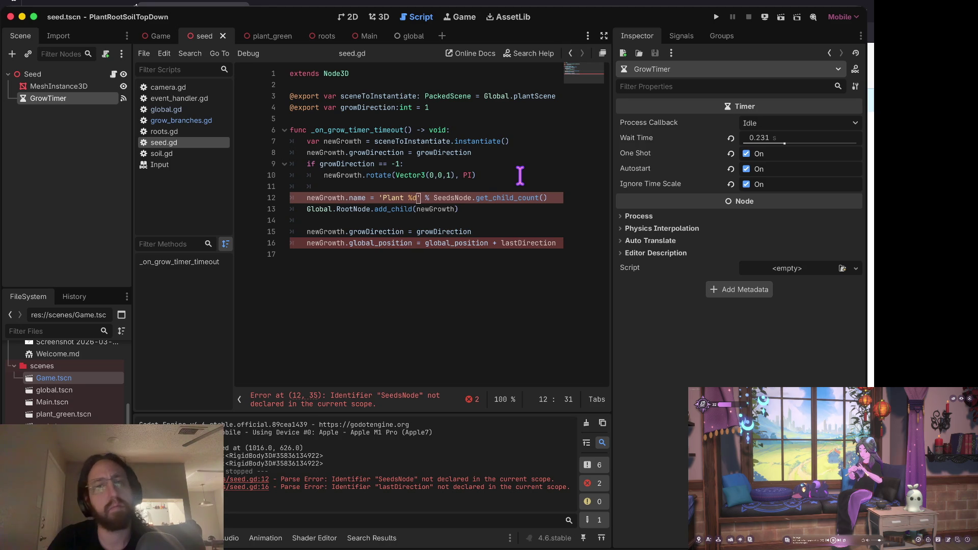
# - Copy the SeedsNode declaration from grow_branches.gd for use at the top of seed.gd
pyautogui.hotkey('ctrl', 'Home')
pyautogui.press('Down')
pyautogui.click(209, 121)
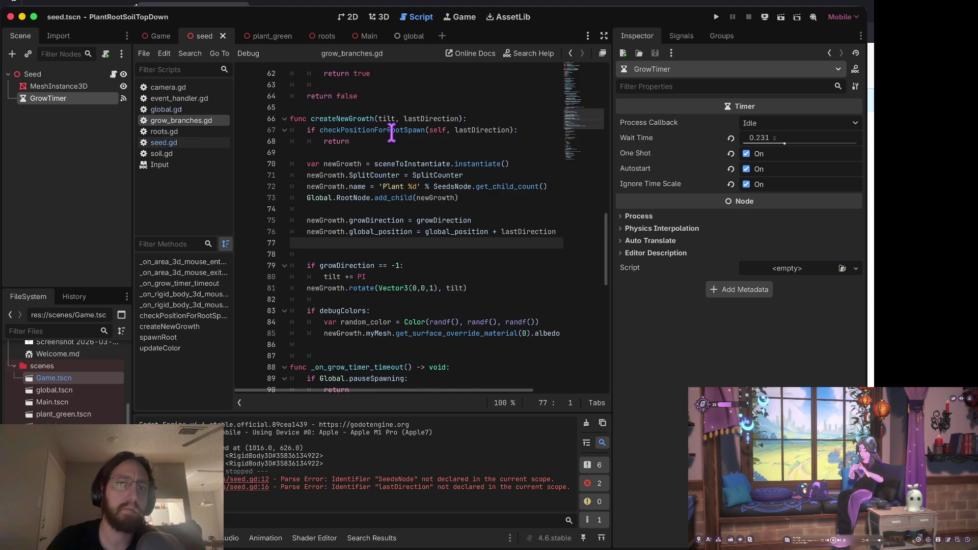
pyautogui.scroll(10, 390, 133)
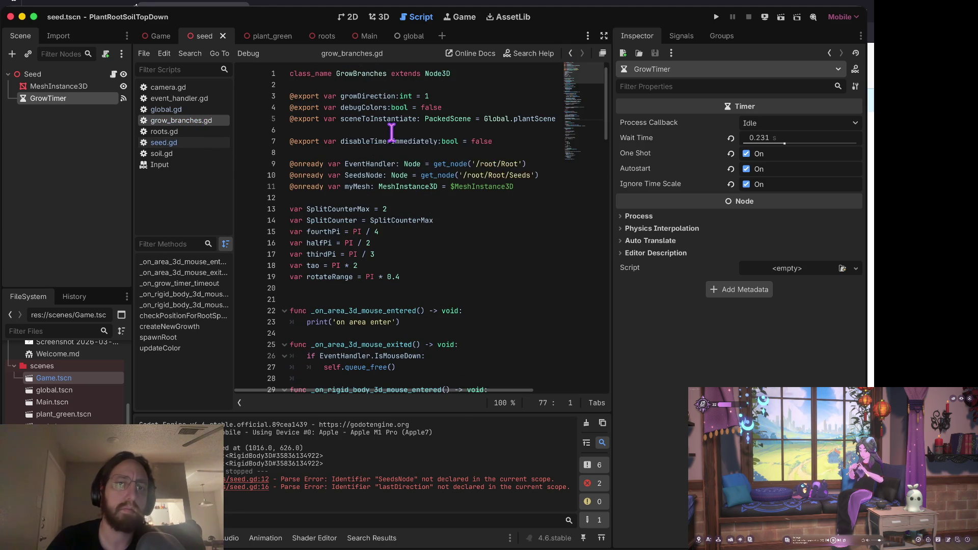
pyautogui.click(365, 174)
pyautogui.press('Down')
pyautogui.press('Home')
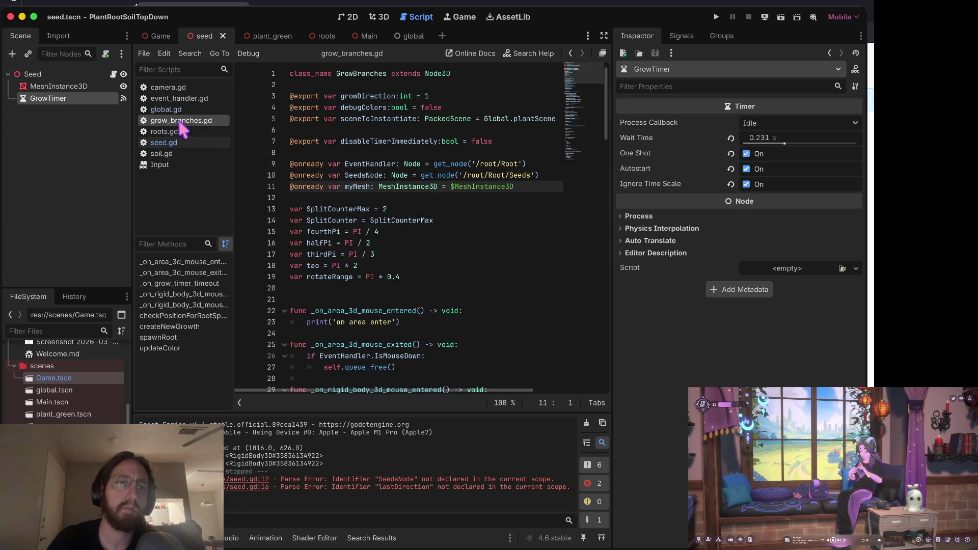
pyautogui.click(179, 143)
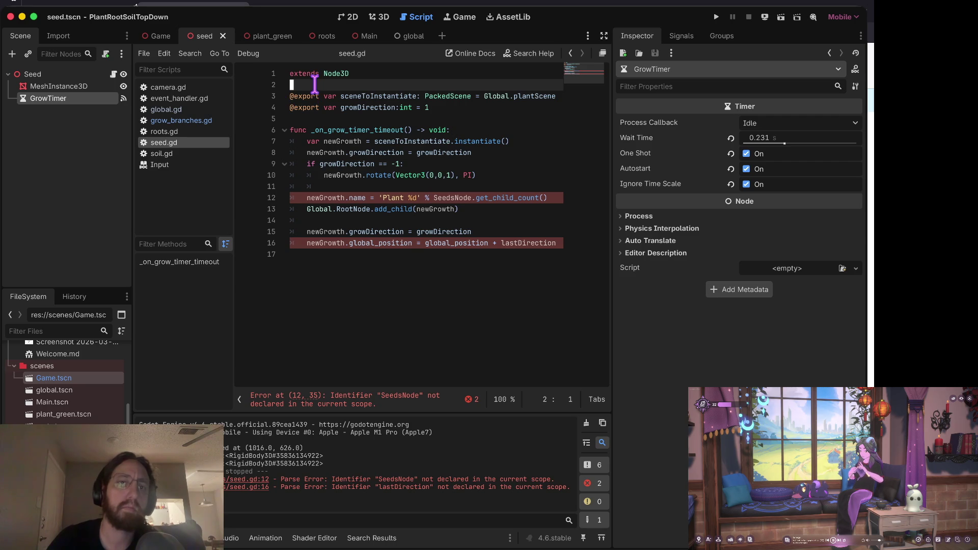
pyautogui.write("@onready var SeedsNode: Node = get_node('/root/Root/Seeds')")
pyautogui.press('Down')
pyautogui.press('Down')
pyautogui.press('Down')
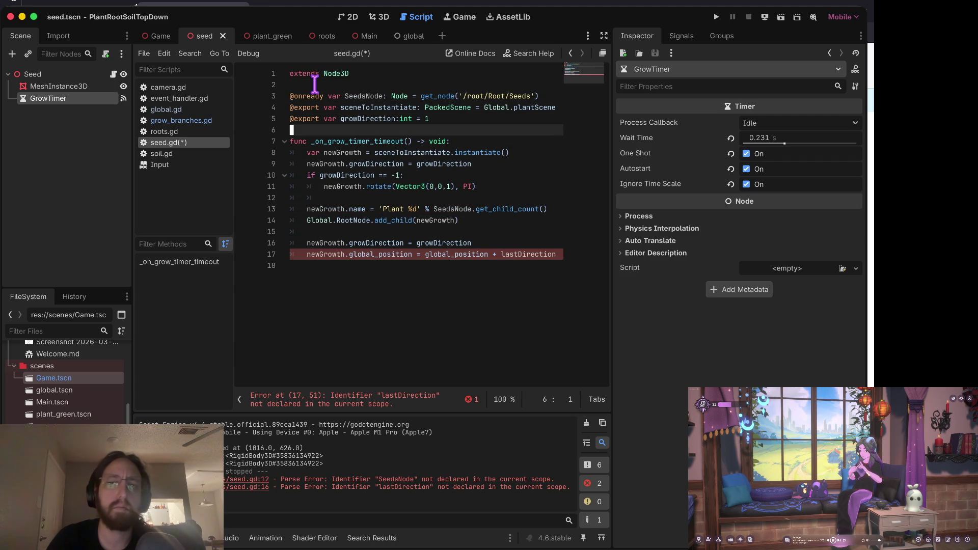
pyautogui.press('Down')
pyautogui.press('Down')
pyautogui.press('Down')
pyautogui.press('Down')
pyautogui.press('Down')
pyautogui.press('Home')
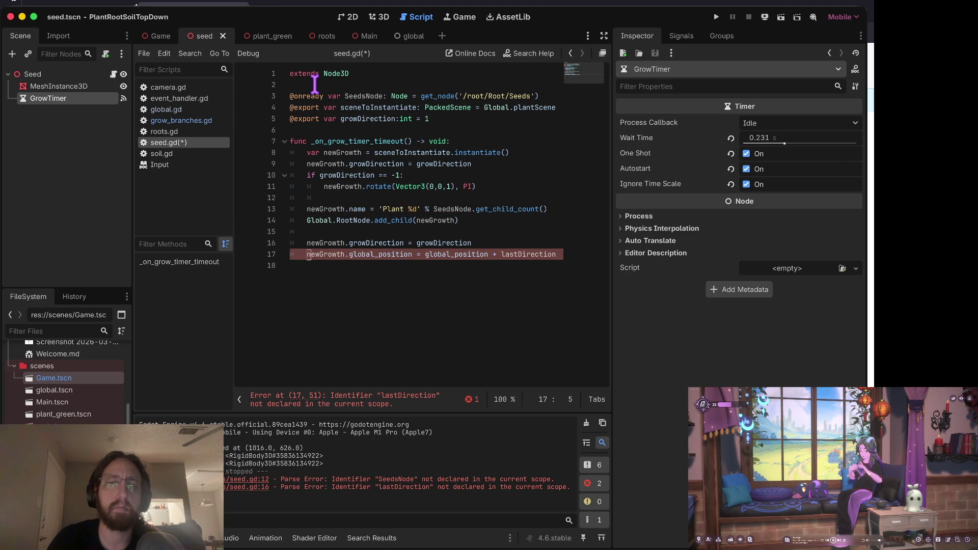
pyautogui.press('Right')
pyautogui.press('Right')
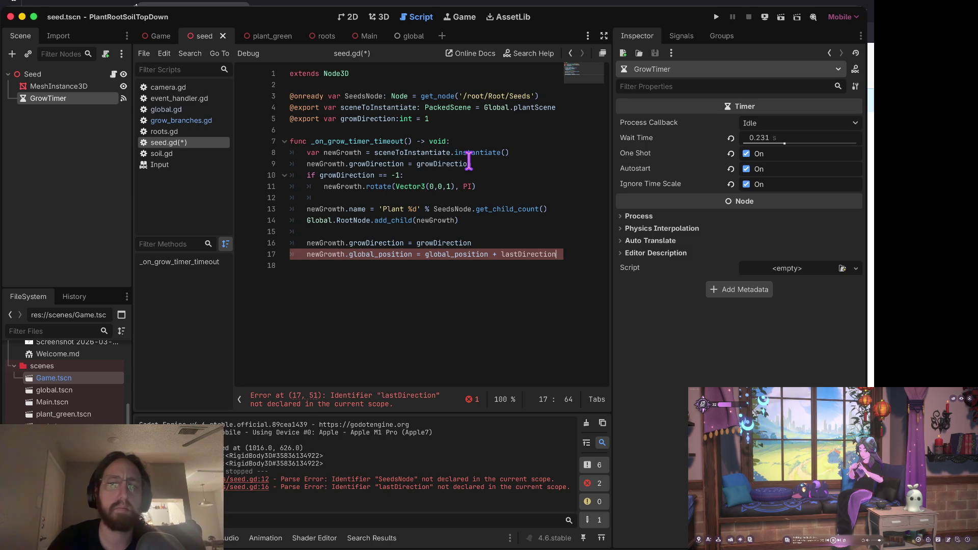
pyautogui.hotkey('alt', 'BackSpace')
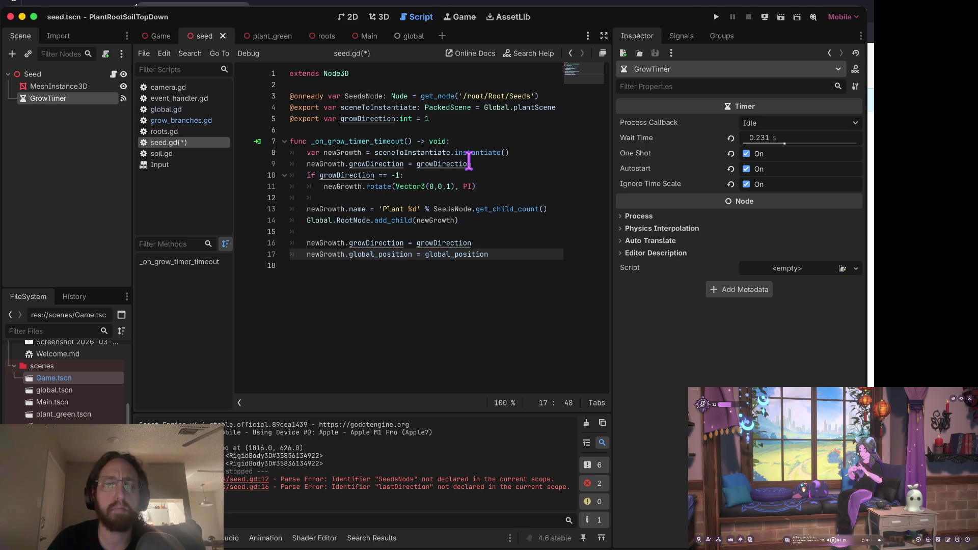
pyautogui.hotkey('ctrl', 's')
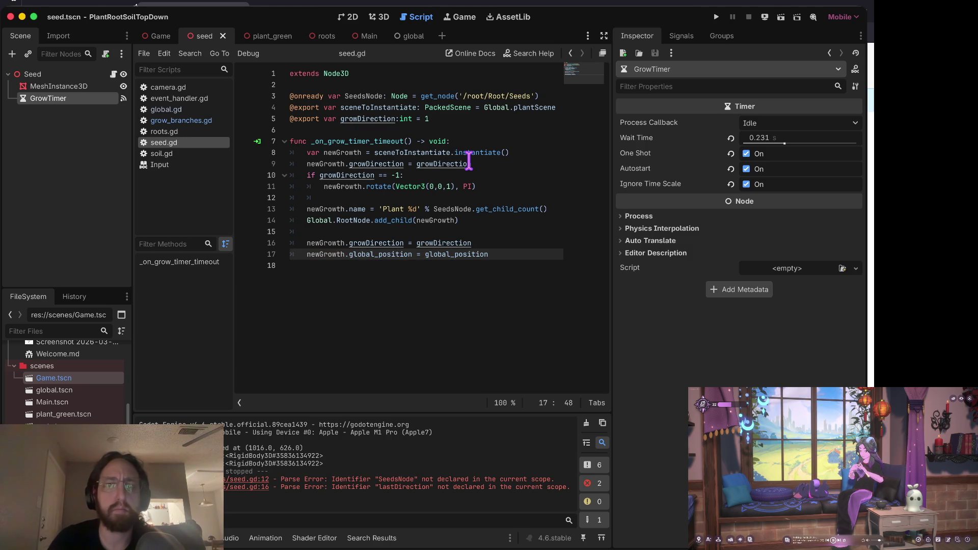
pyautogui.press('F5')
# - Plant several seeds across the soil to watch stems grow, then stop the game
pyautogui.click(437, 314)
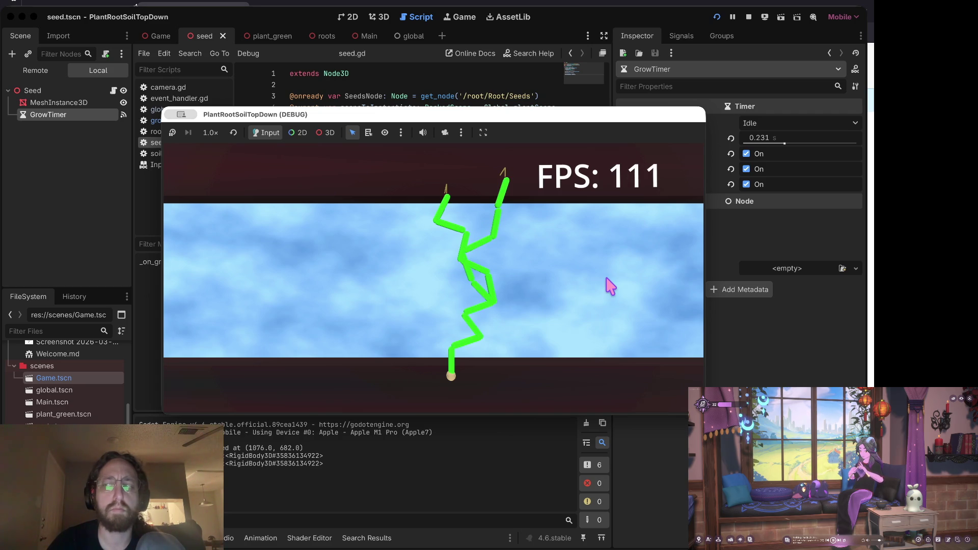
pyautogui.click(334, 293)
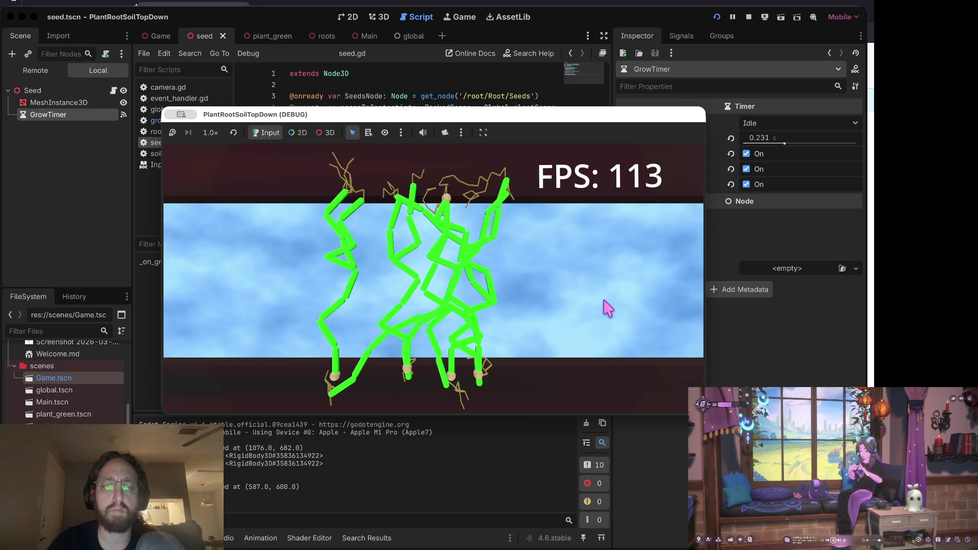
pyautogui.click(607, 307)
pyautogui.click(240, 320)
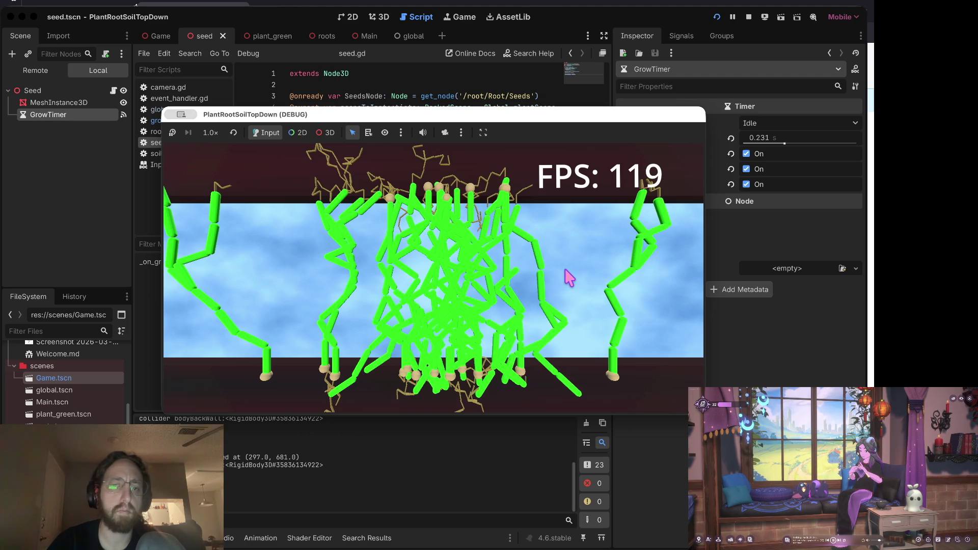
pyautogui.click(749, 17)
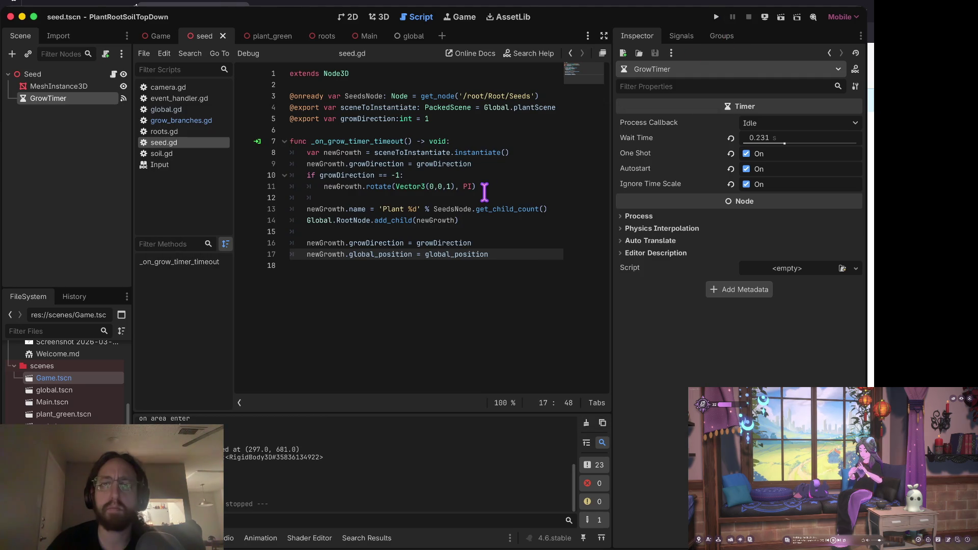
# - In grow_branches.gd, jump from line 126's split check to the SplitCounter declaration
pyautogui.click(176, 120)
pyautogui.scroll(-20, 329, 236)
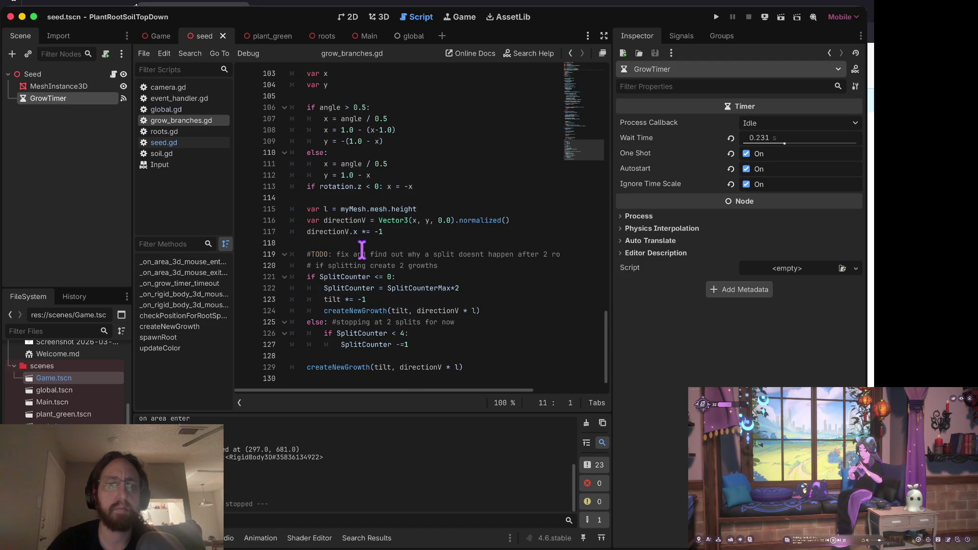
pyautogui.scroll(20, 435, 192)
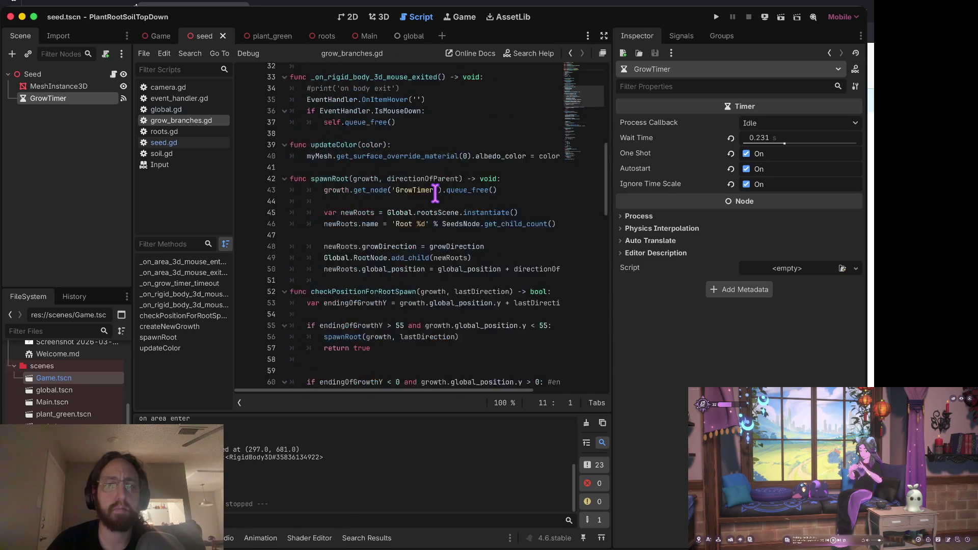
pyautogui.scroll(-20, 416, 208)
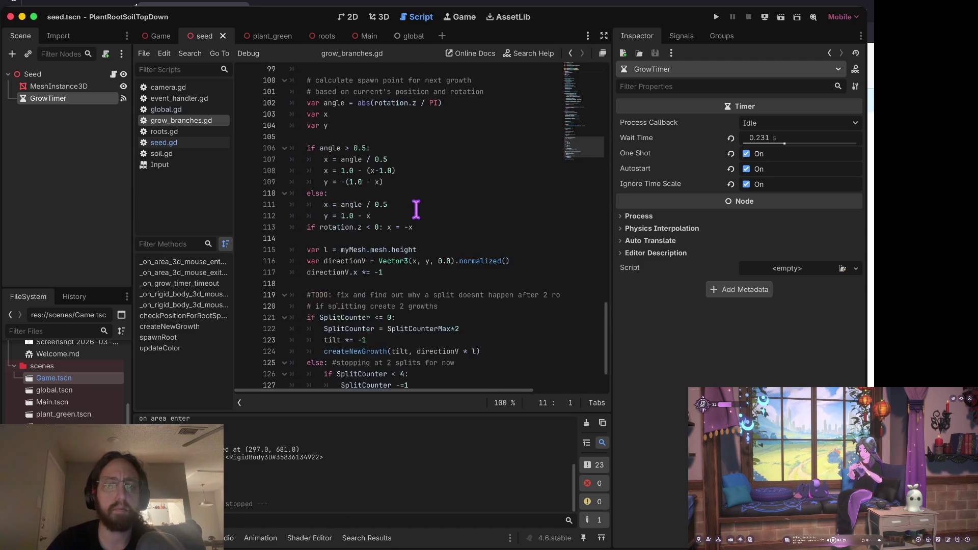
pyautogui.click(425, 337)
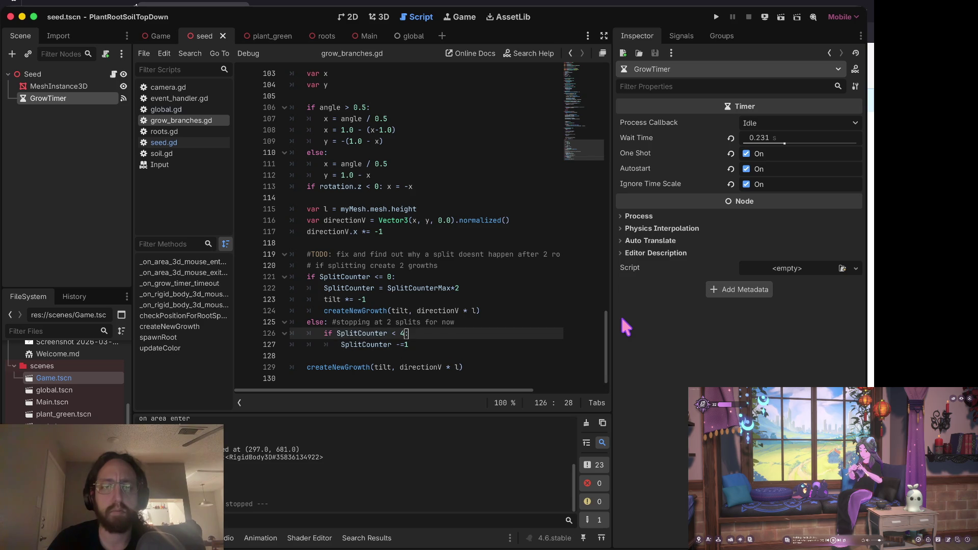
pyautogui.hotkey('ctrl', 'Left')
pyautogui.hotkey('ctrl', 'Left')
pyautogui.hotkey('ctrl', 'Left')
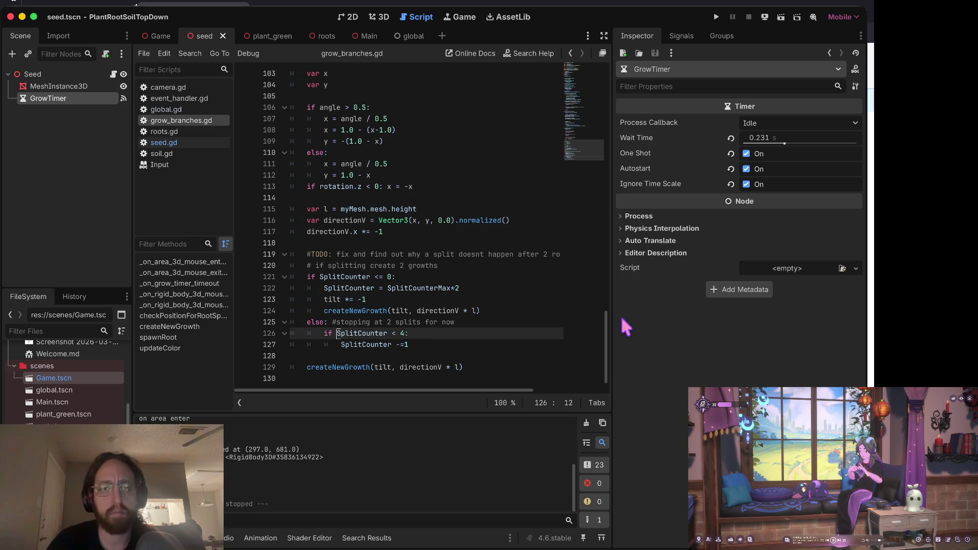
pyautogui.press('F12')
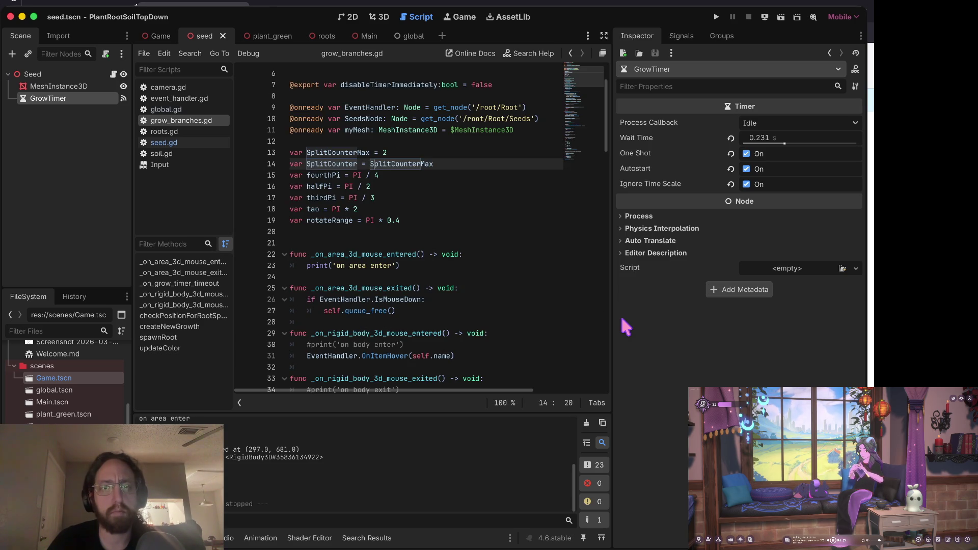
pyautogui.press('Up')
pyautogui.press('Down')
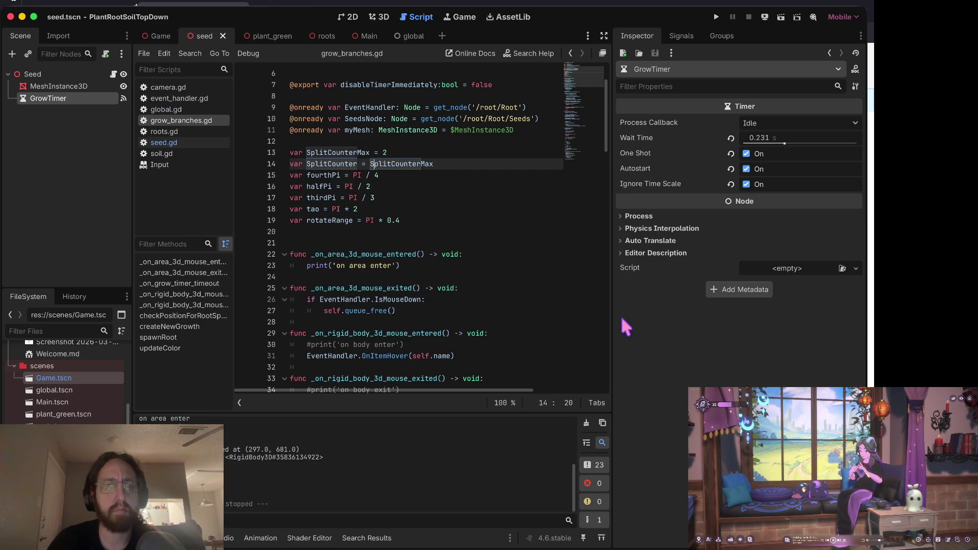
# - Step through the SplitCounter uses on lines 71, 121 and 122 and the split branch code
pyautogui.press('F3')
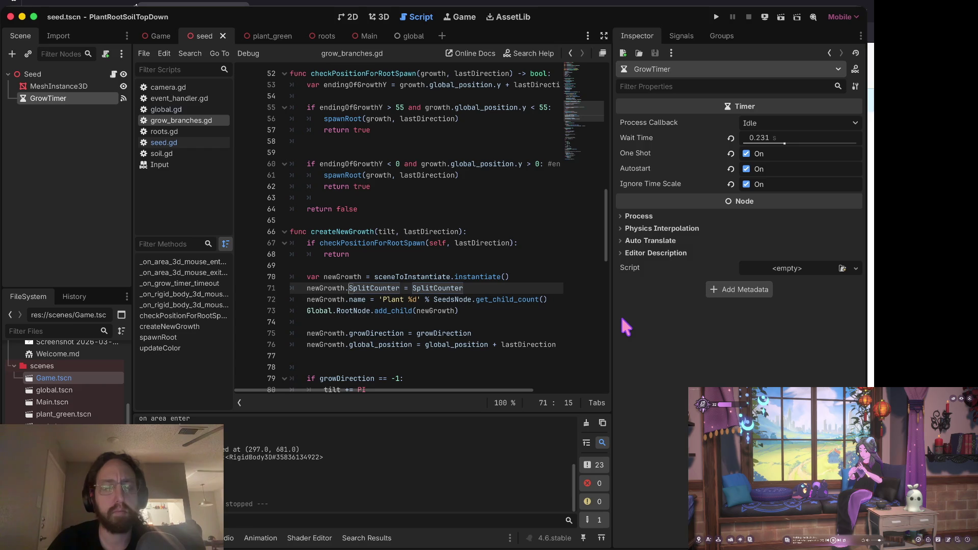
pyautogui.press('F3')
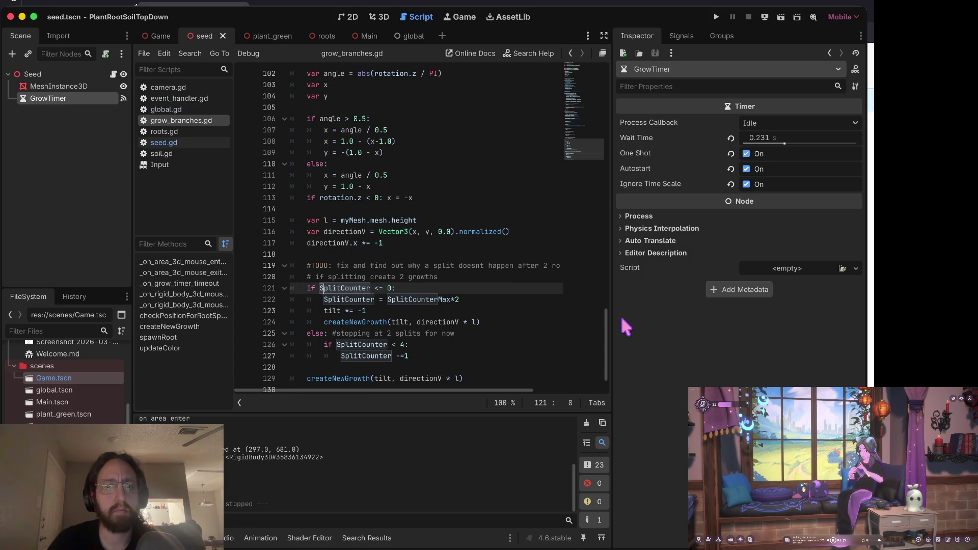
pyautogui.press('F3')
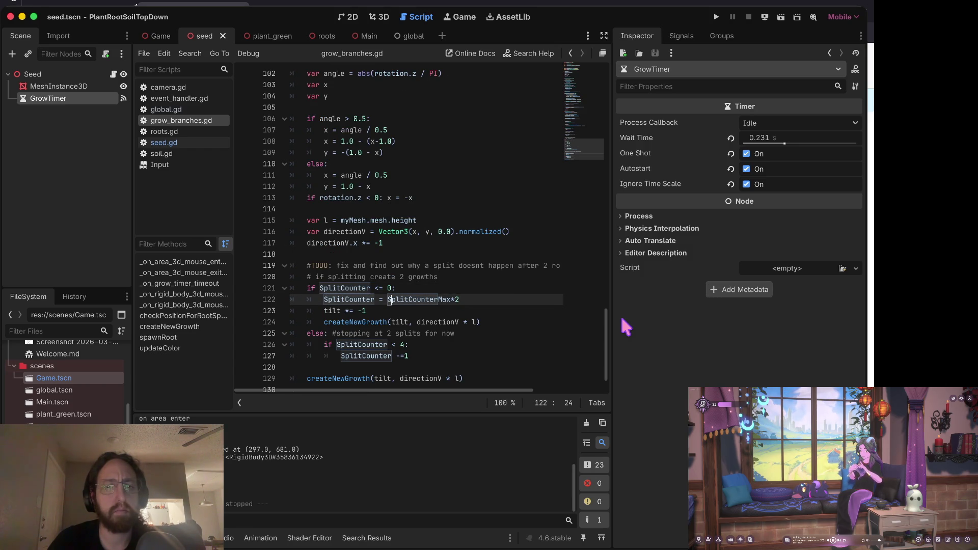
pyautogui.press('Down')
pyautogui.press('Down')
pyautogui.press('Home')
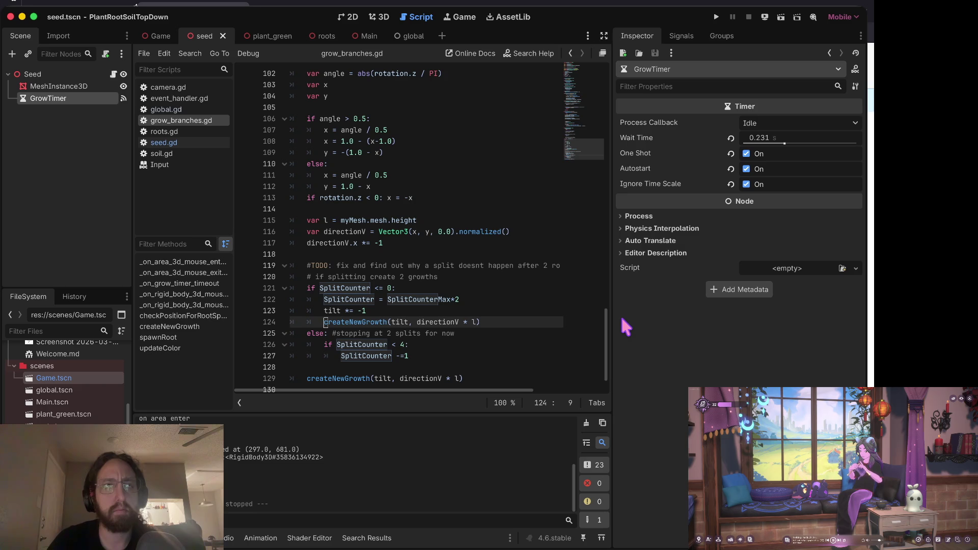
pyautogui.press('Up')
pyautogui.press('Up')
pyautogui.press('Up')
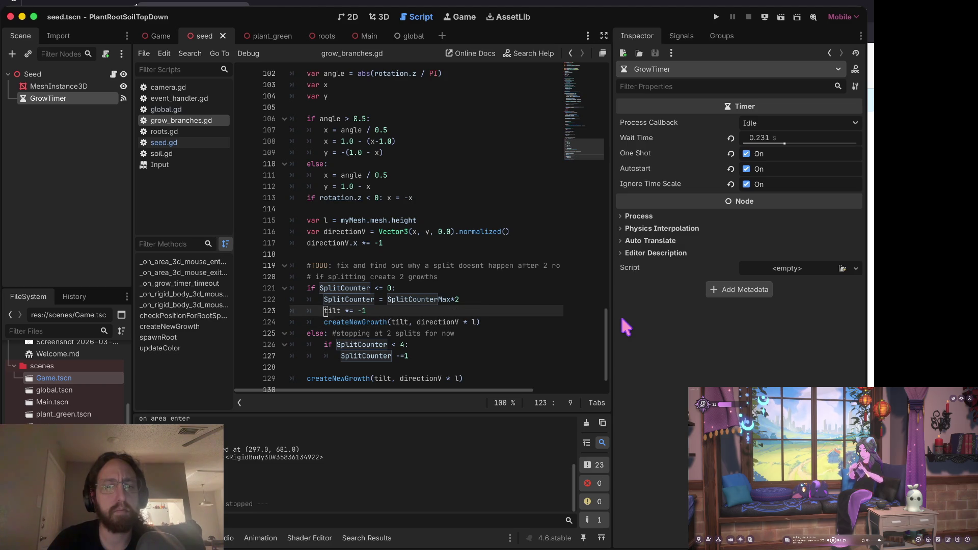
pyautogui.press('Down')
pyautogui.press('Down')
pyautogui.press('Down')
pyautogui.press('Down')
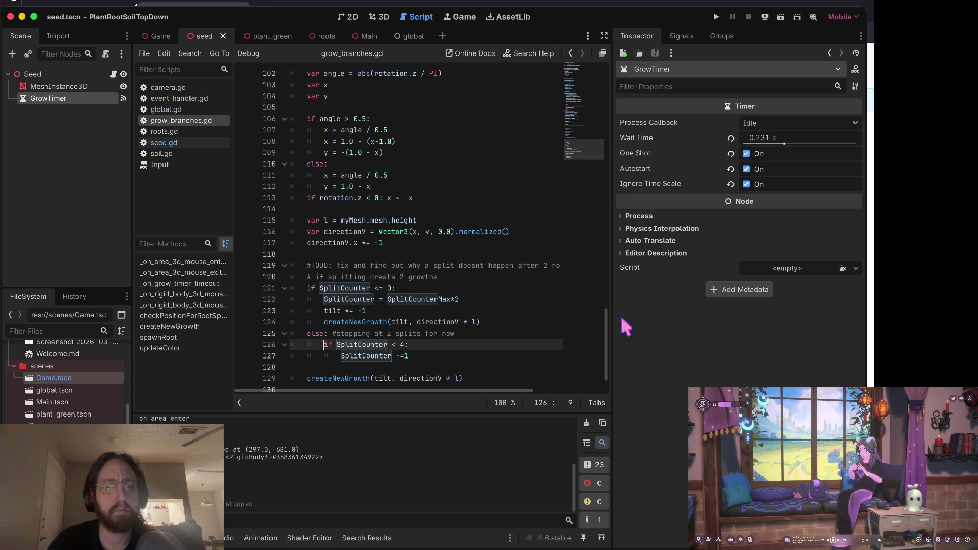
pyautogui.hotkey('ctrl', 'Right')
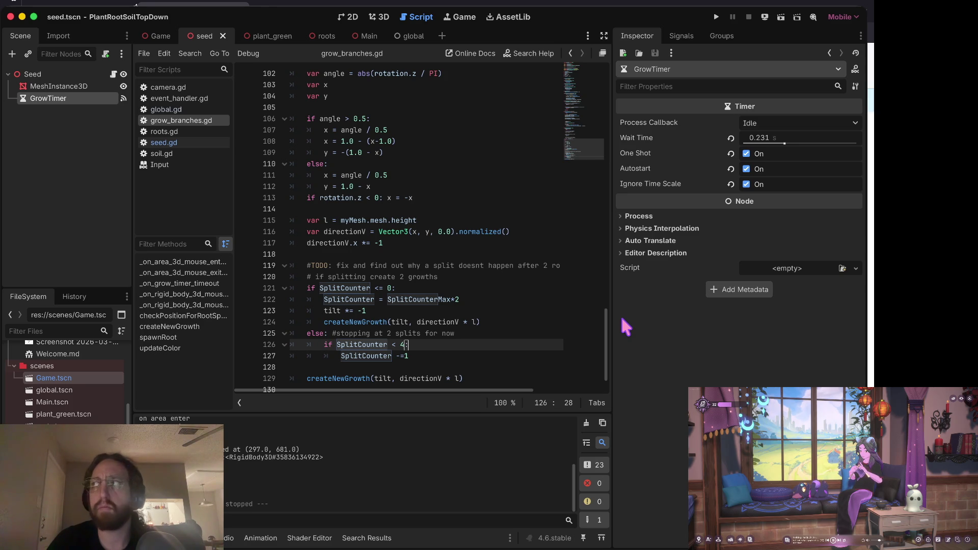
pyautogui.press('Down')
pyautogui.press('Down')
pyautogui.press('Left')
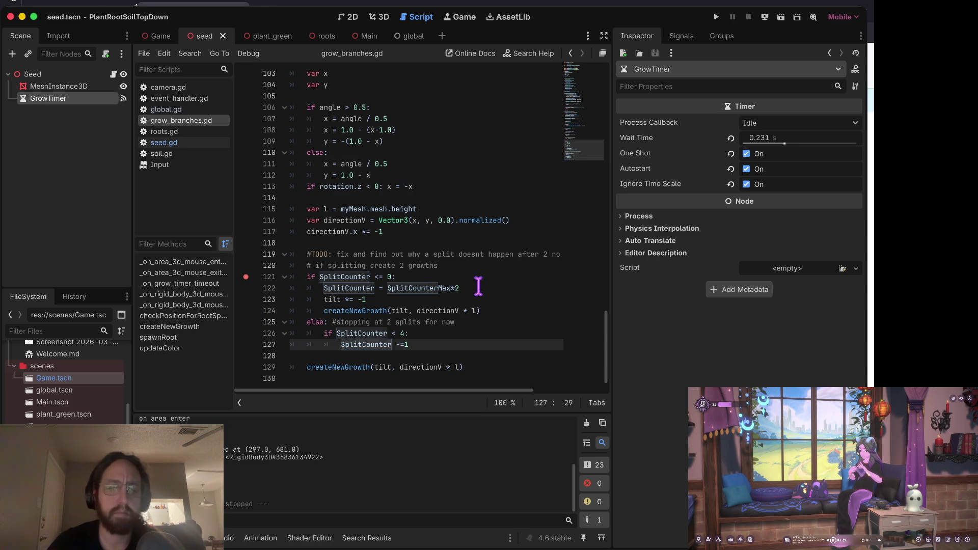
# - Launch the game for debugging and step through the splitting function until line 121 hits again
pyautogui.press('super+b')
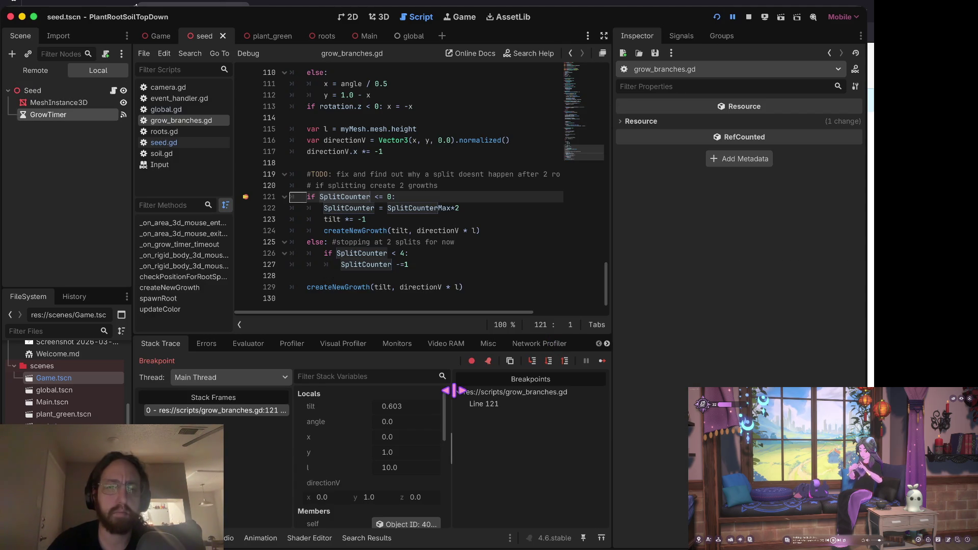
pyautogui.scroll(-5, 408, 459)
pyautogui.scroll(-3, 410, 463)
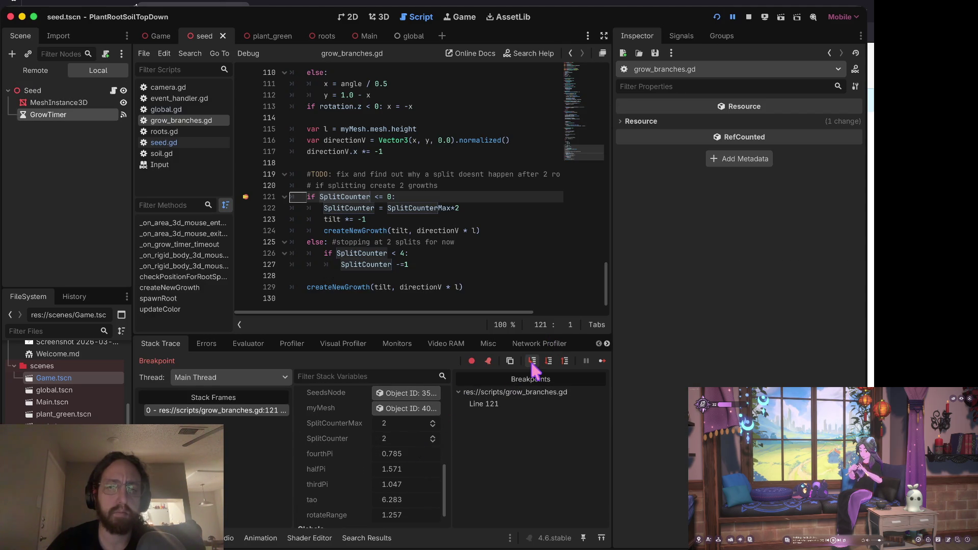
pyautogui.click(548, 360)
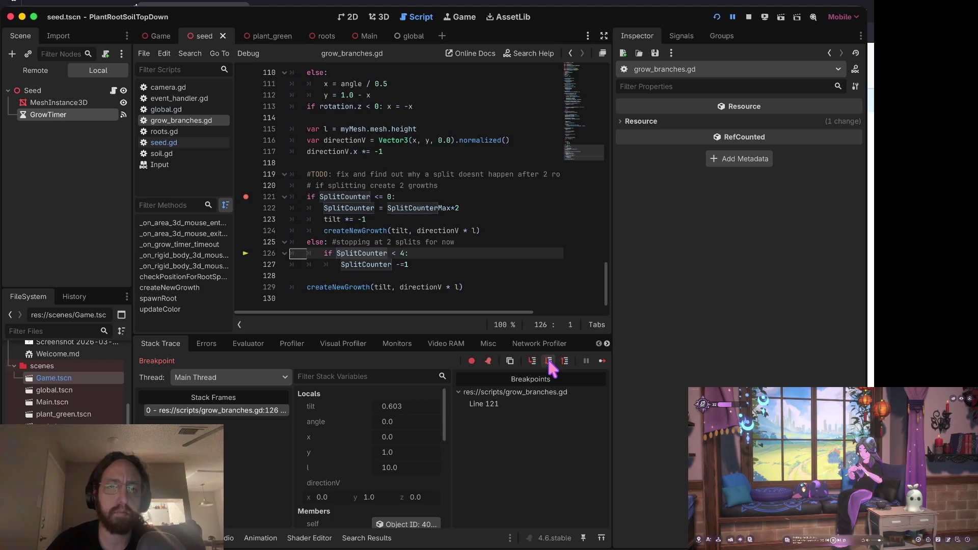
pyautogui.click(548, 361)
pyautogui.click(549, 361)
pyautogui.click(549, 361)
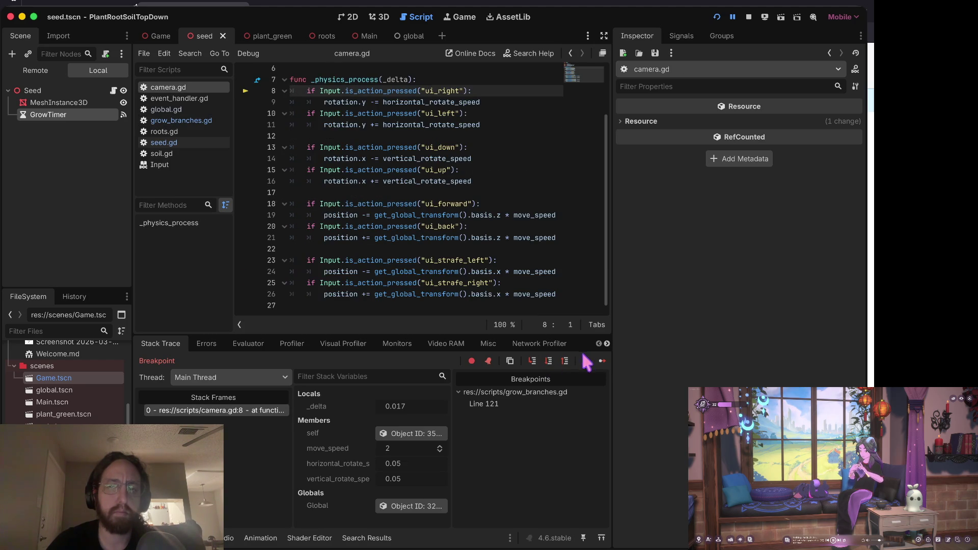
pyautogui.click(602, 361)
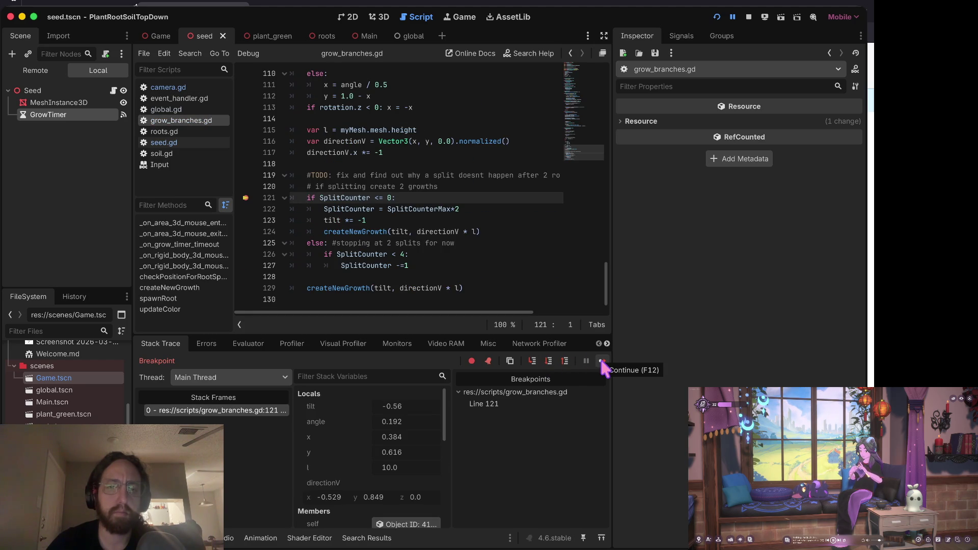
# - Resume to the next breakpoint and step from line 121 to the createNewGrowth call on line 124
pyautogui.scroll(-5, 393, 423)
pyautogui.scroll(-6, 394, 415)
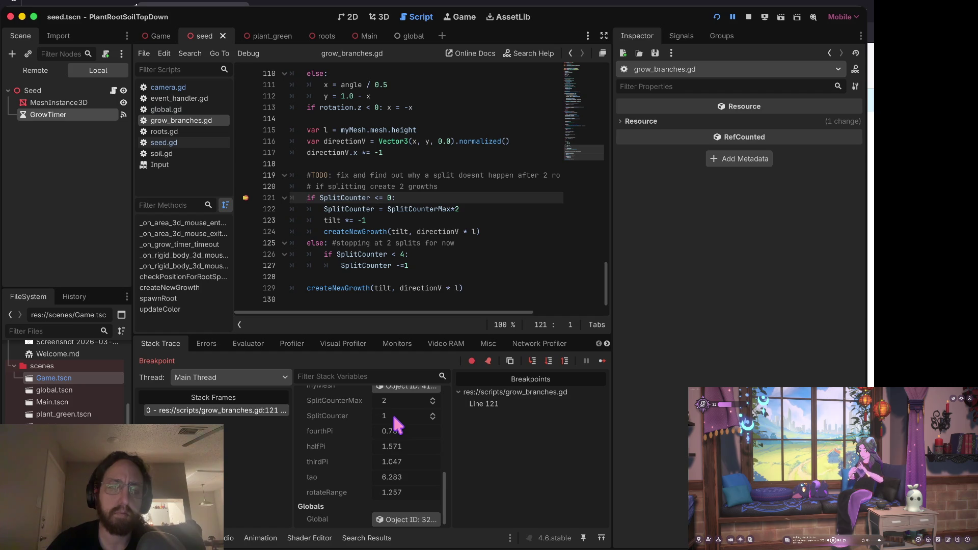
pyautogui.click(601, 362)
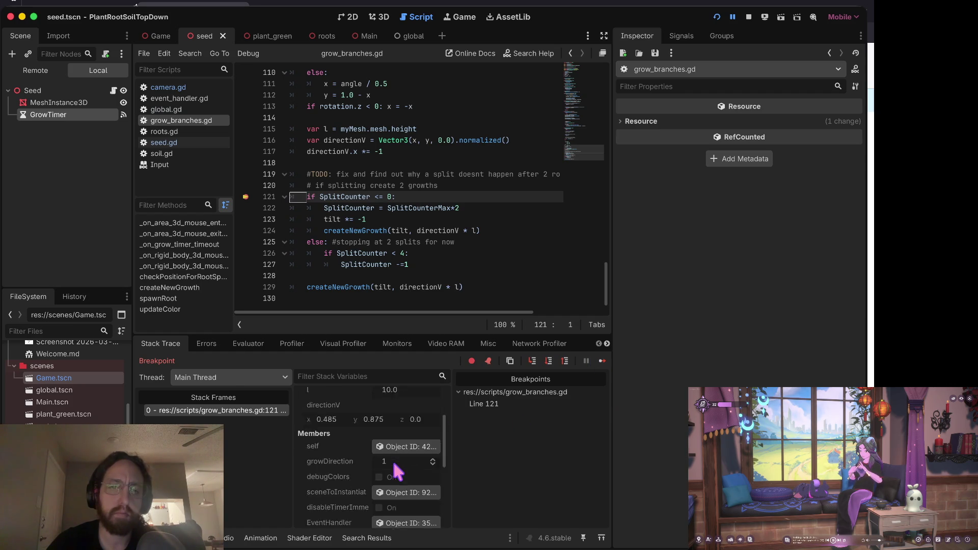
pyautogui.scroll(-5, 395, 461)
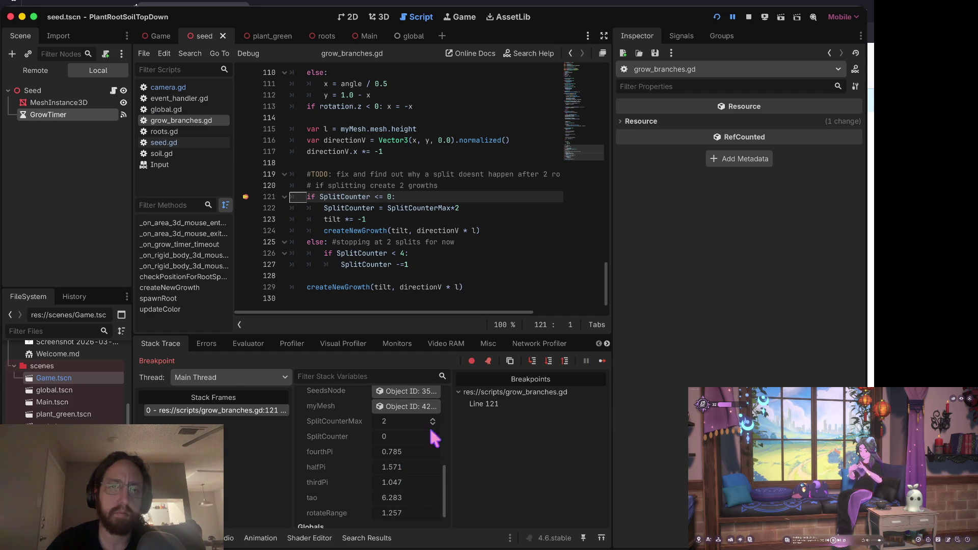
pyautogui.click(549, 362)
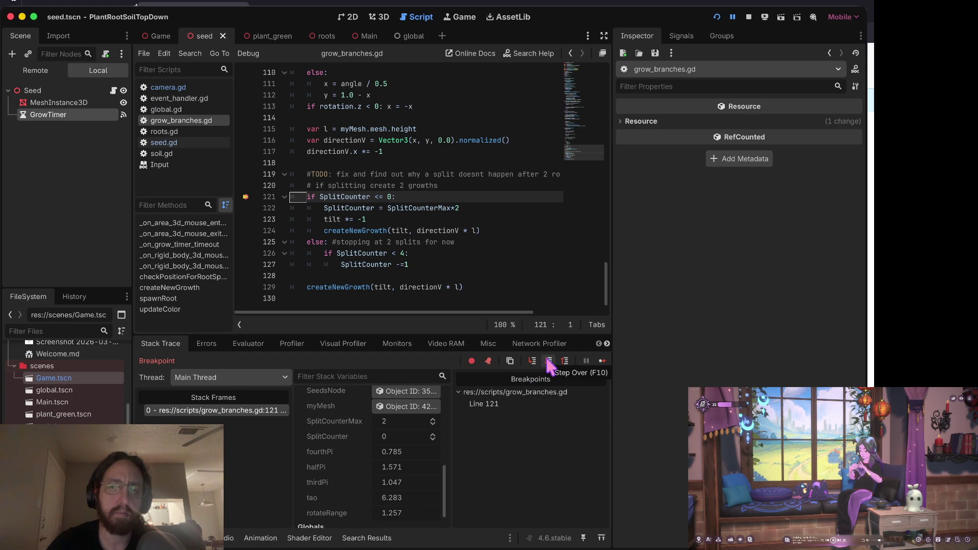
pyautogui.click(548, 361)
pyautogui.click(549, 363)
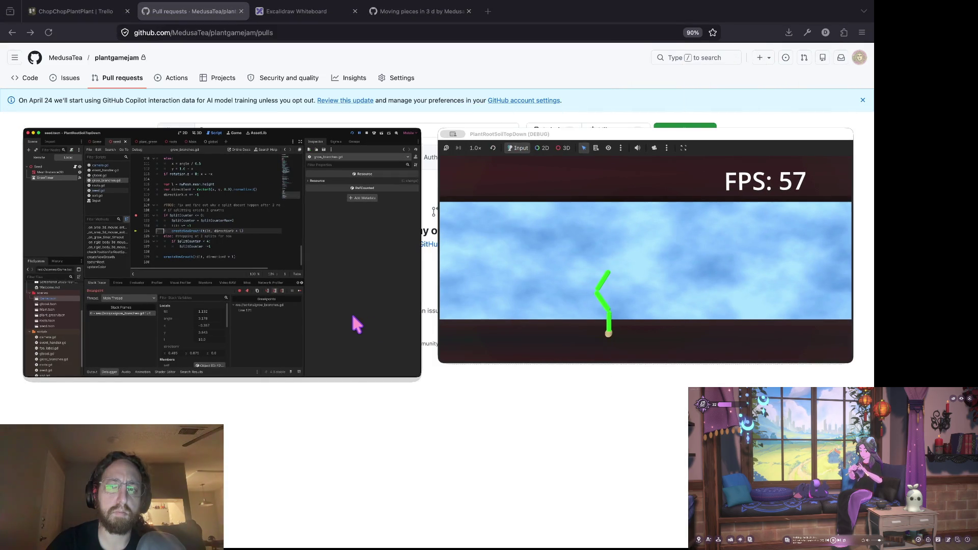
# - Resume through further breakpoint hits, comparing SplitCounter values, then stop the game
pyautogui.click(352, 320)
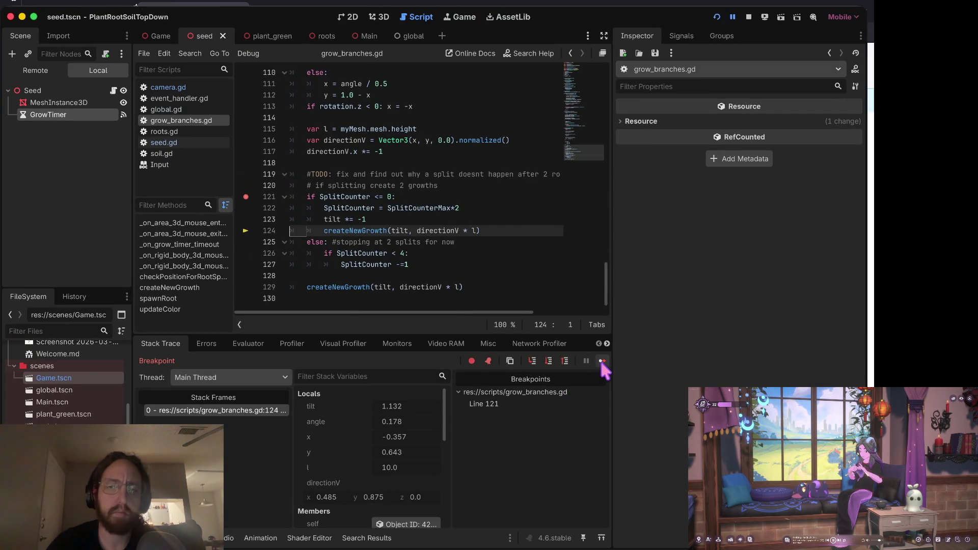
pyautogui.click(601, 361)
pyautogui.hotkey('ctrl', 'Up')
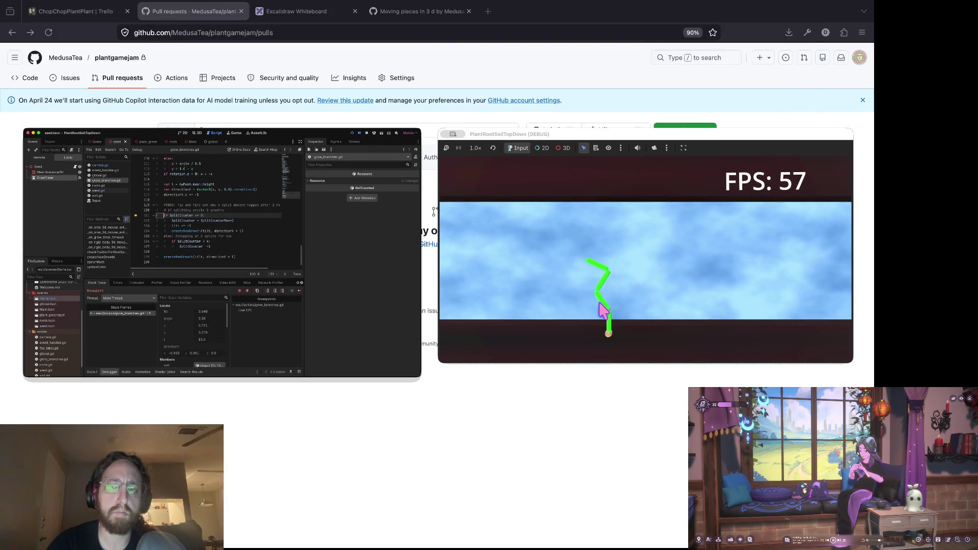
pyautogui.click(373, 298)
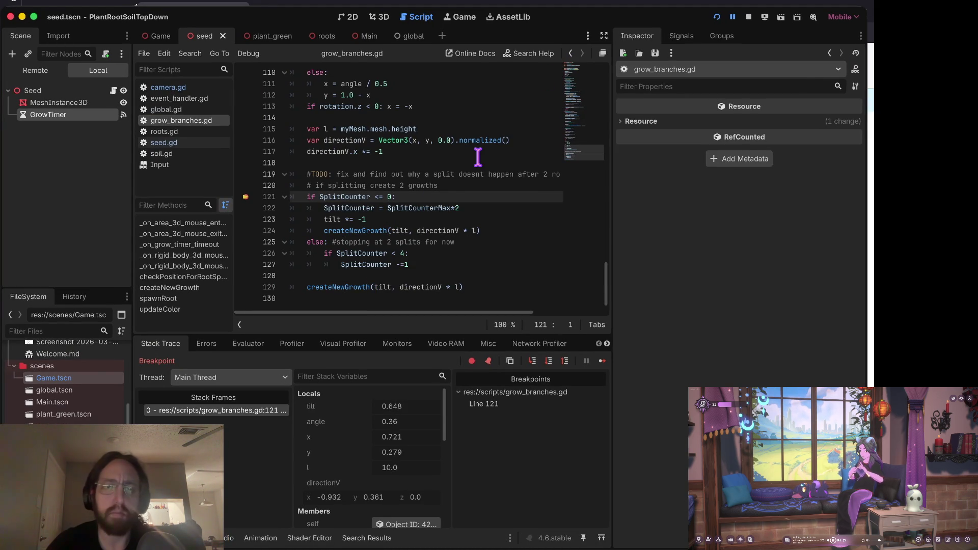
pyautogui.scroll(2, 478, 157)
pyautogui.scroll(-2, 473, 160)
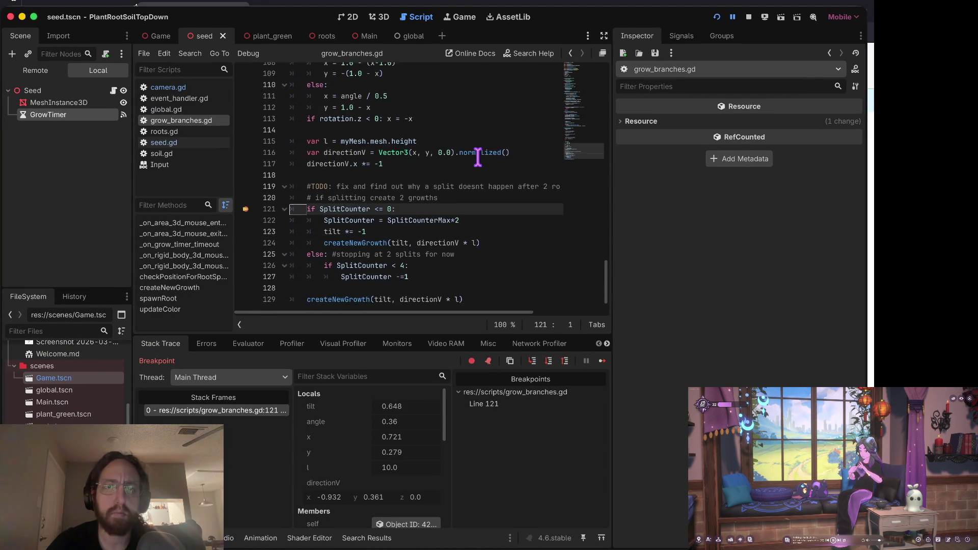
pyautogui.scroll(-10, 395, 410)
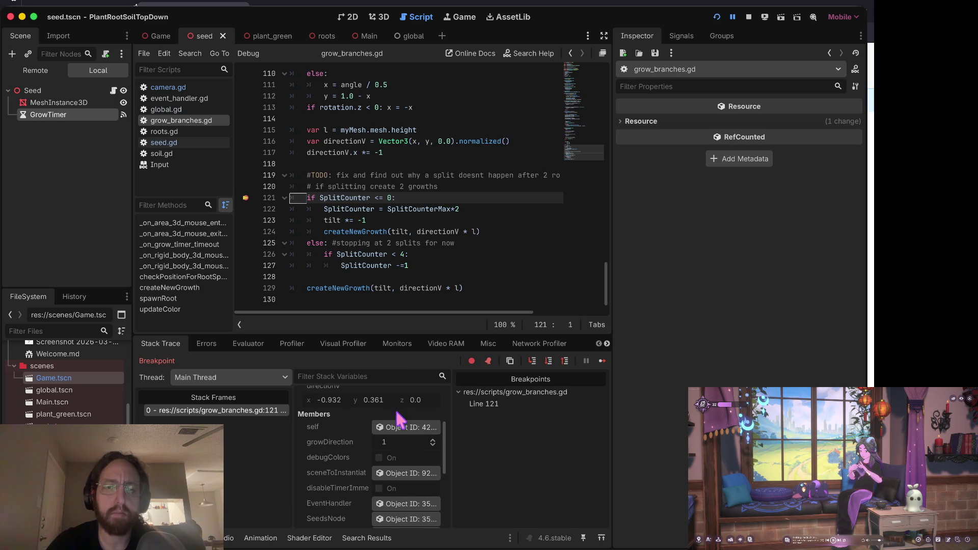
pyautogui.click(602, 361)
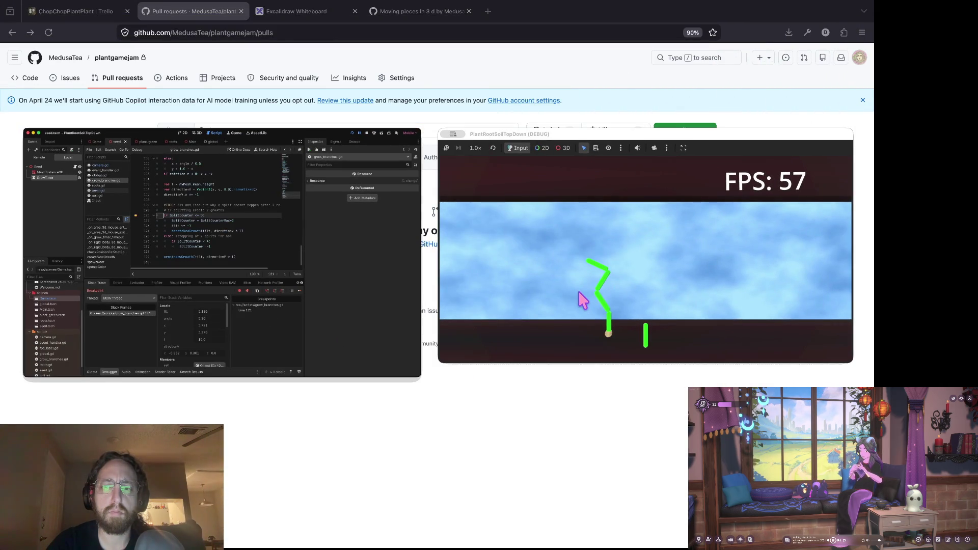
pyautogui.click(583, 299)
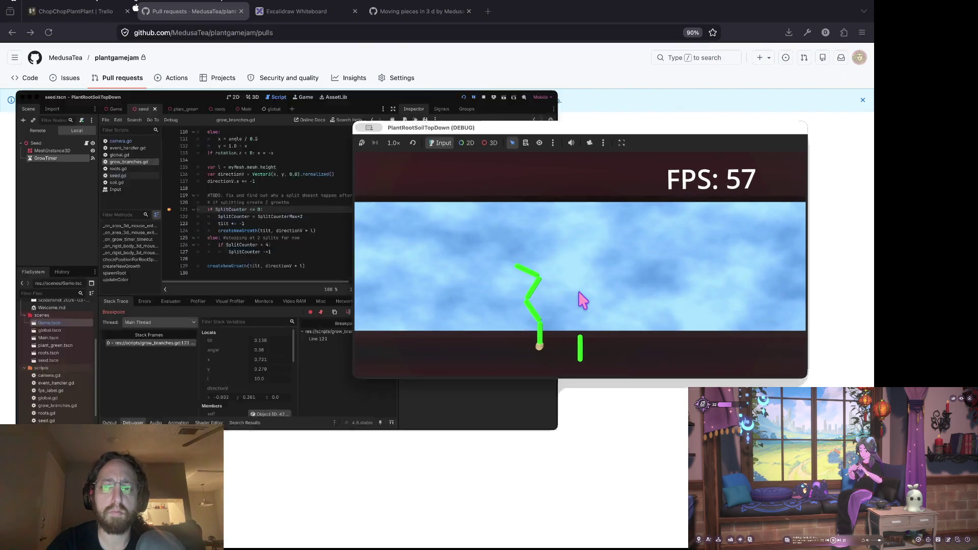
pyautogui.click(747, 18)
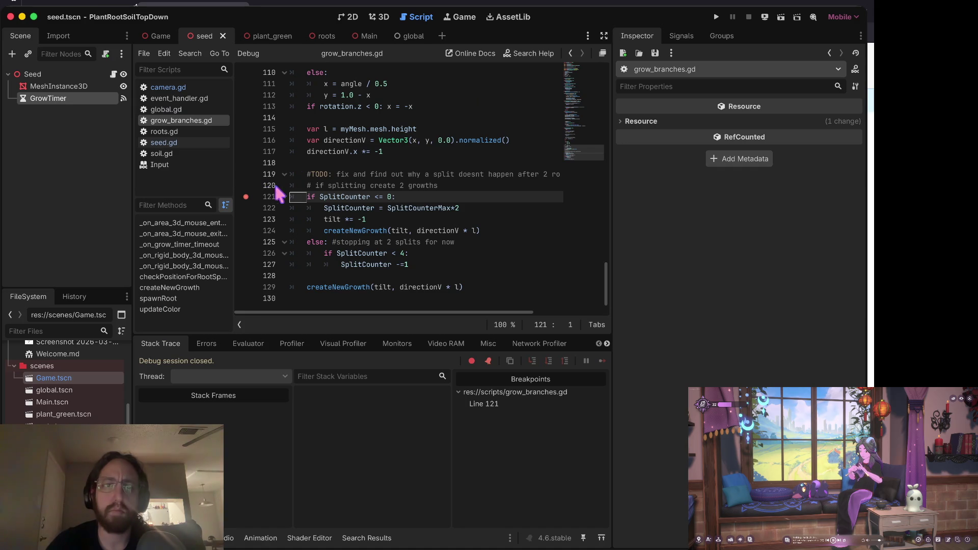
# - Set a breakpoint on line 124's createNewGrowth call and run the game
pyautogui.click(325, 231)
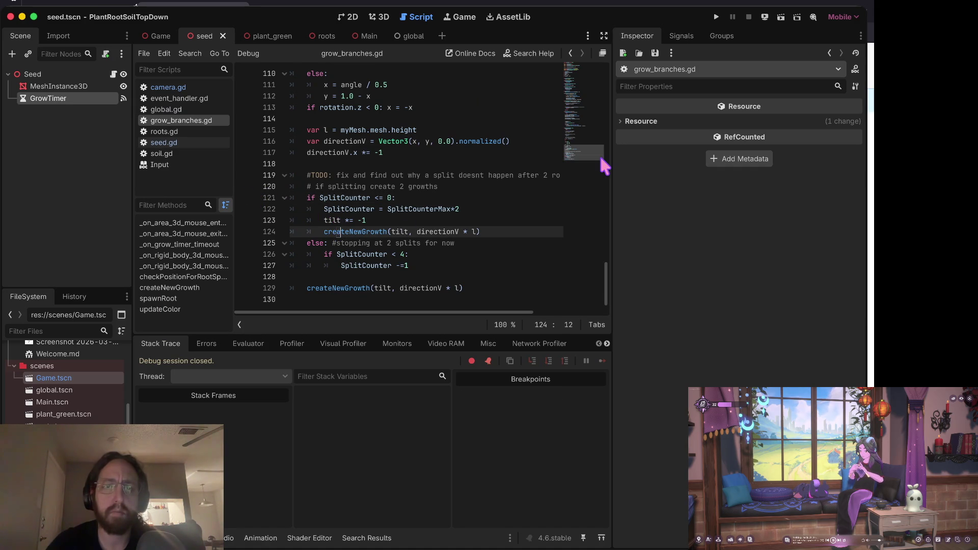
pyautogui.click(246, 231)
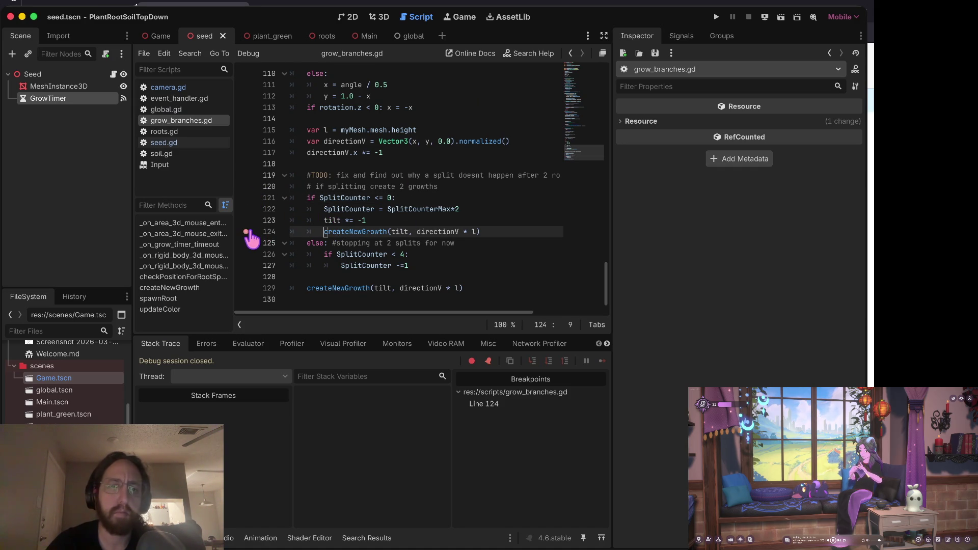
pyautogui.press('F5')
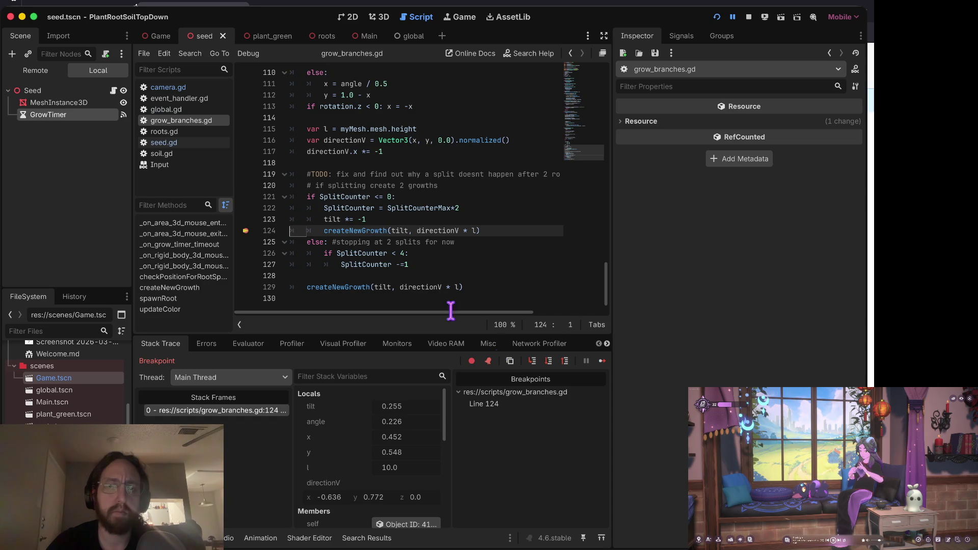
# - Step into createNewGrowth and through the checkPositionForRootSpawn check
pyautogui.click(532, 361)
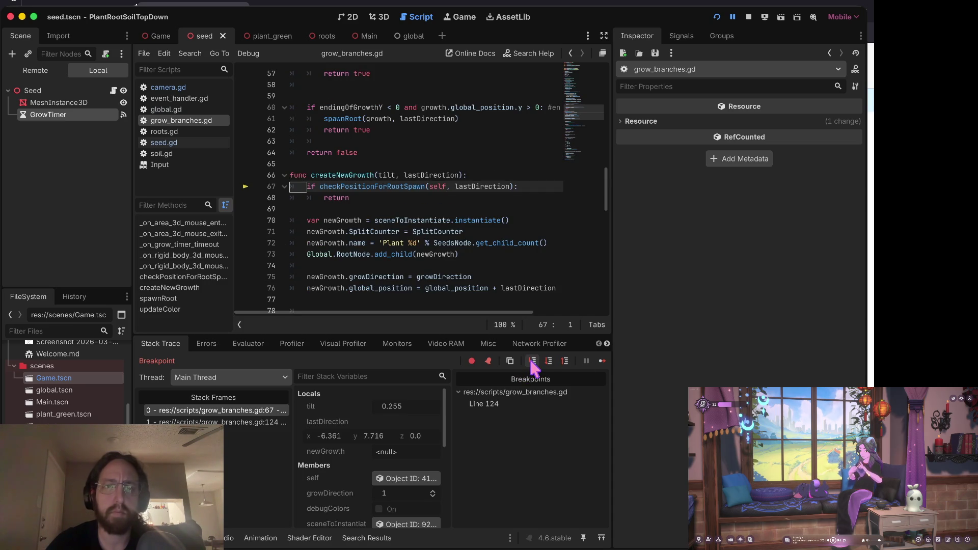
pyautogui.click(532, 361)
pyautogui.click(532, 360)
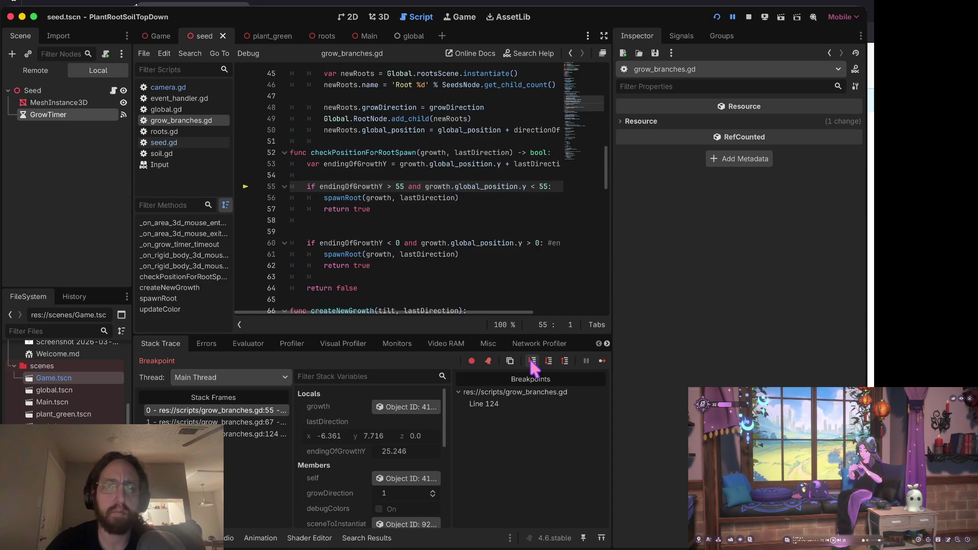
pyautogui.click(532, 361)
pyautogui.click(533, 361)
pyautogui.click(532, 361)
# - Step through the new growth's exported, onready, SplitCounter and angle variable initialization
pyautogui.click(533, 361)
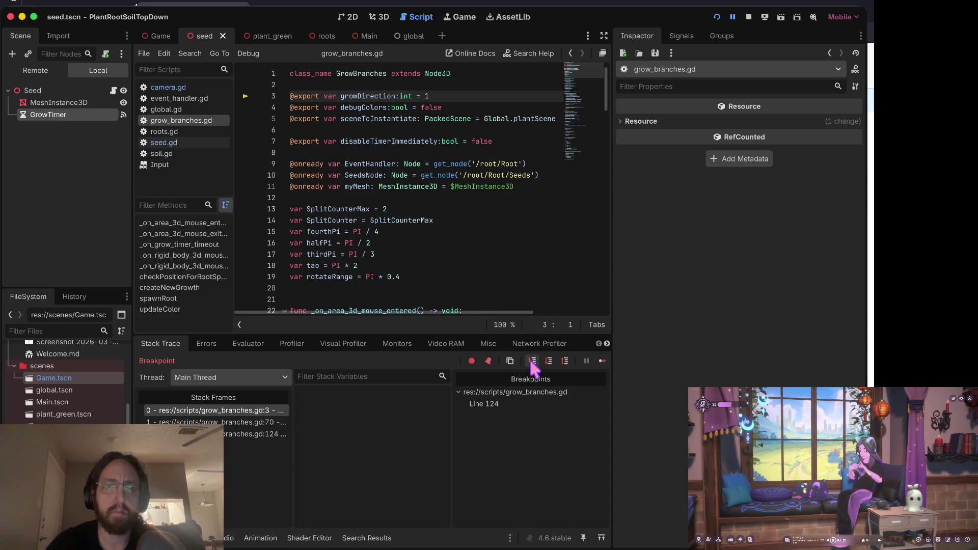
pyautogui.click(532, 360)
pyautogui.click(532, 360)
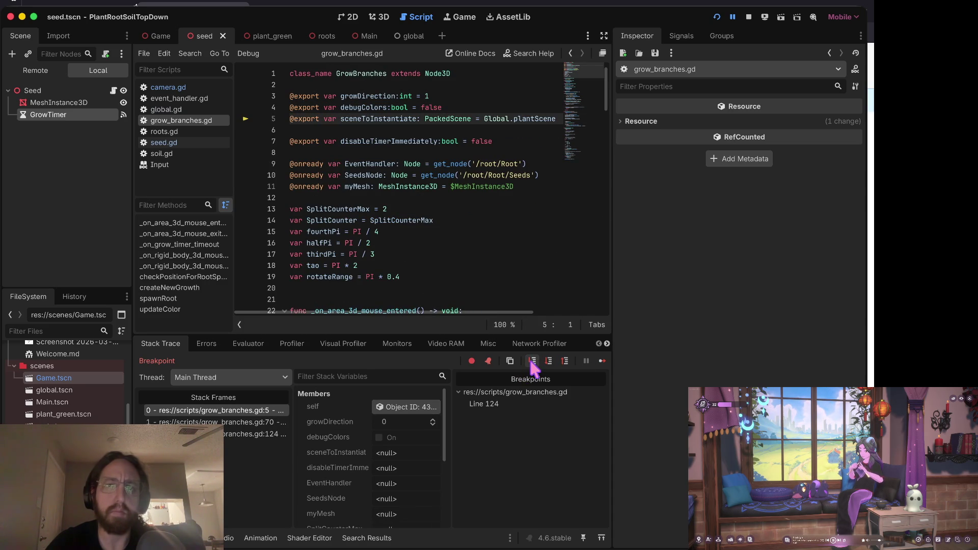
pyautogui.click(532, 360)
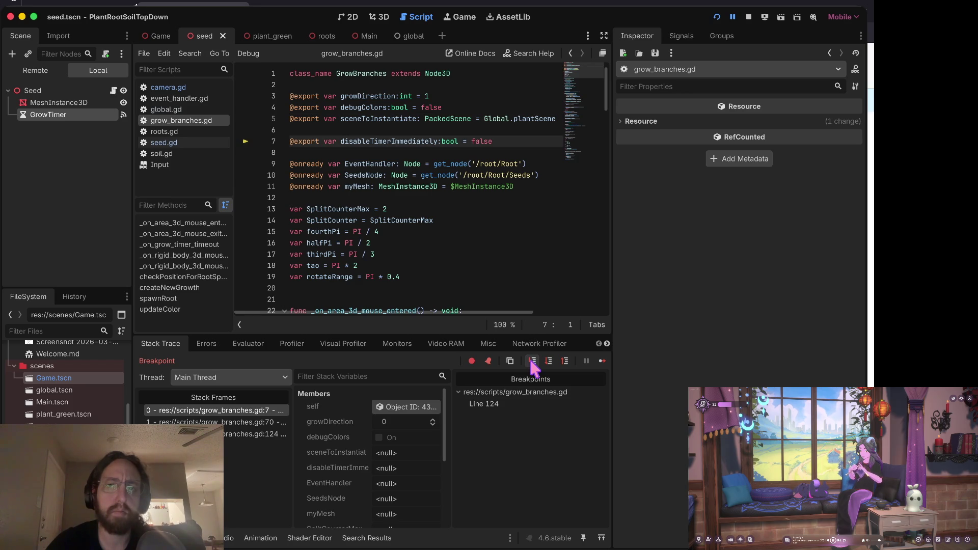
pyautogui.click(533, 360)
pyautogui.click(532, 360)
pyautogui.click(532, 361)
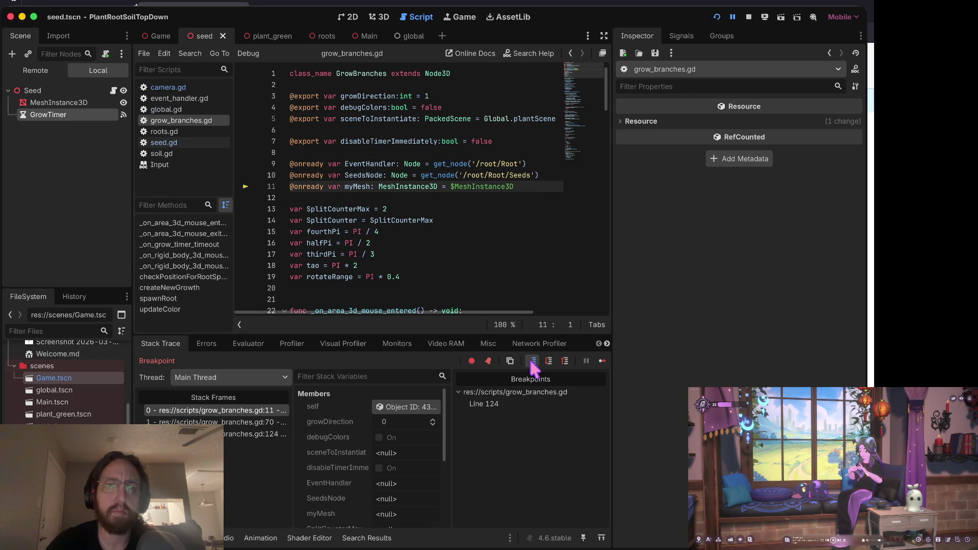
pyautogui.click(532, 361)
pyautogui.click(532, 360)
pyautogui.click(532, 360)
pyautogui.click(532, 360)
pyautogui.click(532, 361)
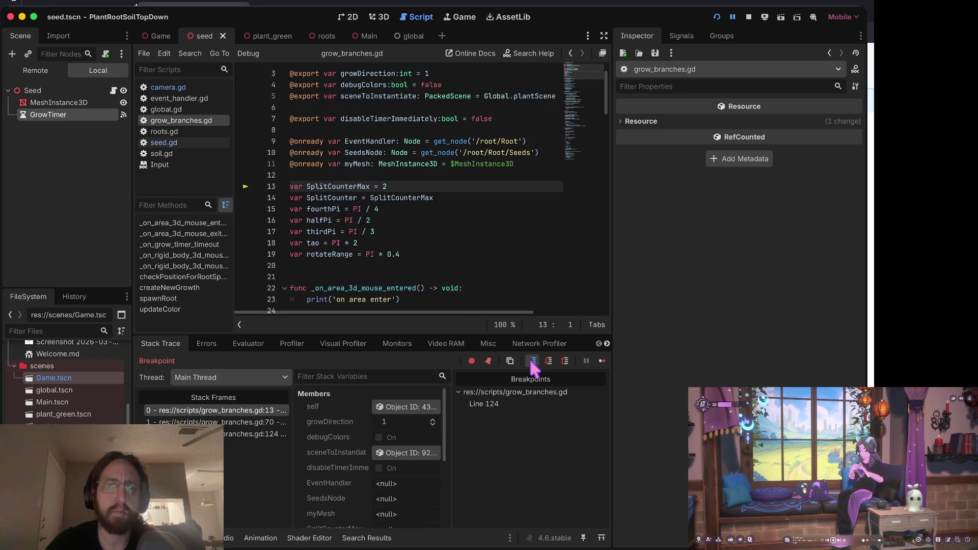
pyautogui.click(532, 361)
pyautogui.click(532, 360)
pyautogui.click(532, 361)
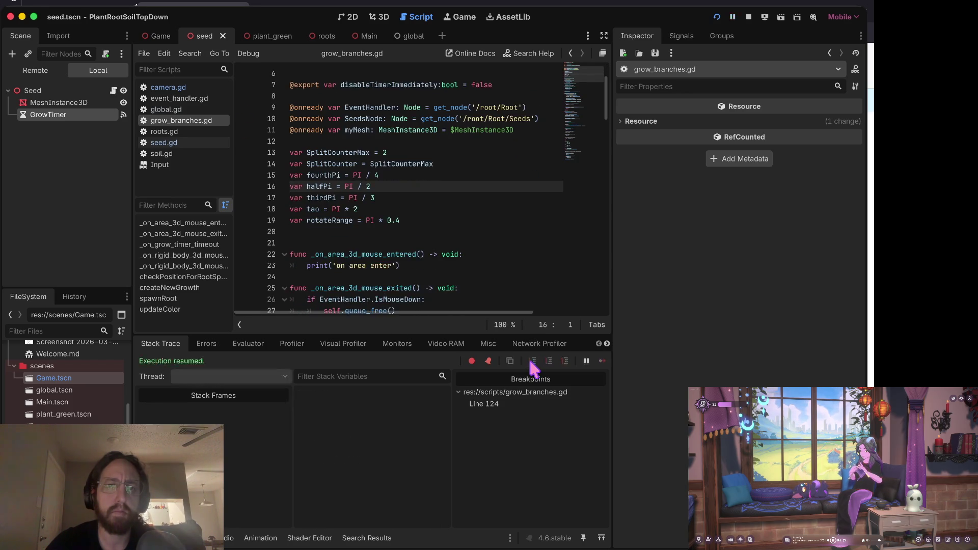
pyautogui.click(532, 360)
pyautogui.click(532, 360)
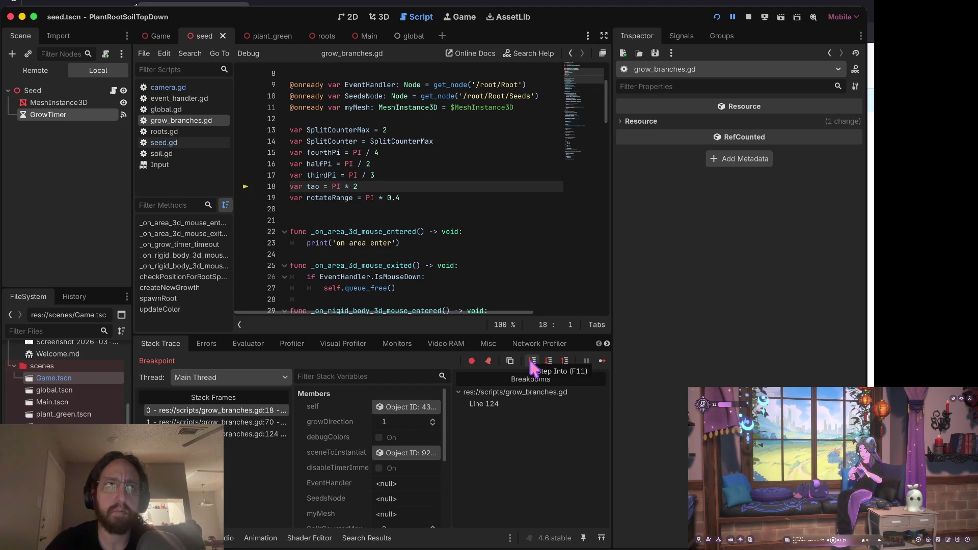
# - Step back out to createNewGrowth's naming line and inspect SplitCounter 4 in the debugger
pyautogui.click(532, 360)
pyautogui.click(532, 360)
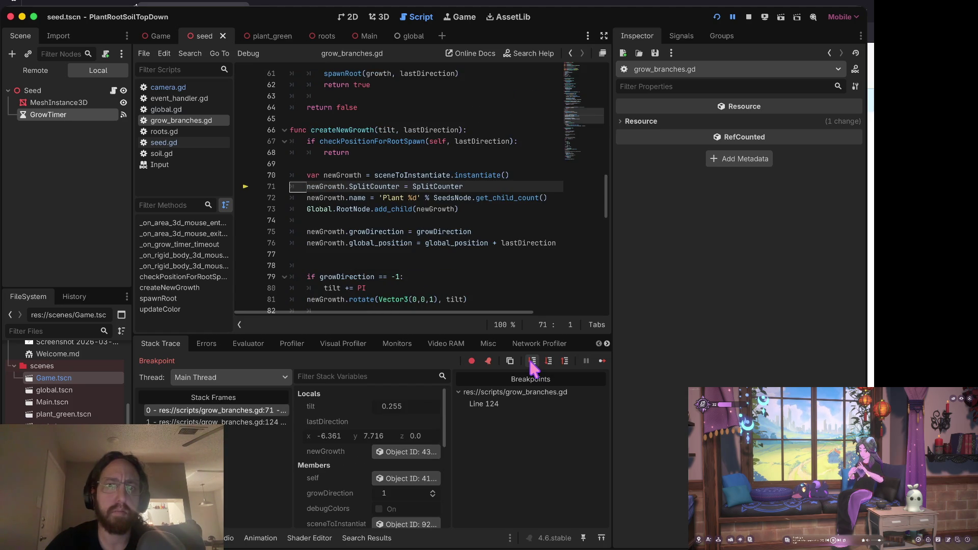
pyautogui.click(530, 363)
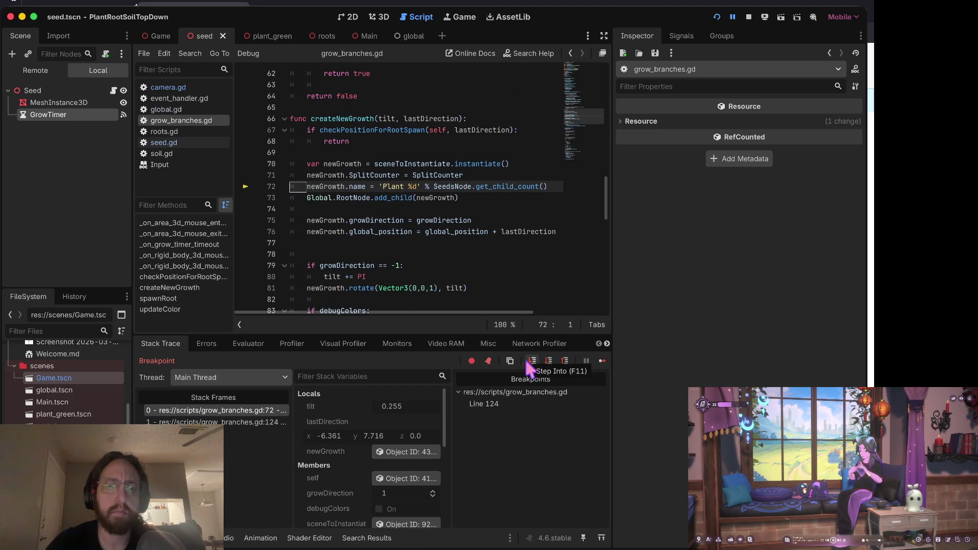
pyautogui.scroll(-5, 415, 426)
pyautogui.scroll(-2, 417, 420)
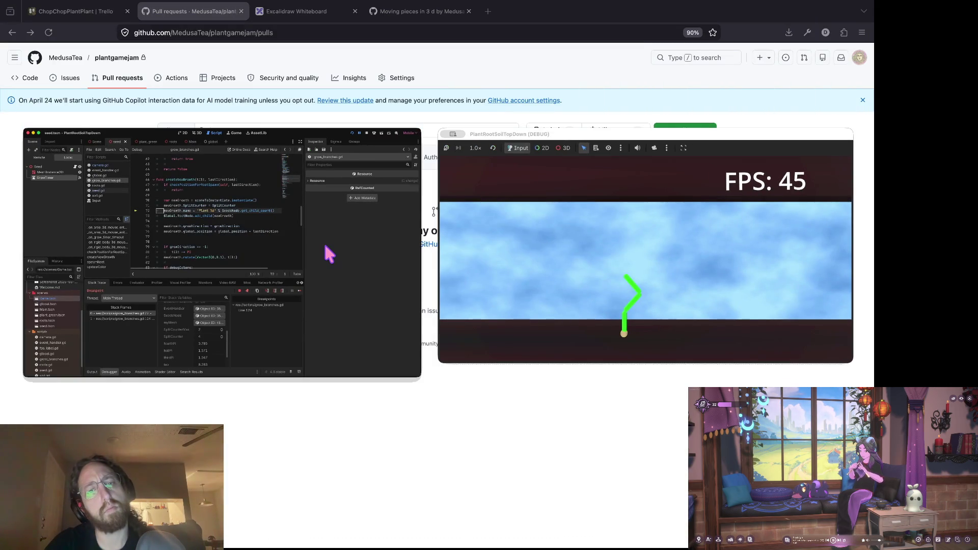
pyautogui.click(323, 241)
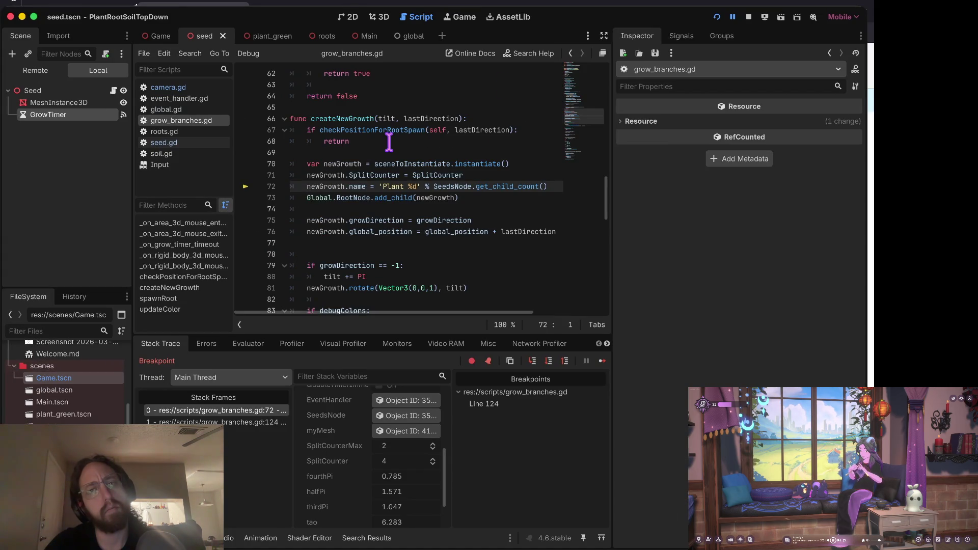
# - Stop debugging and remove the breakpoint on line 124
pyautogui.click(748, 17)
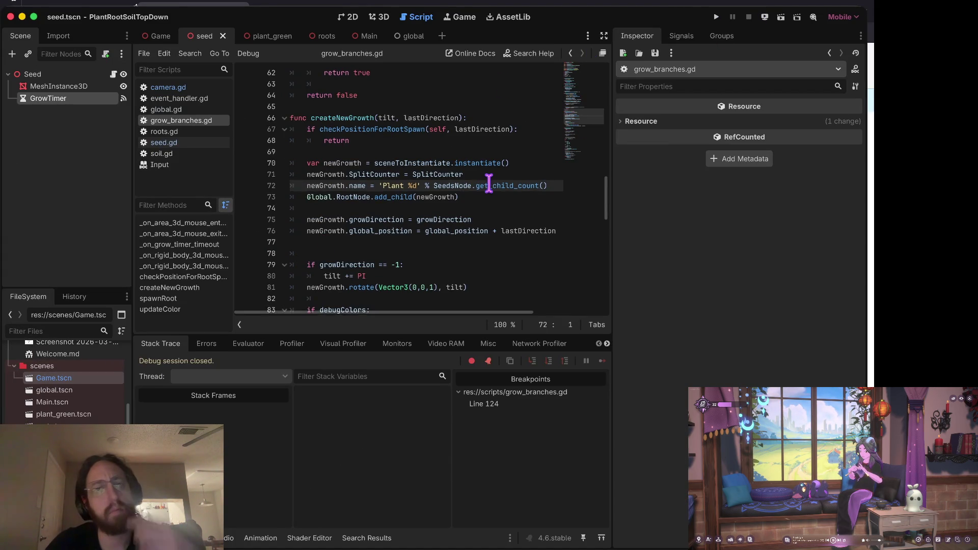
pyautogui.scroll(-12, 489, 182)
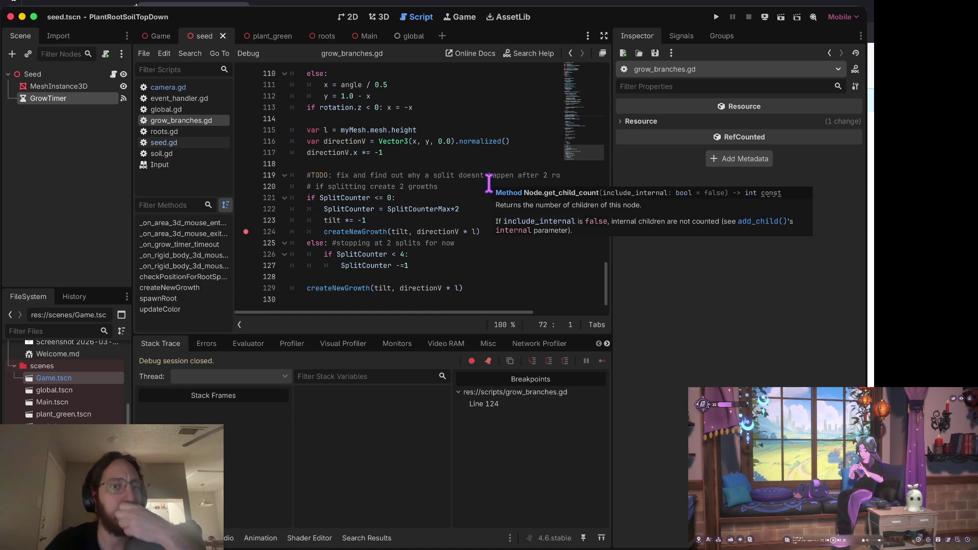
pyautogui.click(245, 232)
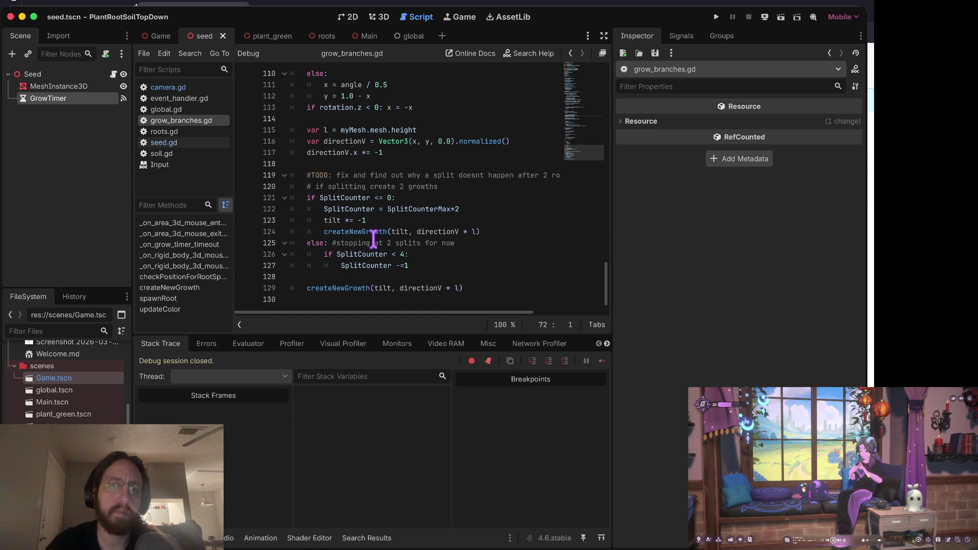
# - Move the SplitCounter reset below the createNewGrowth call, then run and plant a test seed
pyautogui.click(403, 220)
pyautogui.press('Up')
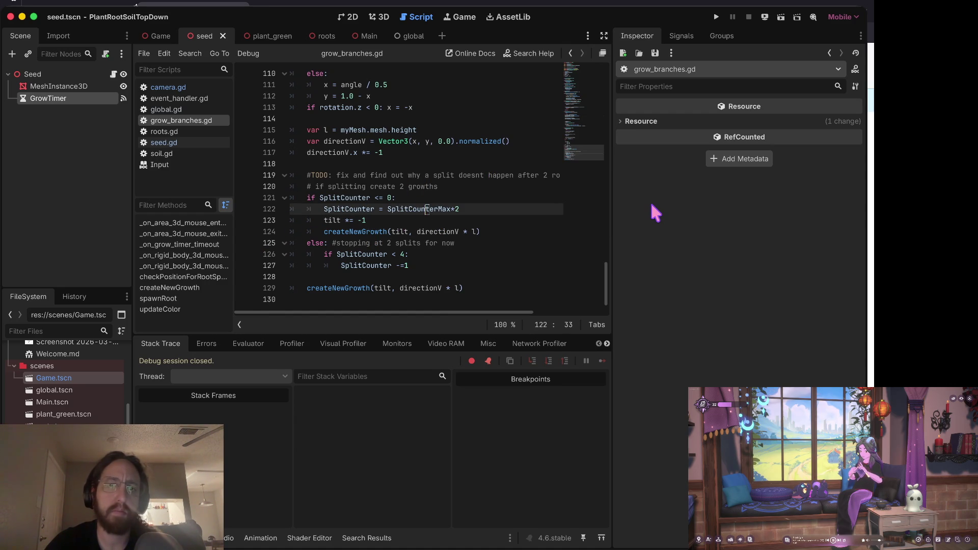
pyautogui.press('End')
pyautogui.hotkey('alt', 'Down')
pyautogui.hotkey('alt', 'Down')
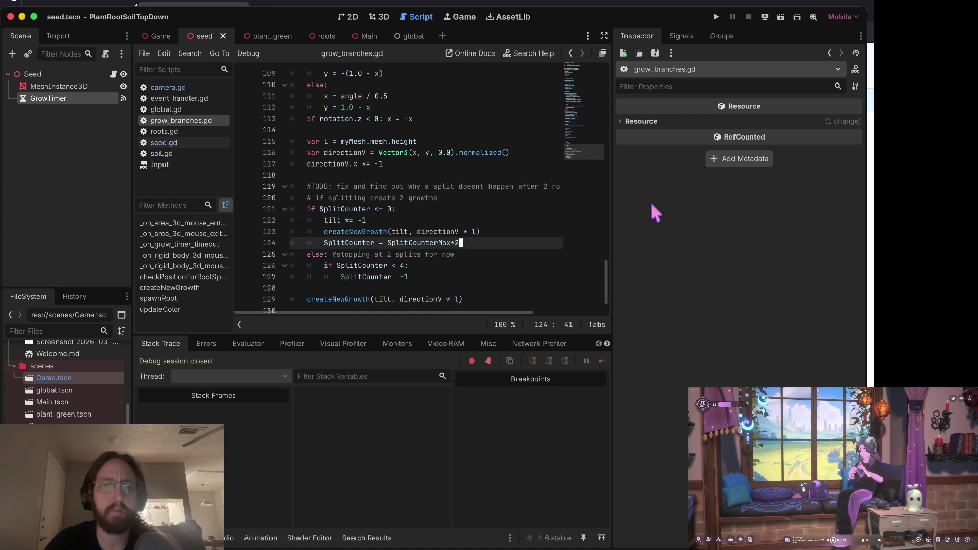
pyautogui.press('super+b')
pyautogui.click(455, 310)
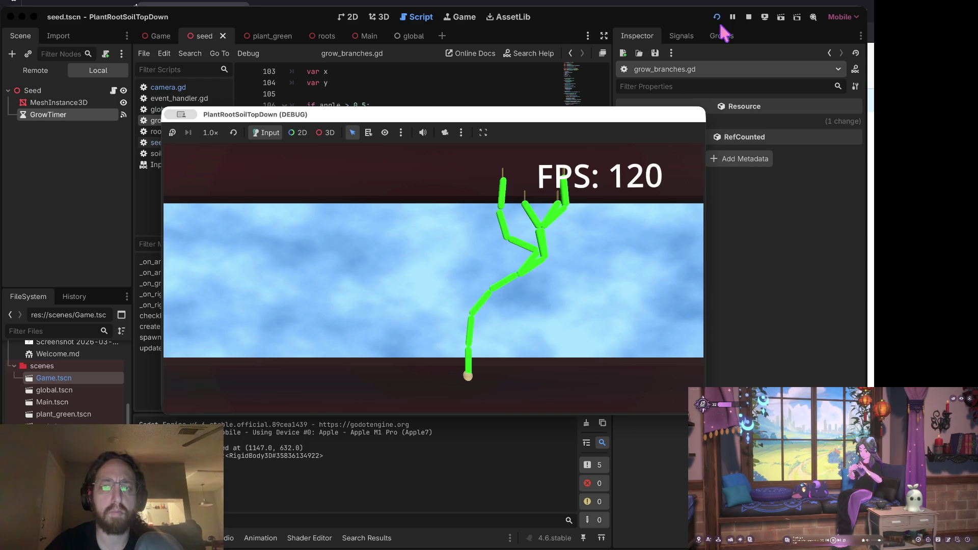
pyautogui.click(748, 18)
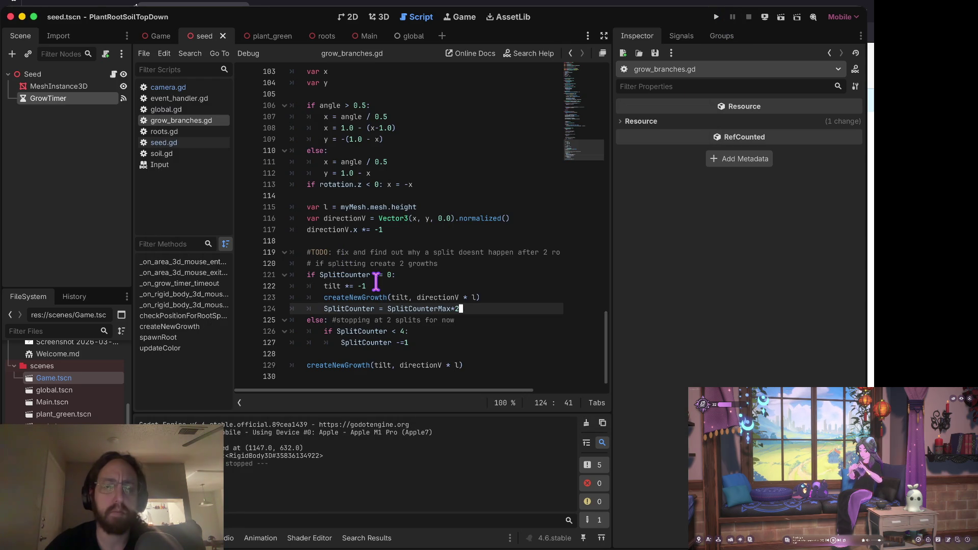
pyautogui.press('Up')
pyautogui.press('Home')
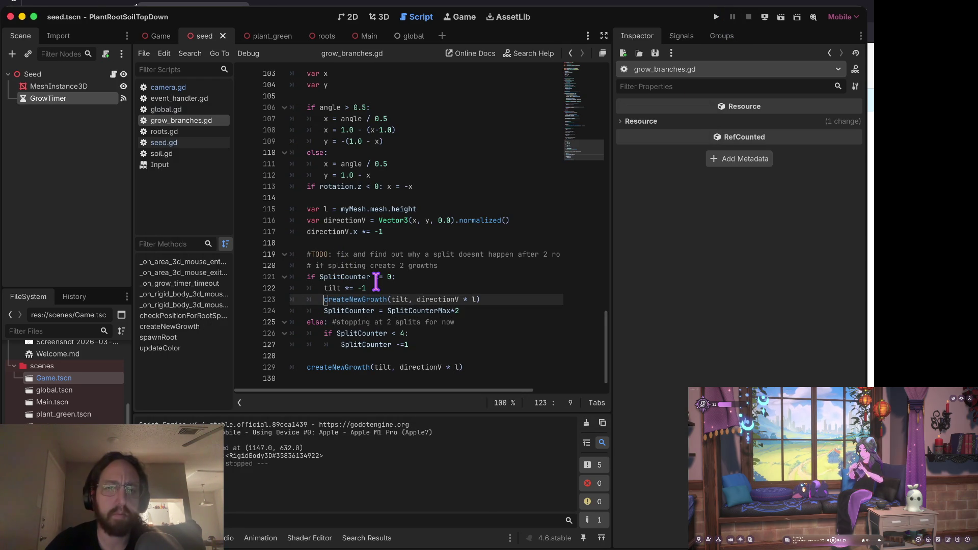
pyautogui.press('Down')
pyautogui.press('Down')
pyautogui.press('Down')
pyautogui.press('F12')
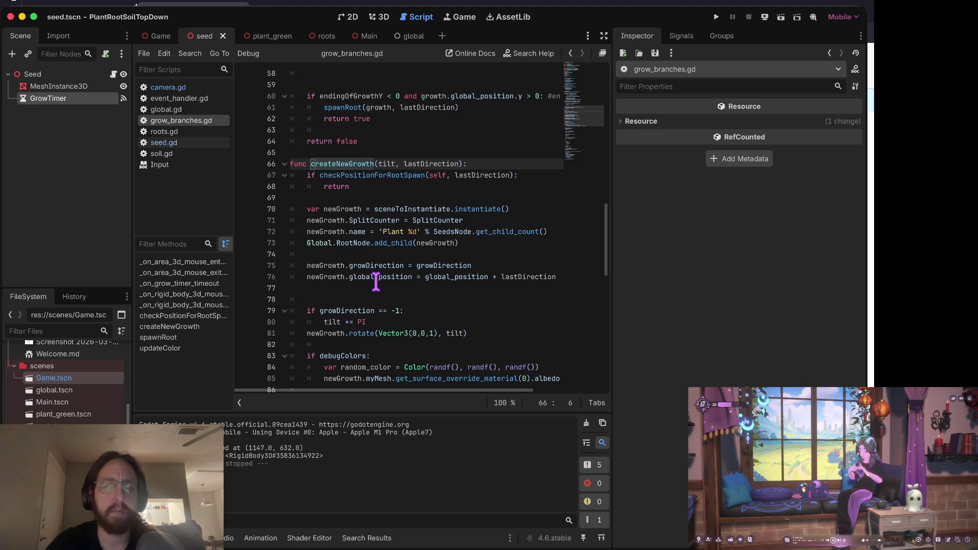
pyautogui.press('Down')
pyautogui.press('Down')
pyautogui.press('Down')
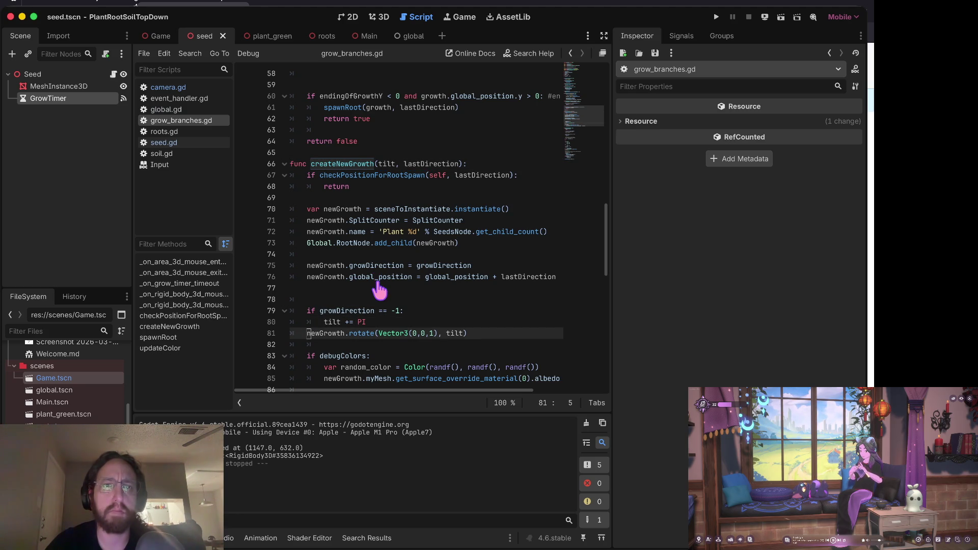
pyautogui.press('Down')
pyautogui.press('Down')
pyautogui.press('Down')
pyautogui.press('Up')
pyautogui.press('Up')
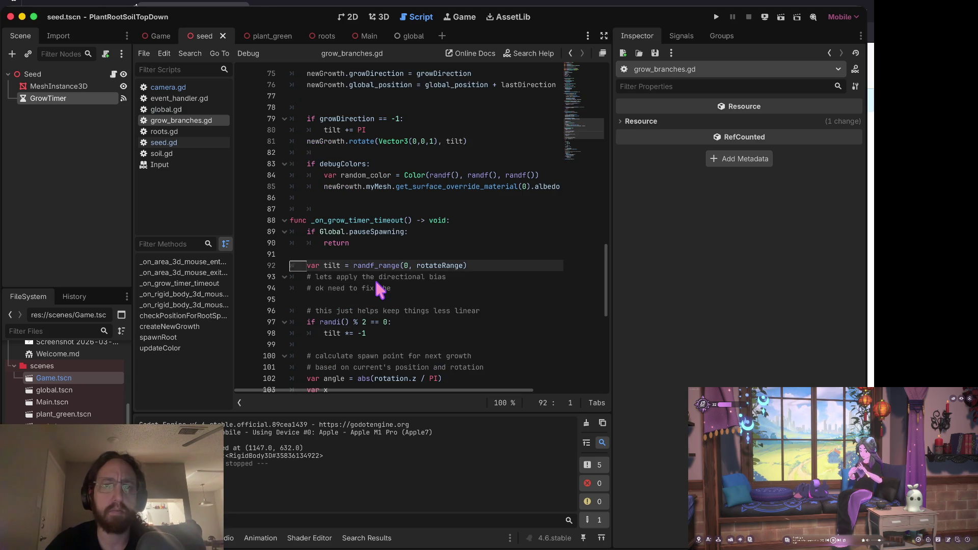
pyautogui.press('Up')
pyautogui.press('Up')
pyautogui.press('Up')
pyautogui.press('Right')
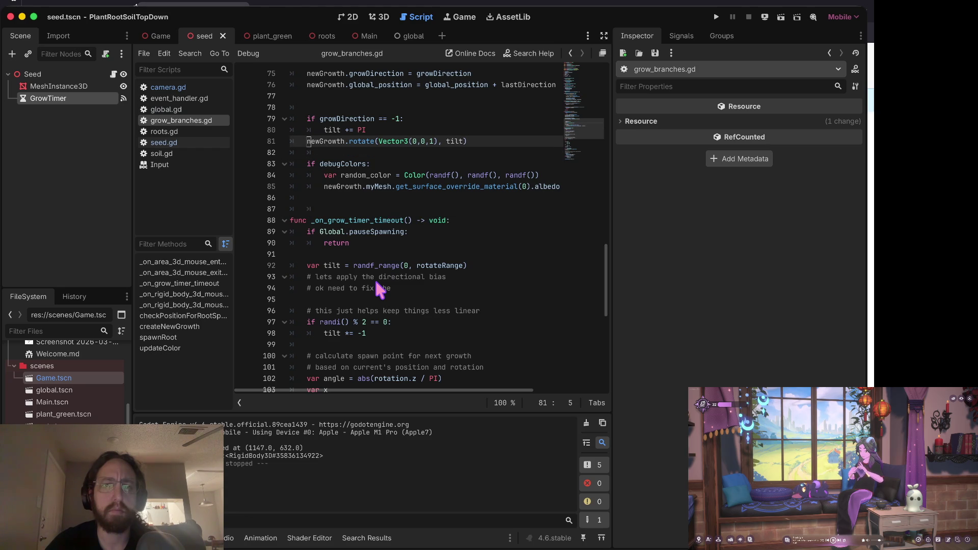
pyautogui.press('F3')
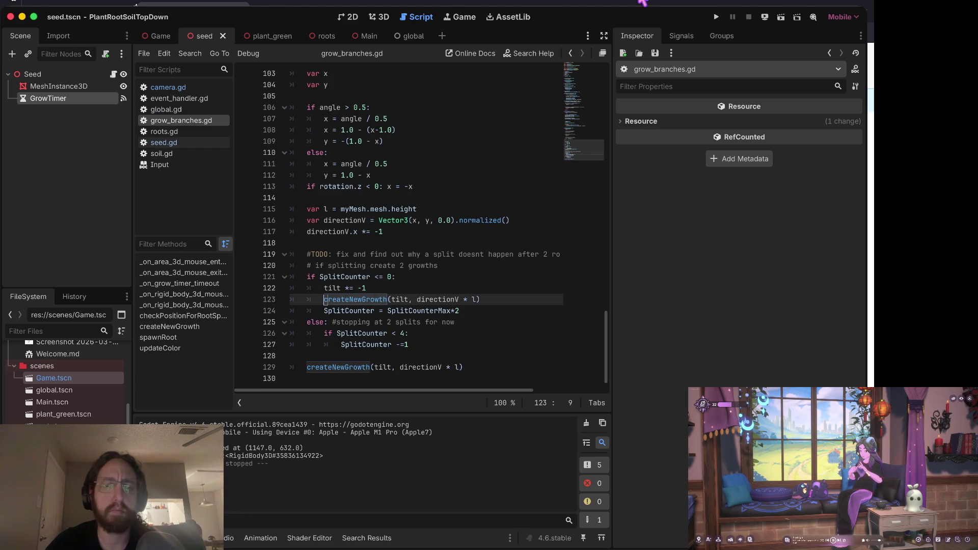
pyautogui.press('F3')
pyautogui.press('F3')
pyautogui.press('Down')
pyautogui.press('Down')
pyautogui.press('Down')
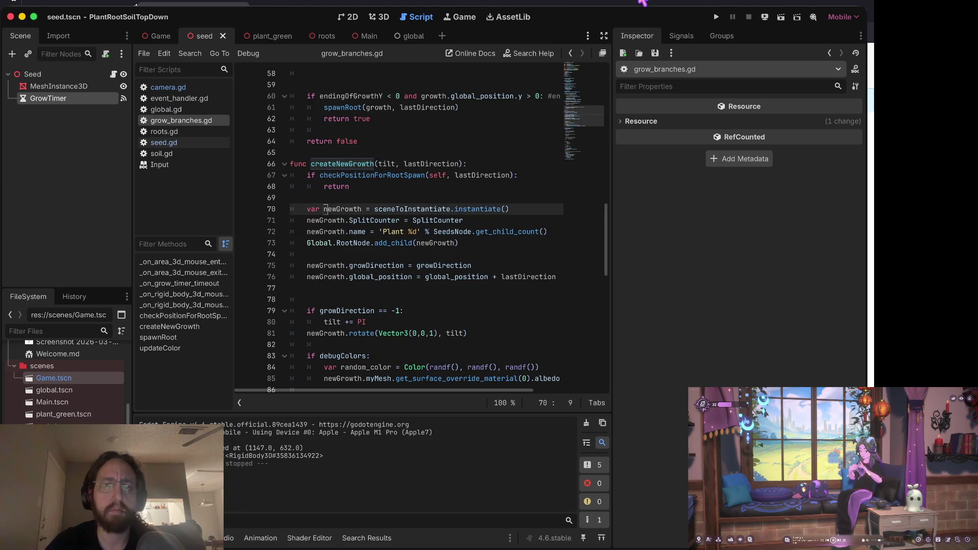
pyautogui.press('Down')
pyautogui.press('Right')
pyautogui.press('Right')
pyautogui.press('Right')
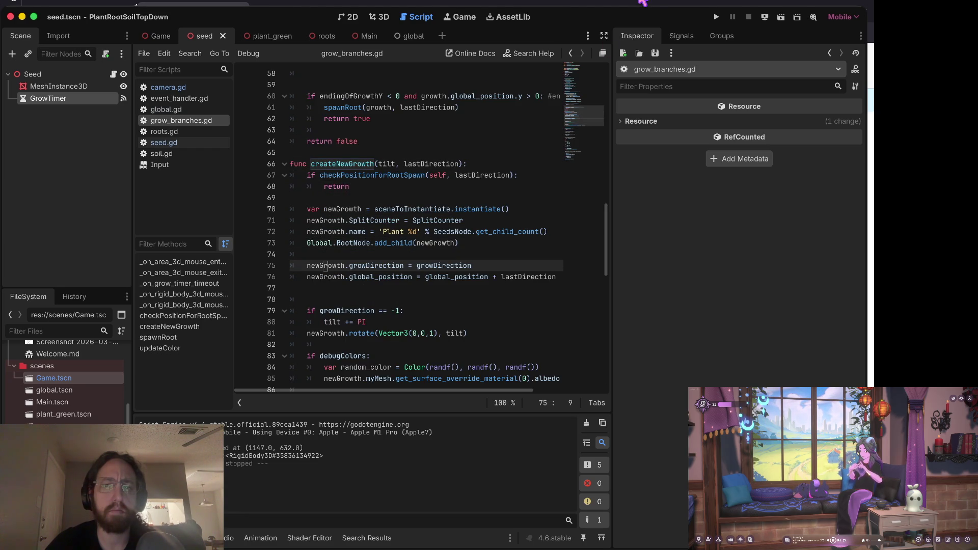
pyautogui.press('Down')
pyautogui.press('Down')
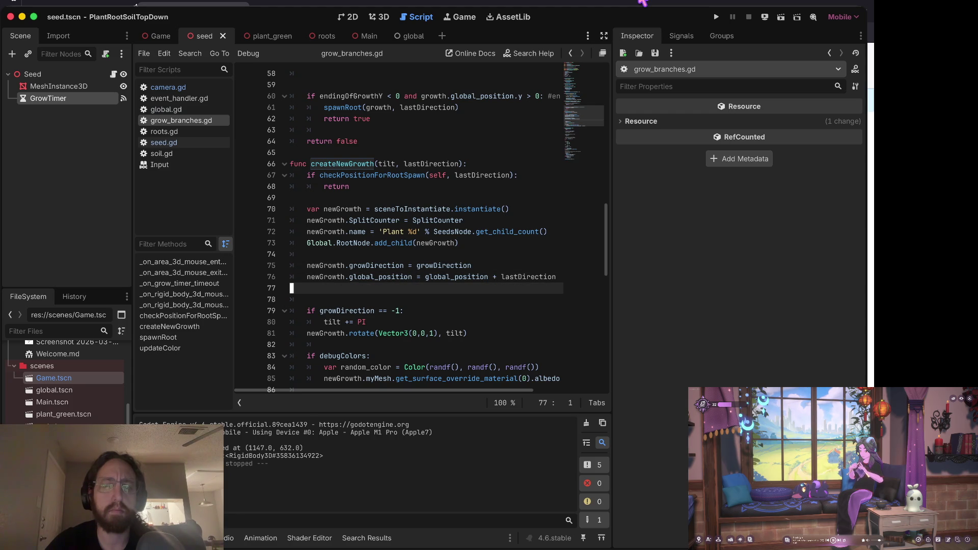
pyautogui.press('Down')
pyautogui.press('Up')
pyautogui.press('Up')
pyautogui.press('Up')
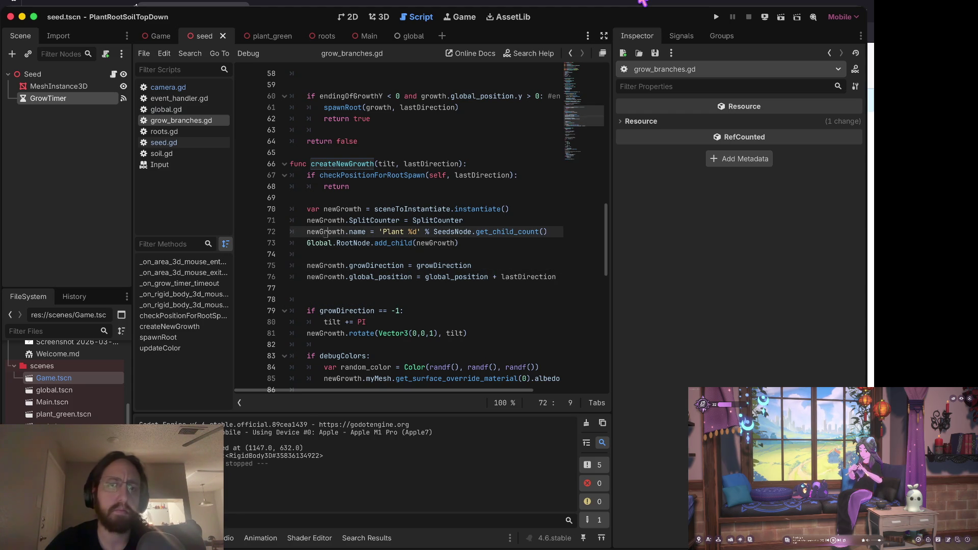
pyautogui.press('Up')
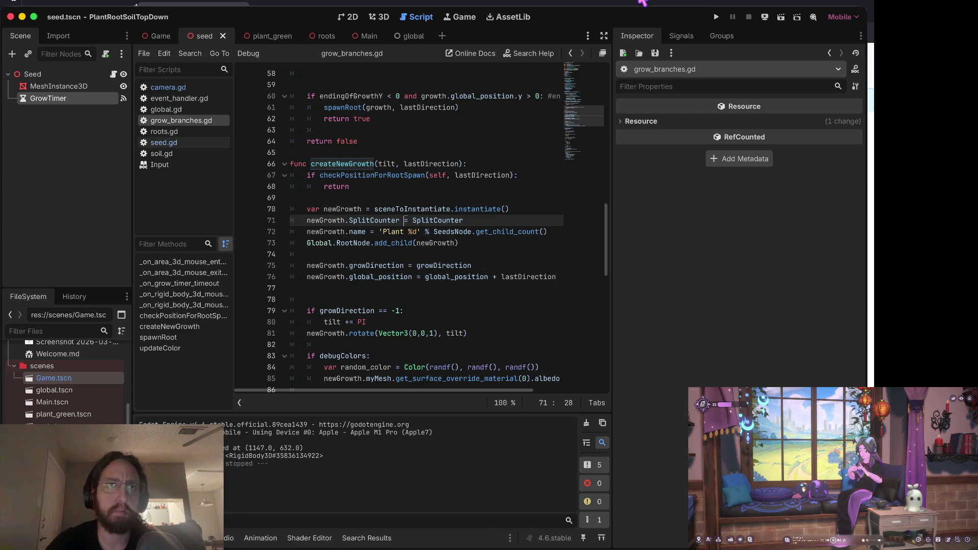
# - Add print('split counter', SplitCounter) on a new line 72 below the SplitCounter assignment
pyautogui.press('End')
pyautogui.press('Return')
pyautogui.write('print(')
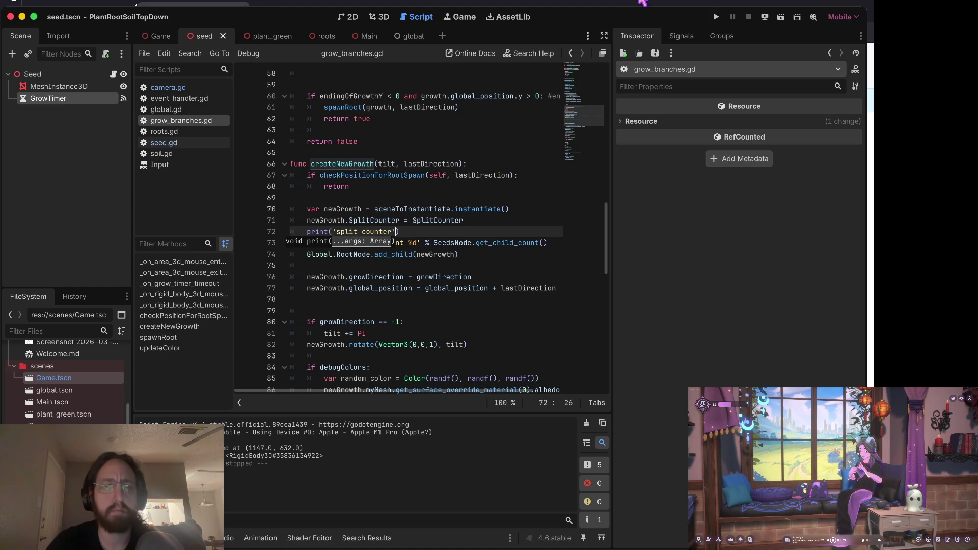
pyautogui.press('Return')
pyautogui.write(')')
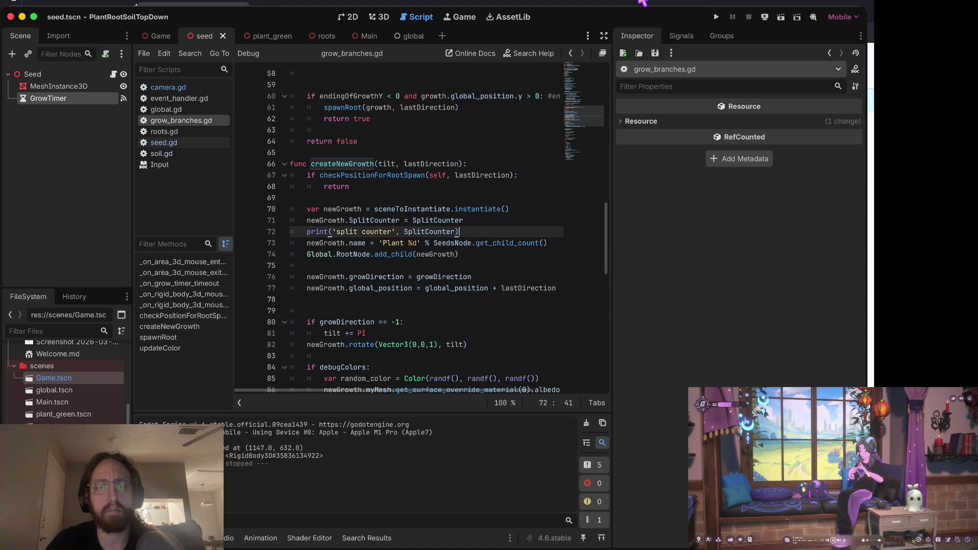
# - Run the game, pause it, and scroll the Output and script to read split counter values 0 and 1
pyautogui.press('super+b')
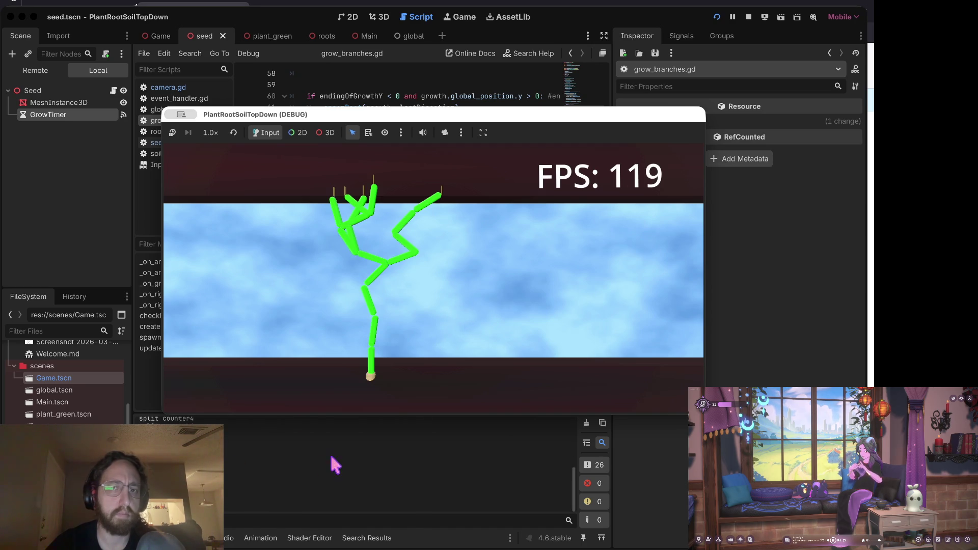
pyautogui.press('Escape')
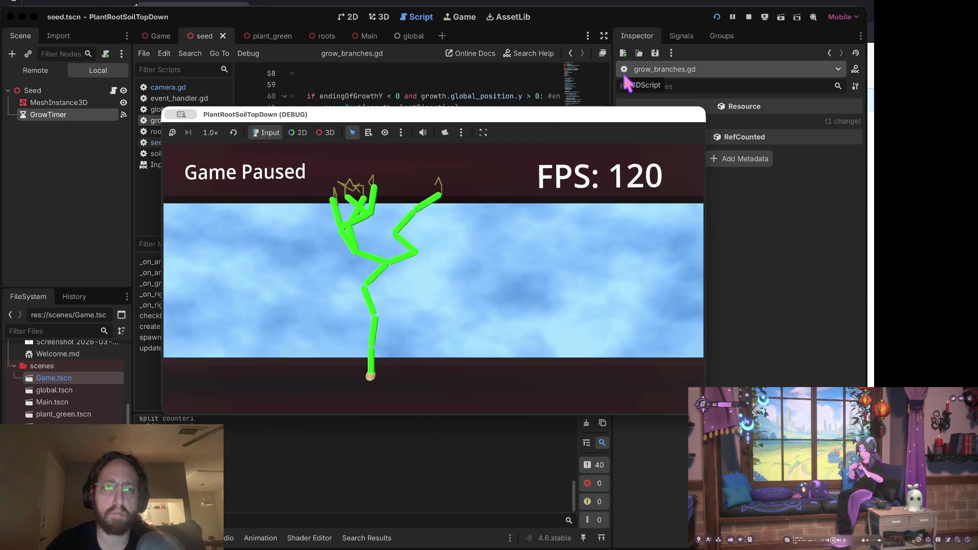
pyautogui.click(299, 484)
pyautogui.scroll(10, 299, 484)
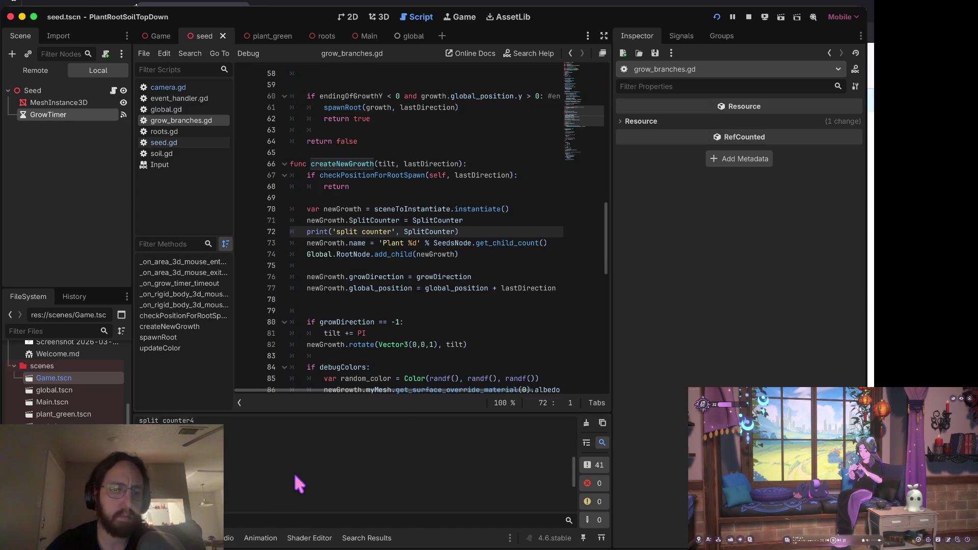
pyautogui.scroll(-1, 333, 466)
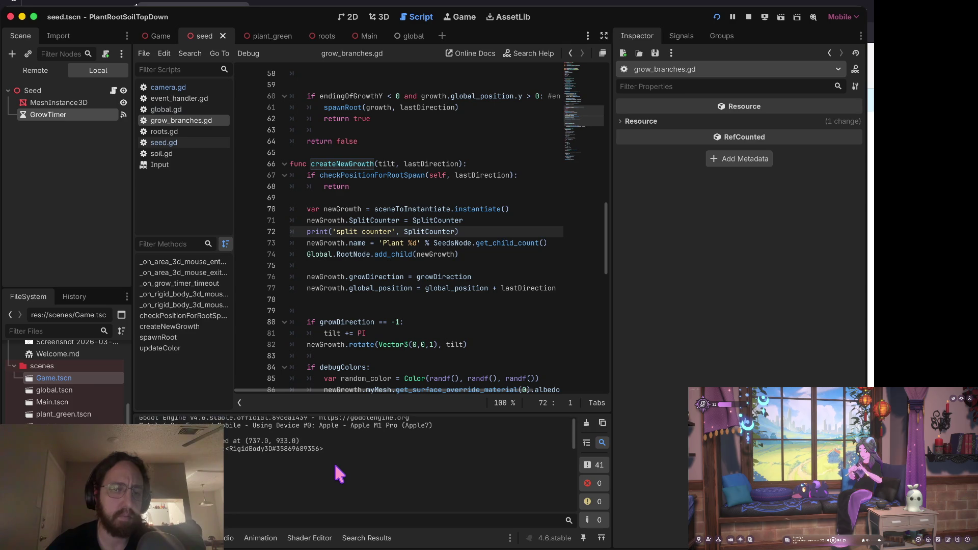
pyautogui.scroll(1, 351, 459)
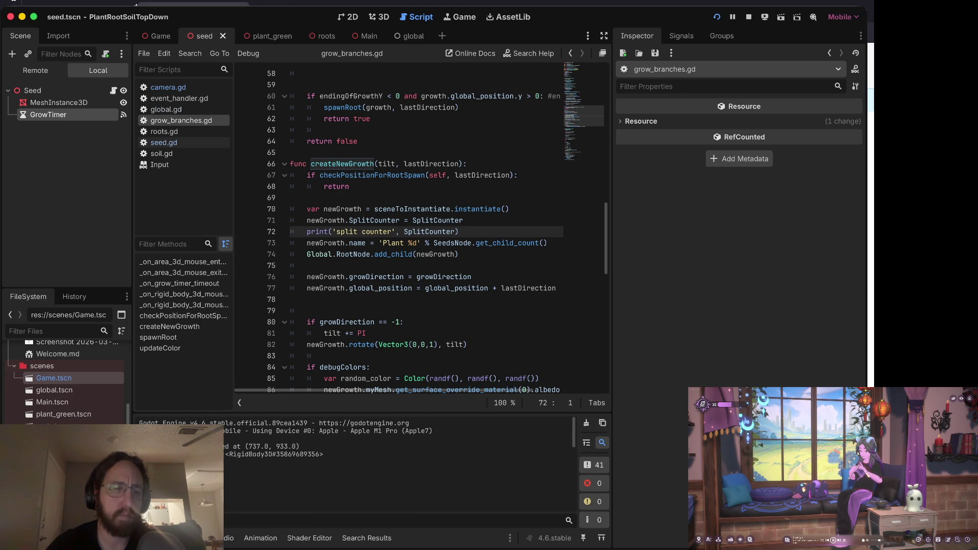
pyautogui.scroll(-1, 351, 458)
pyautogui.scroll(-1, 351, 459)
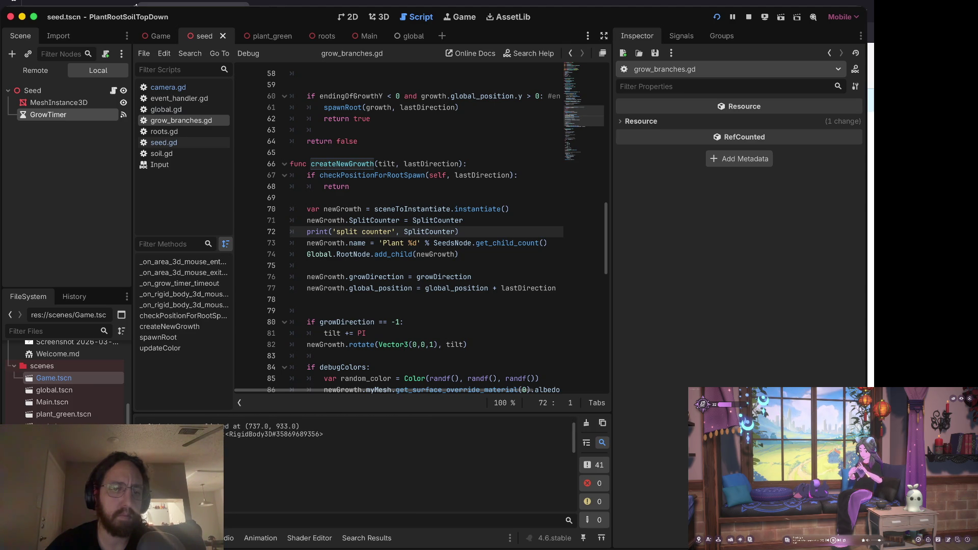
pyautogui.scroll(-2, 333, 237)
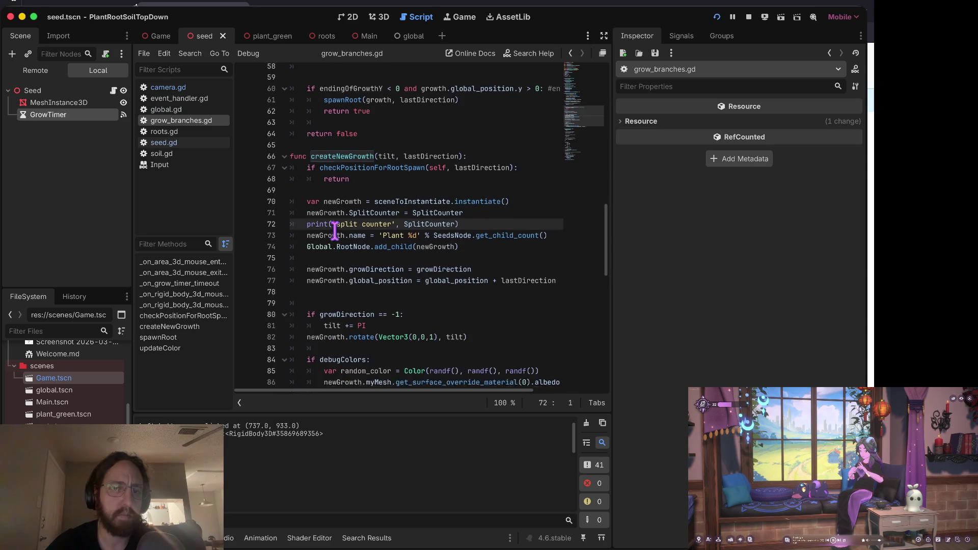
pyautogui.scroll(-1, 334, 233)
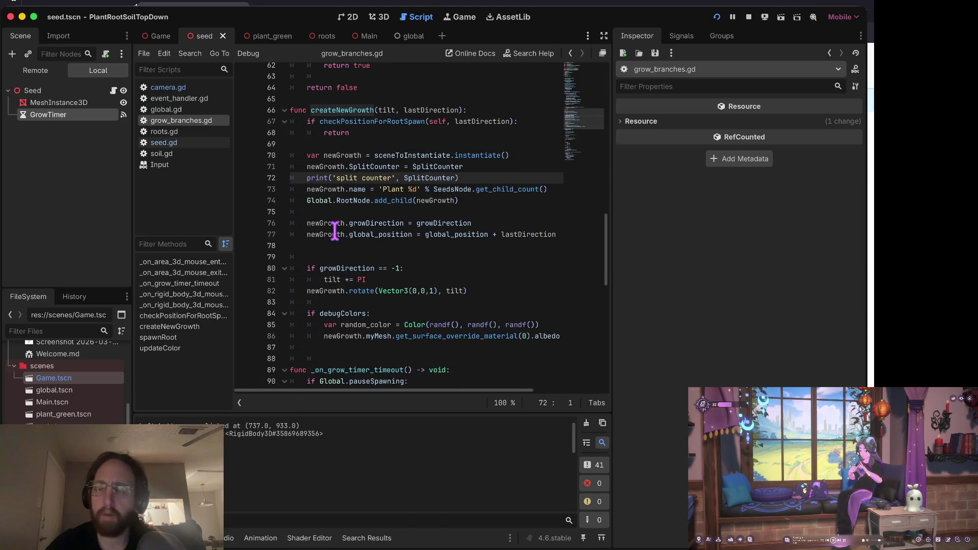
pyautogui.scroll(-2, 334, 233)
pyautogui.scroll(-1, 235, 476)
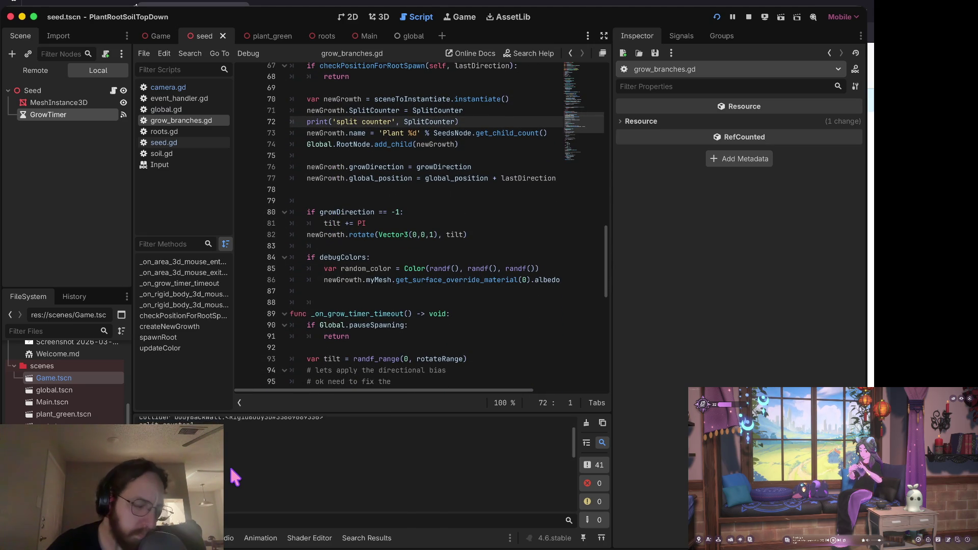
pyautogui.scroll(-1, 235, 476)
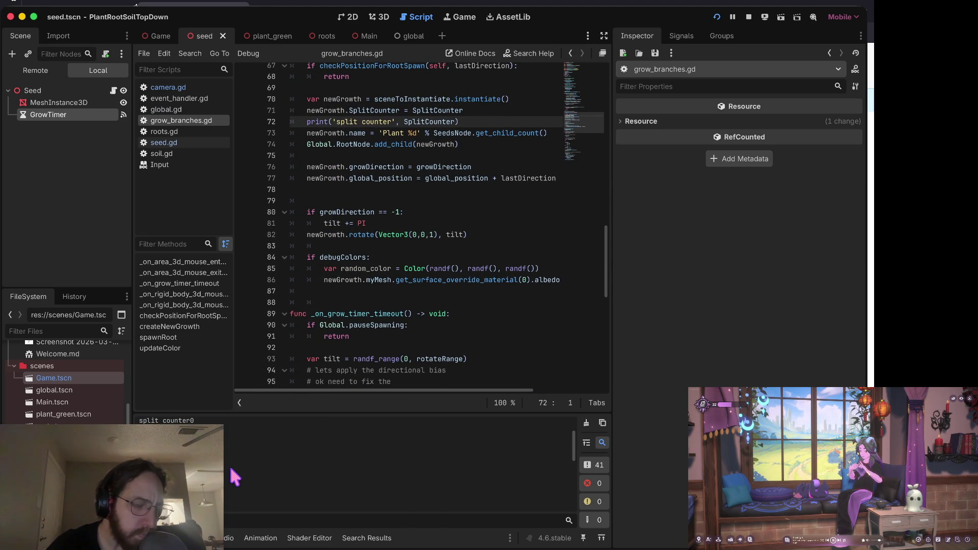
pyautogui.scroll(1, 235, 476)
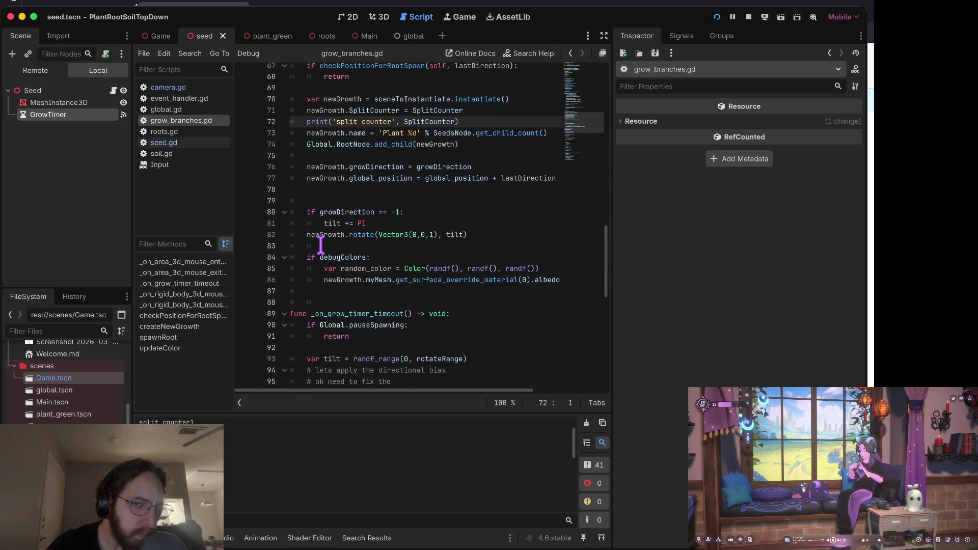
pyautogui.scroll(-12, 321, 245)
# - Comment out the SplitCounter reset on line 125, then run and stop the game
pyautogui.click(318, 321)
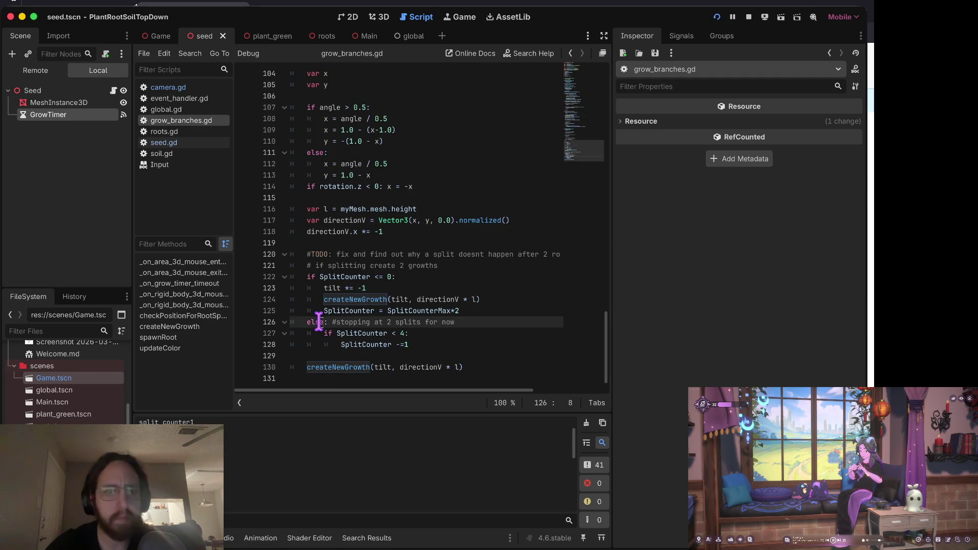
pyautogui.press('Down')
pyautogui.press('Down')
pyautogui.press('Up')
pyautogui.press('Up')
pyautogui.press('Up')
pyautogui.press('Down')
pyautogui.press('Down')
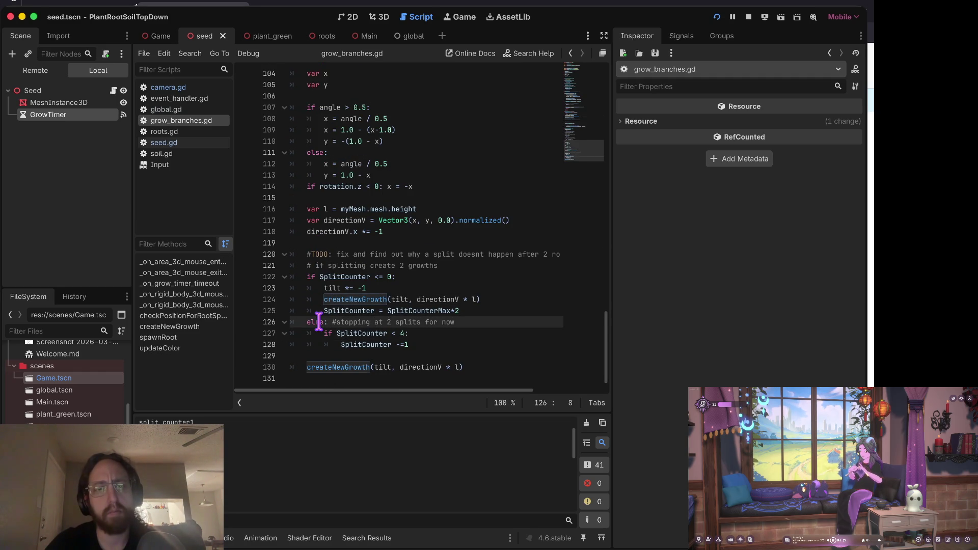
pyautogui.press('Up')
pyautogui.press('Up')
pyautogui.press('Down')
pyautogui.press('Home')
pyautogui.write('#')
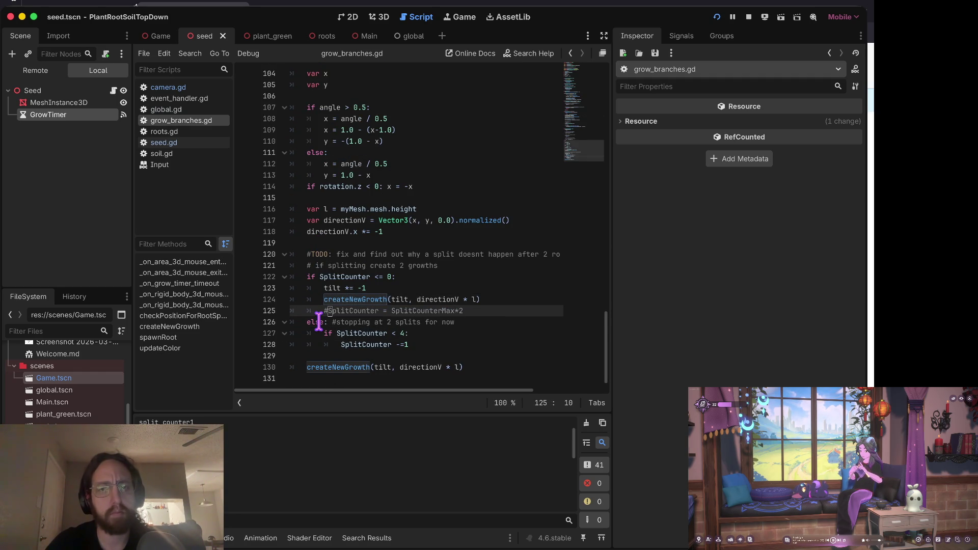
pyautogui.press('super+b')
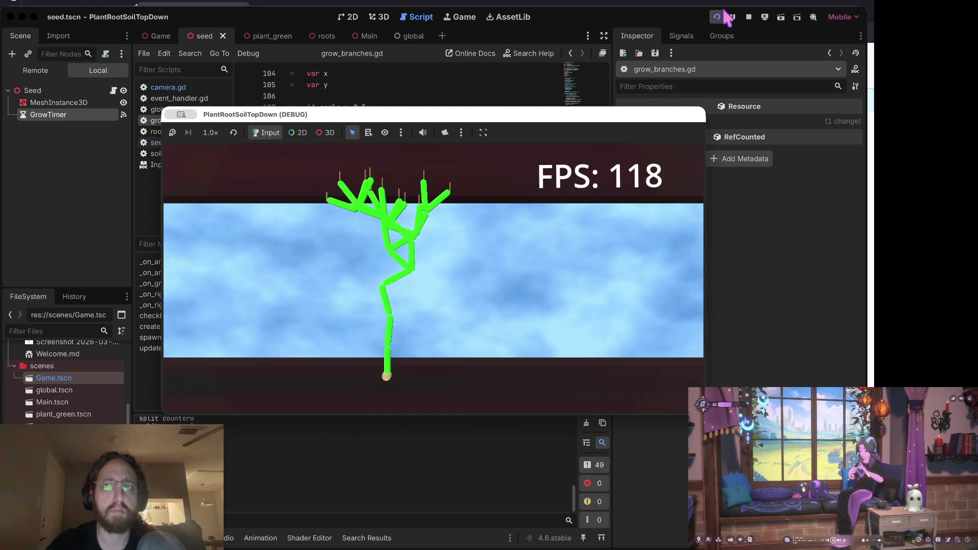
pyautogui.click(748, 17)
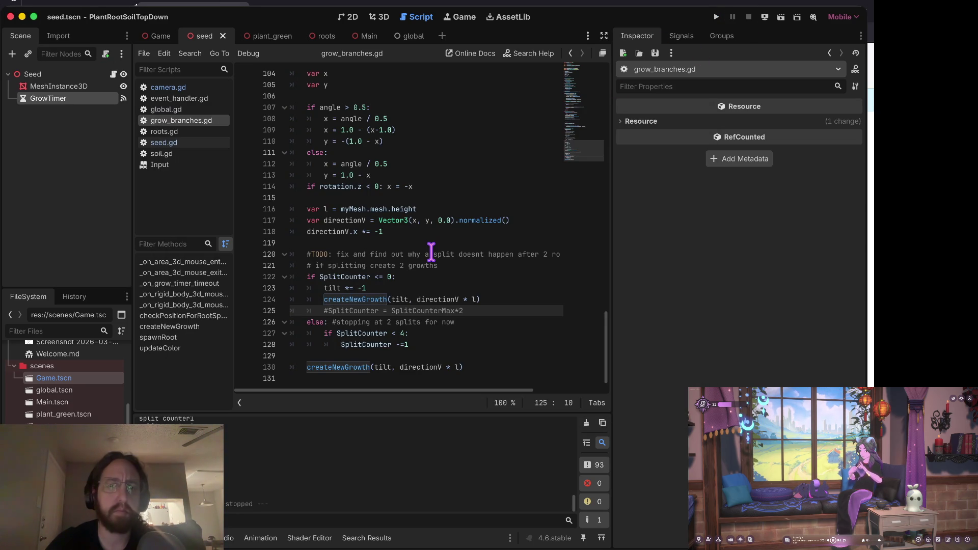
# - Restore the line 125 reset, set a breakpoint on line 124, and start a debug run
pyautogui.press('BackSpace')
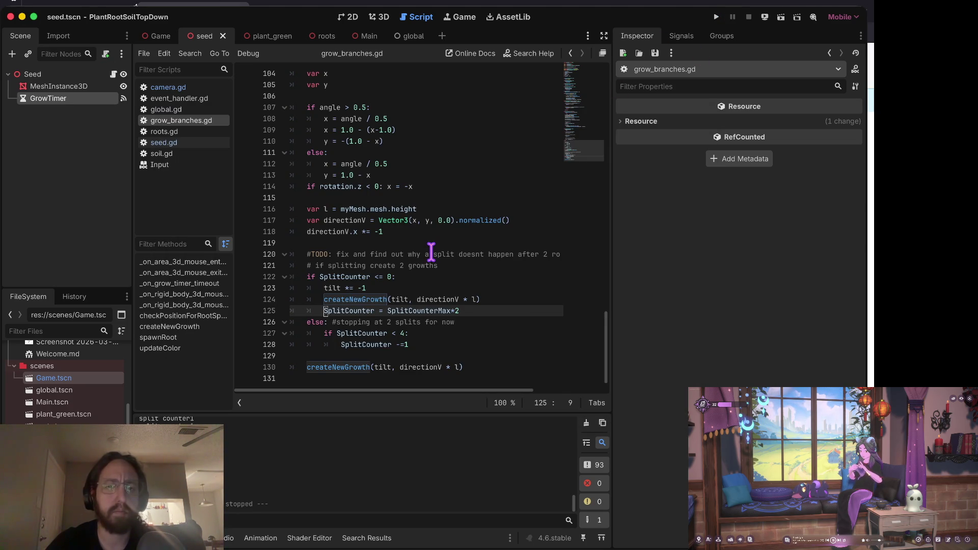
pyautogui.hotkey('alt', 'Right')
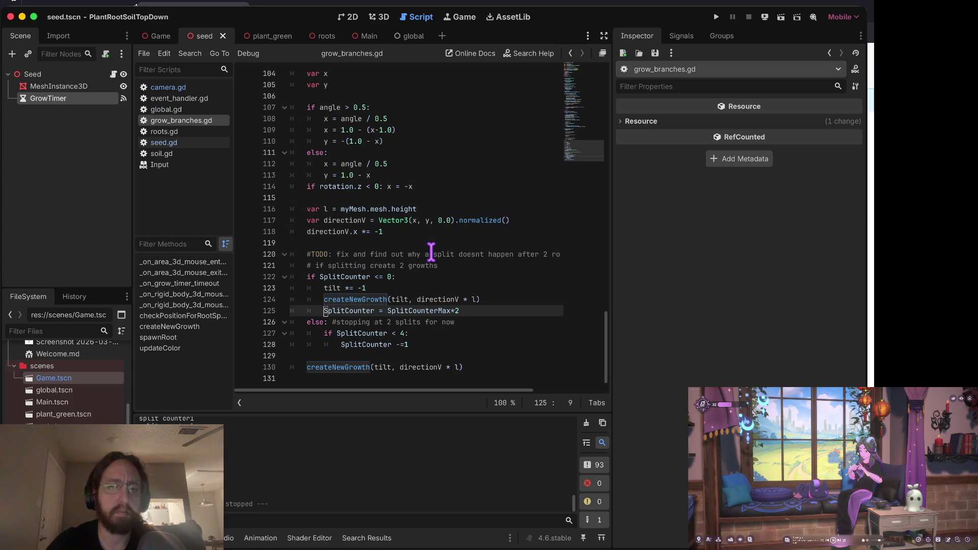
pyautogui.press('Up')
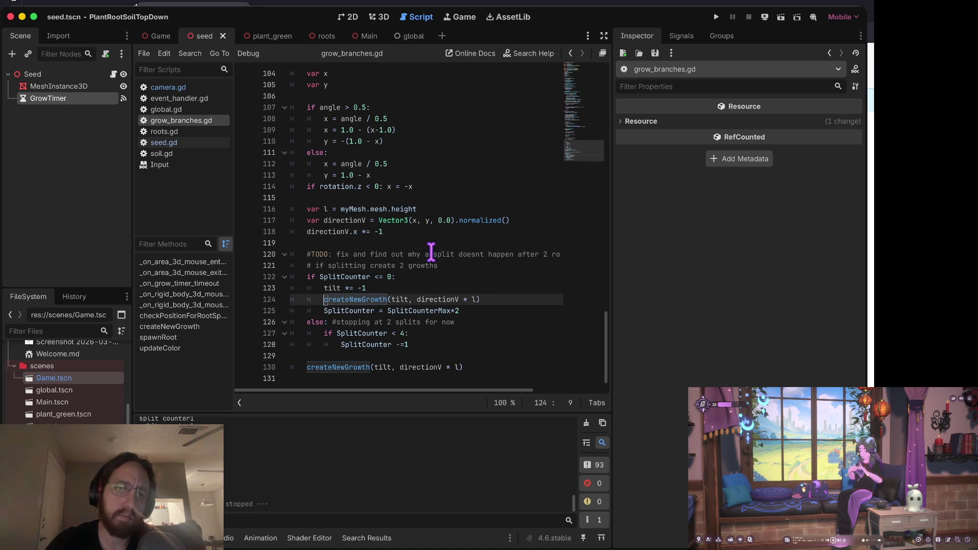
pyautogui.press('Down')
pyautogui.press('Down')
pyautogui.press('Down')
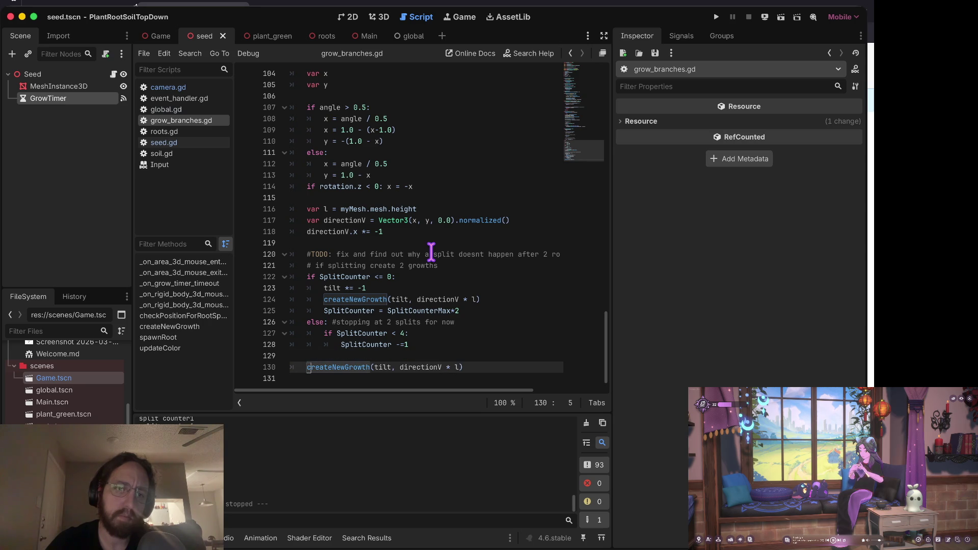
pyautogui.click(249, 299)
pyautogui.press('super+b')
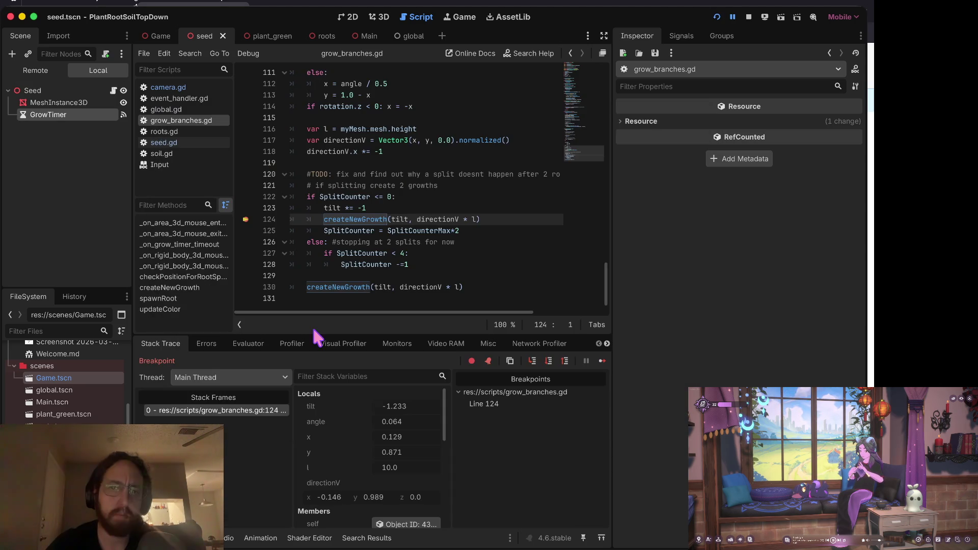
# - Step from the line 124 breakpoint through createNewGrowth and the new instance's variable setup
pyautogui.click(533, 363)
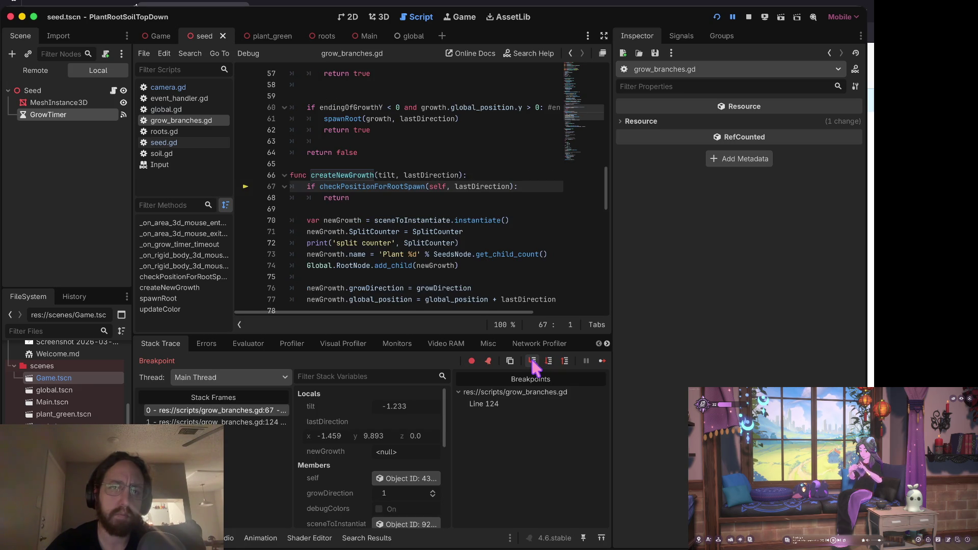
pyautogui.click(532, 362)
pyautogui.click(533, 363)
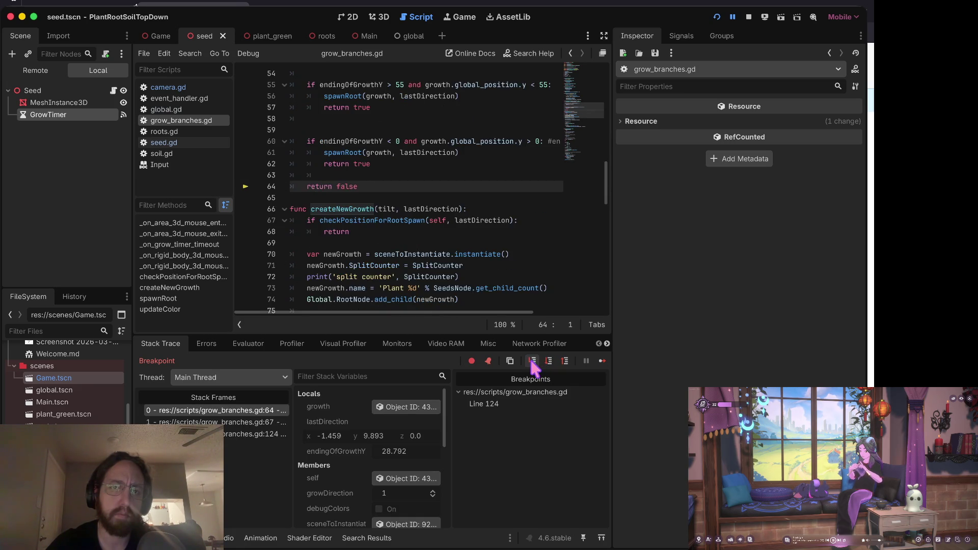
pyautogui.click(533, 362)
pyautogui.click(533, 363)
pyautogui.click(532, 362)
pyautogui.click(533, 363)
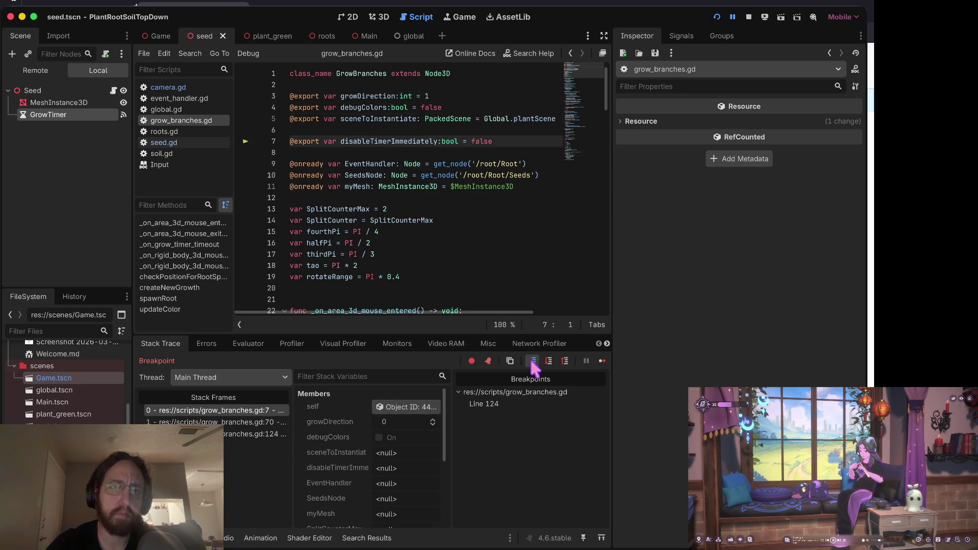
pyautogui.click(533, 362)
pyautogui.click(533, 363)
pyautogui.click(533, 362)
pyautogui.click(533, 363)
pyautogui.click(533, 363)
pyautogui.click(533, 363)
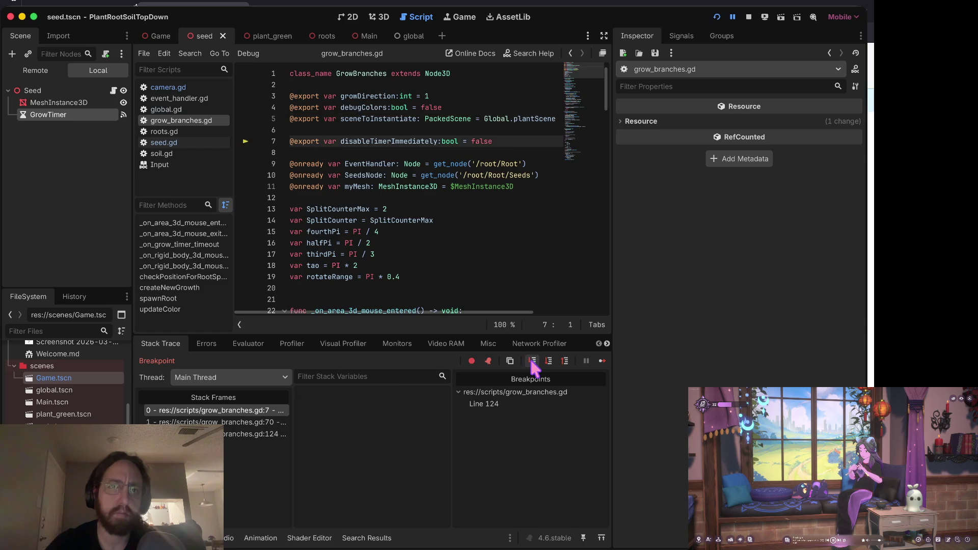
pyautogui.click(533, 363)
pyautogui.click(533, 362)
pyautogui.click(533, 363)
pyautogui.click(533, 362)
pyautogui.click(533, 363)
pyautogui.click(533, 363)
pyautogui.click(533, 362)
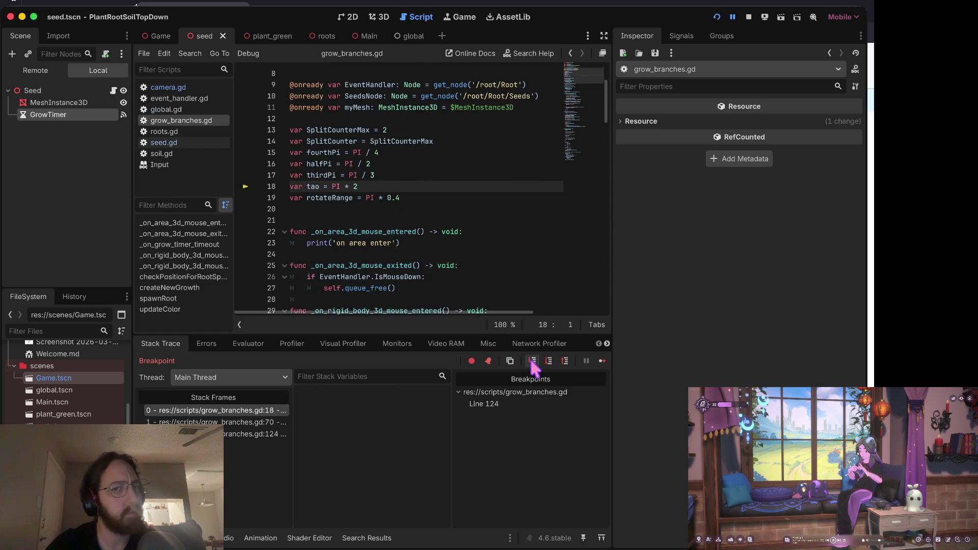
pyautogui.click(533, 362)
pyautogui.click(532, 363)
pyautogui.click(533, 362)
pyautogui.click(532, 363)
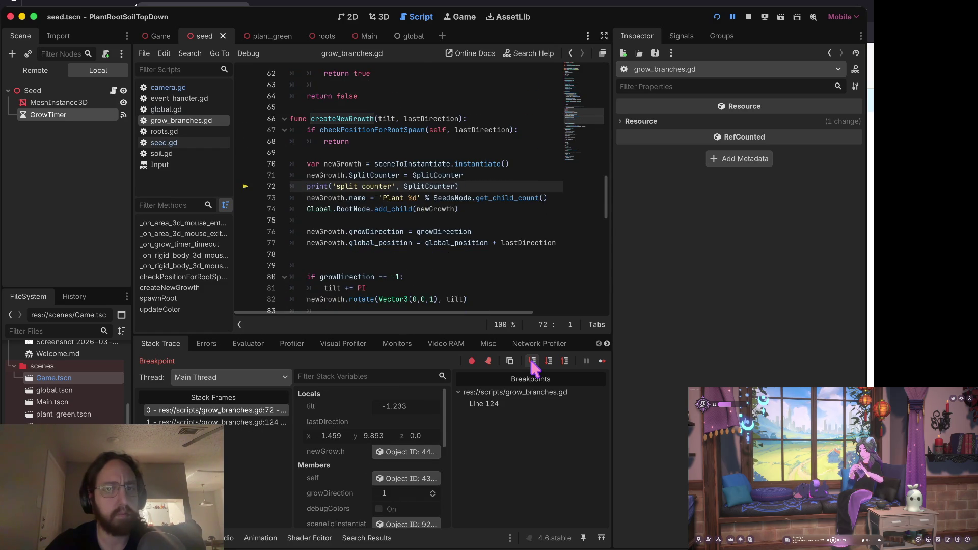
pyautogui.click(533, 362)
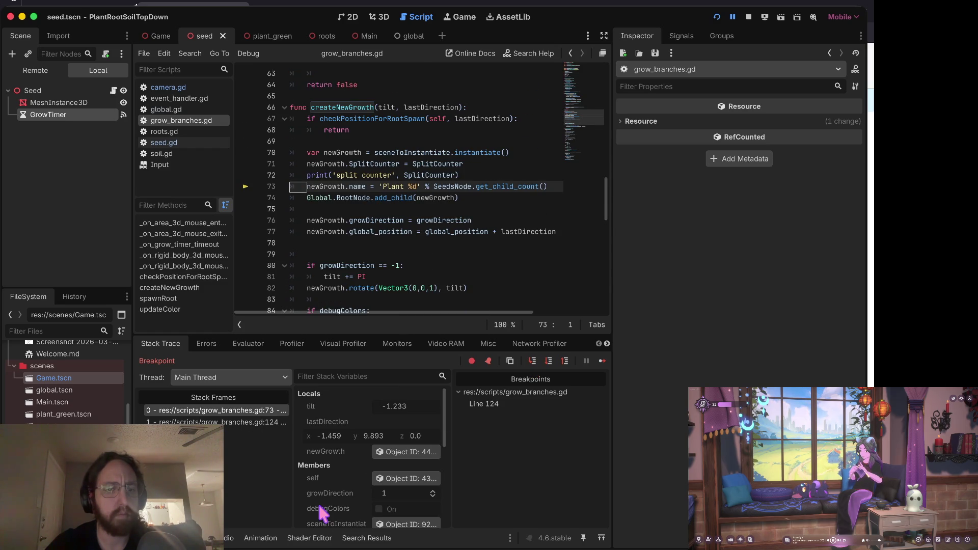
# - Step past the naming and add_child lines to the debugColors check on line 84, then show Output
pyautogui.click(153, 538)
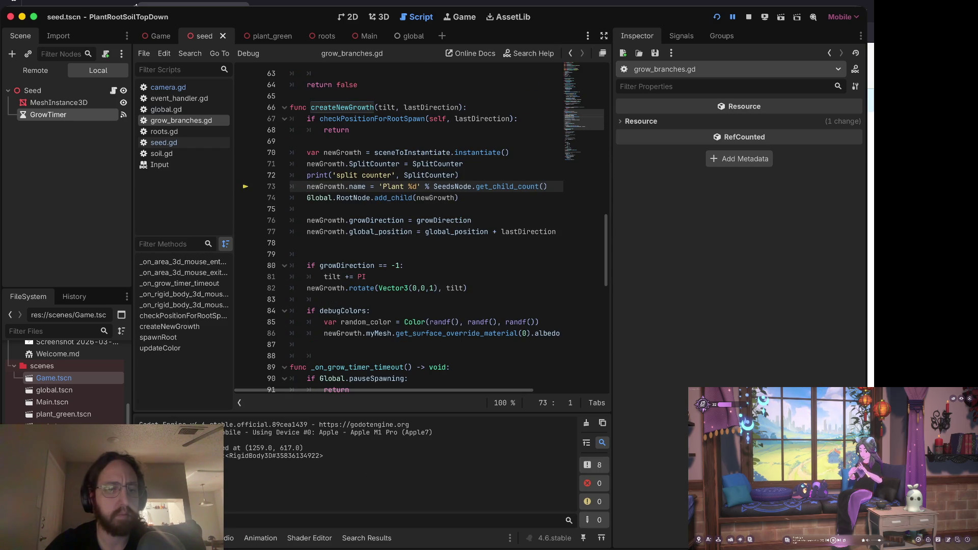
pyautogui.click(188, 537)
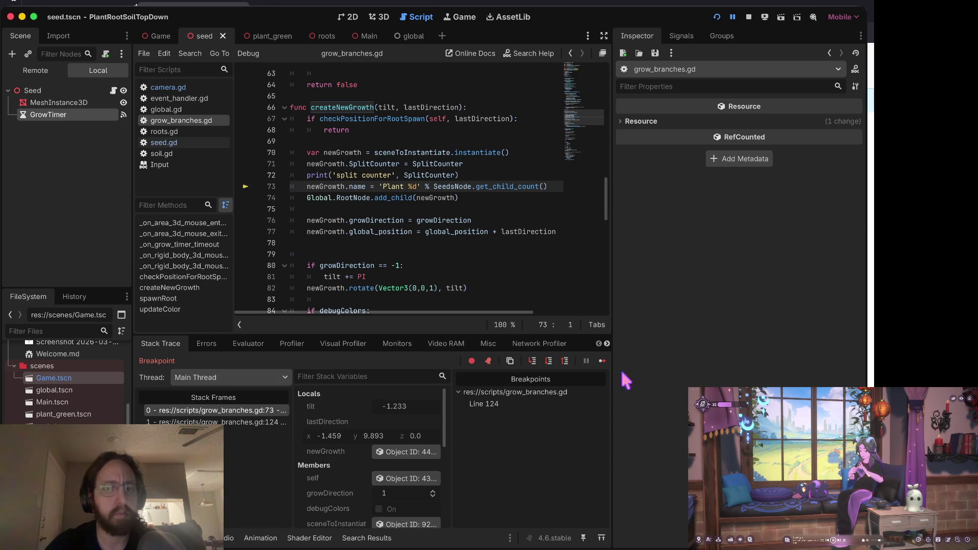
pyautogui.click(550, 360)
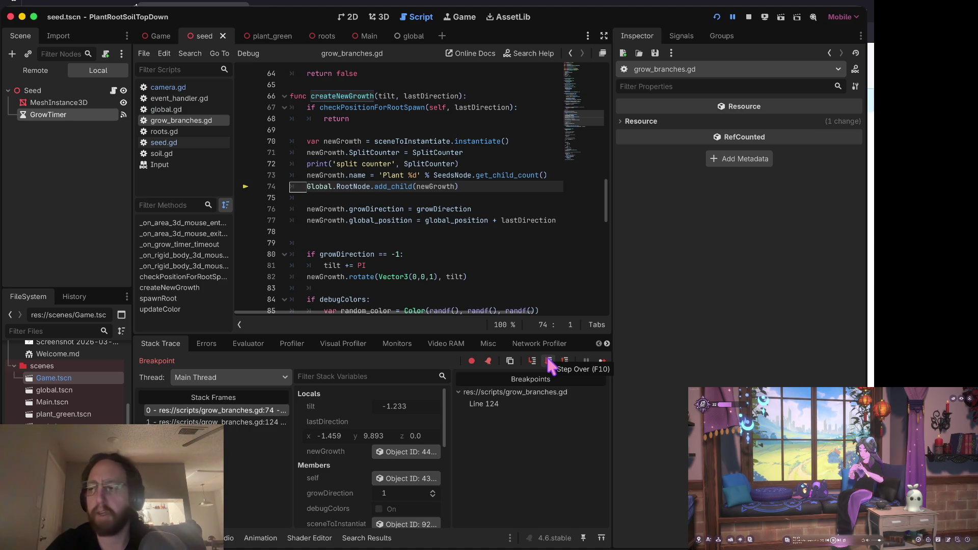
pyautogui.click(550, 361)
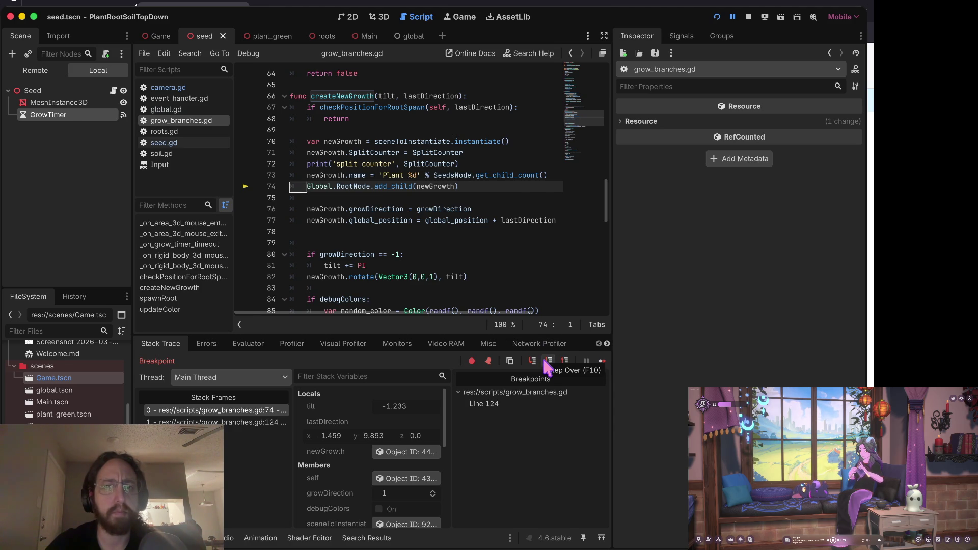
pyautogui.click(548, 362)
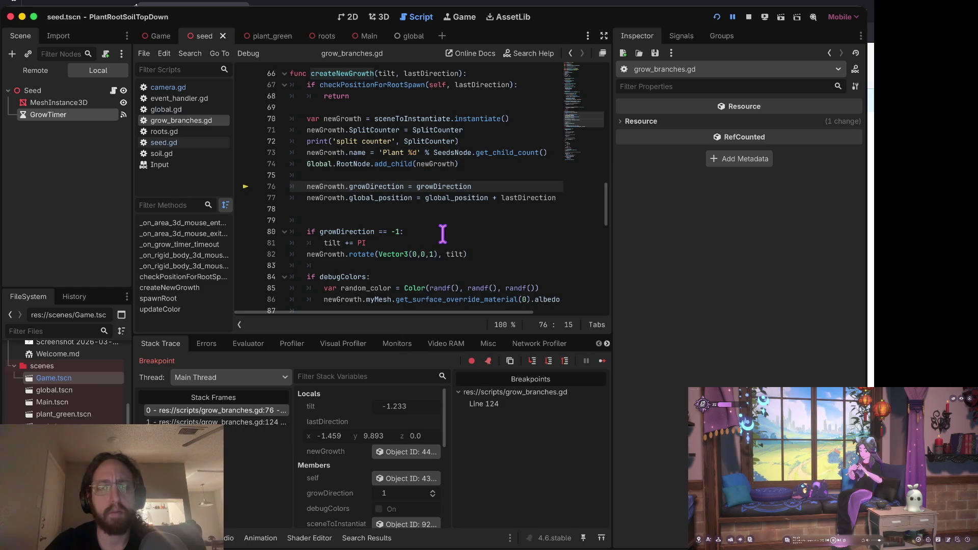
pyautogui.click(548, 361)
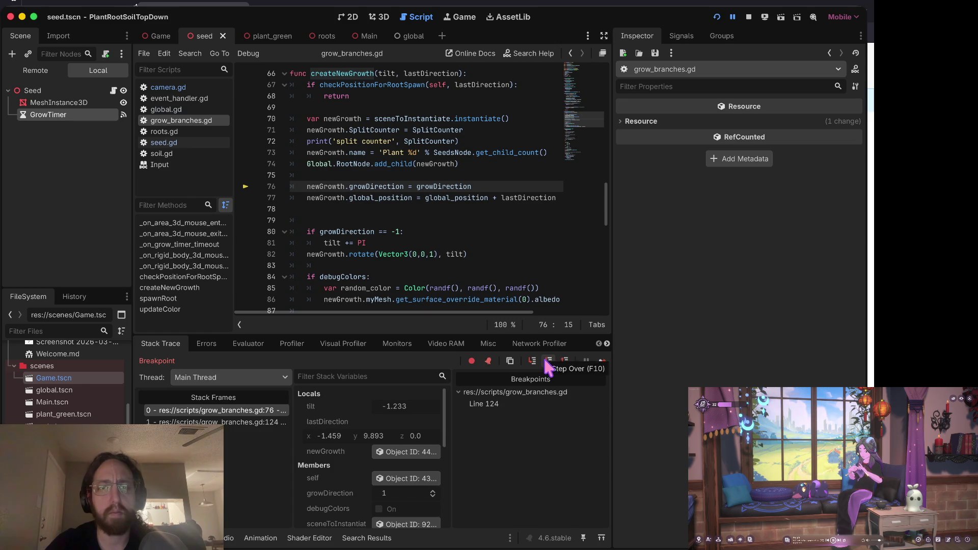
pyautogui.click(548, 360)
pyautogui.click(547, 361)
pyautogui.click(548, 360)
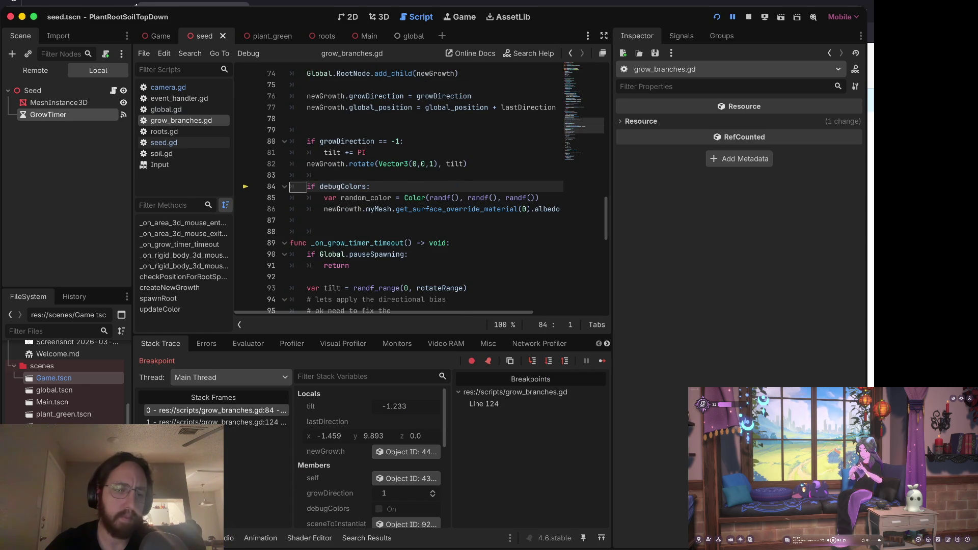
pyautogui.click(153, 538)
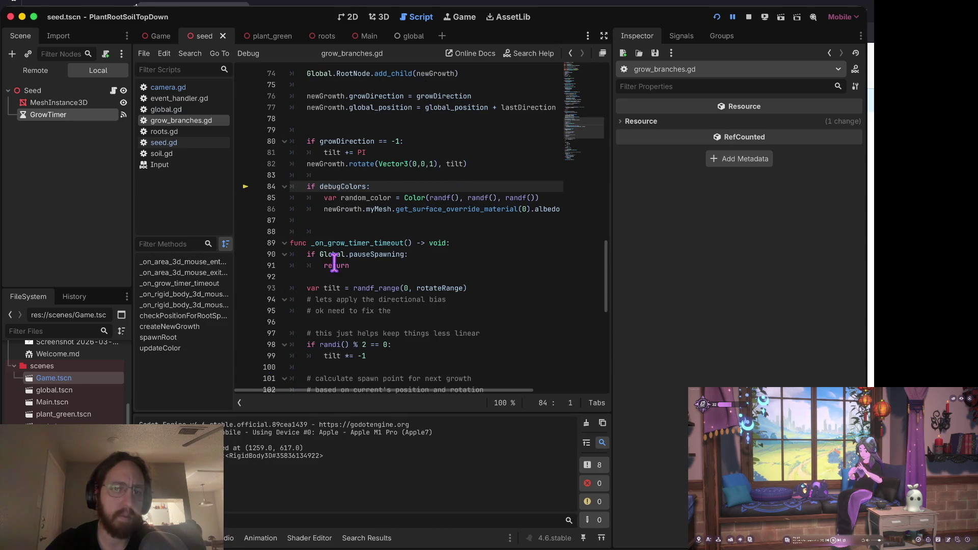
pyautogui.scroll(5, 387, 192)
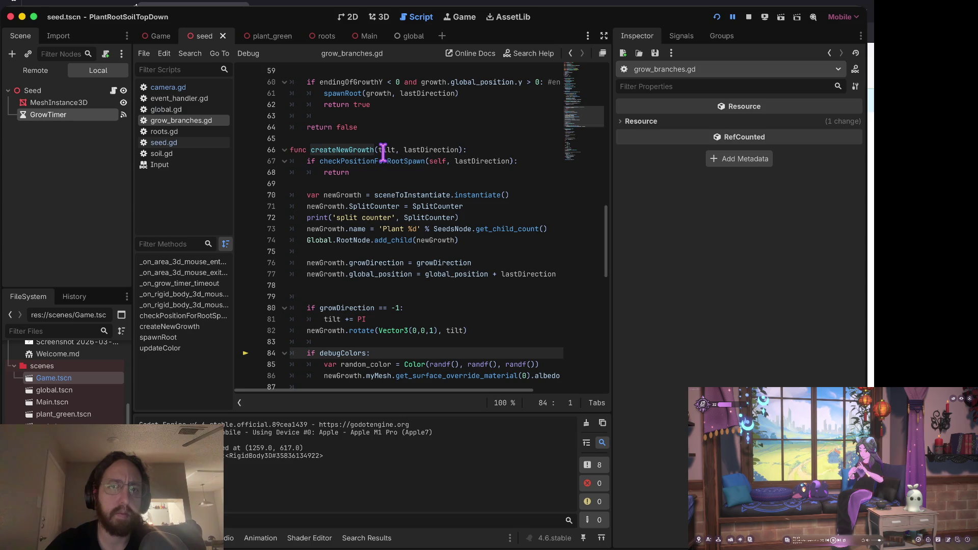
pyautogui.scroll(-15, 383, 149)
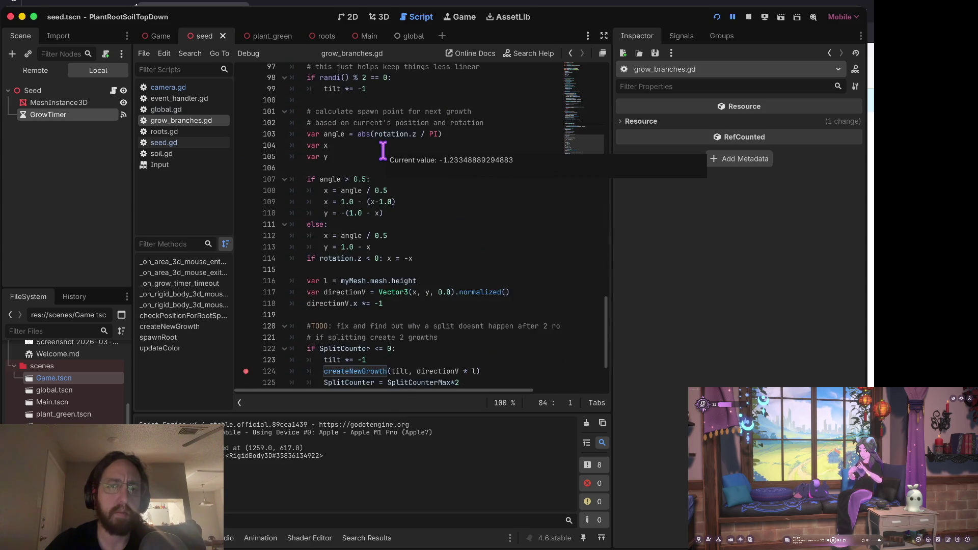
pyautogui.scroll(2, 392, 231)
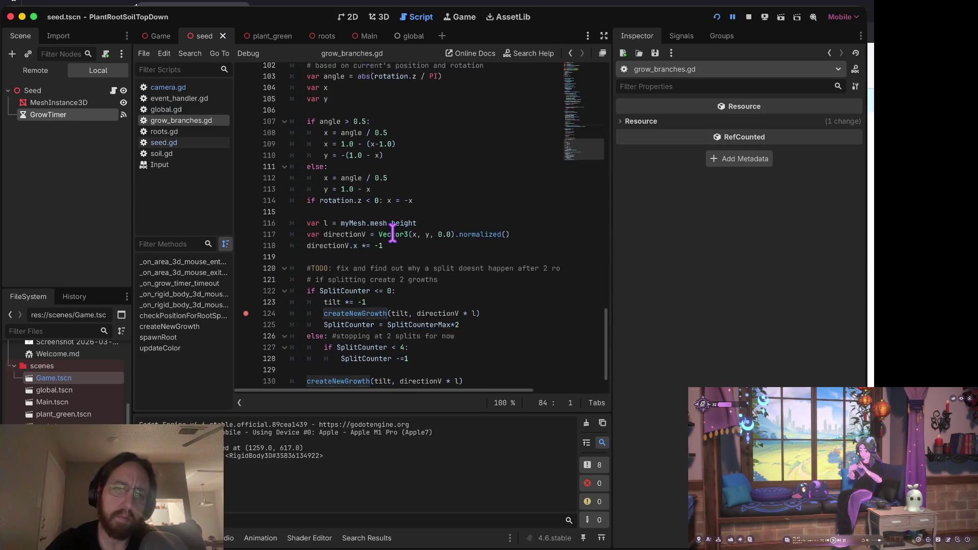
pyautogui.scroll(4, 393, 233)
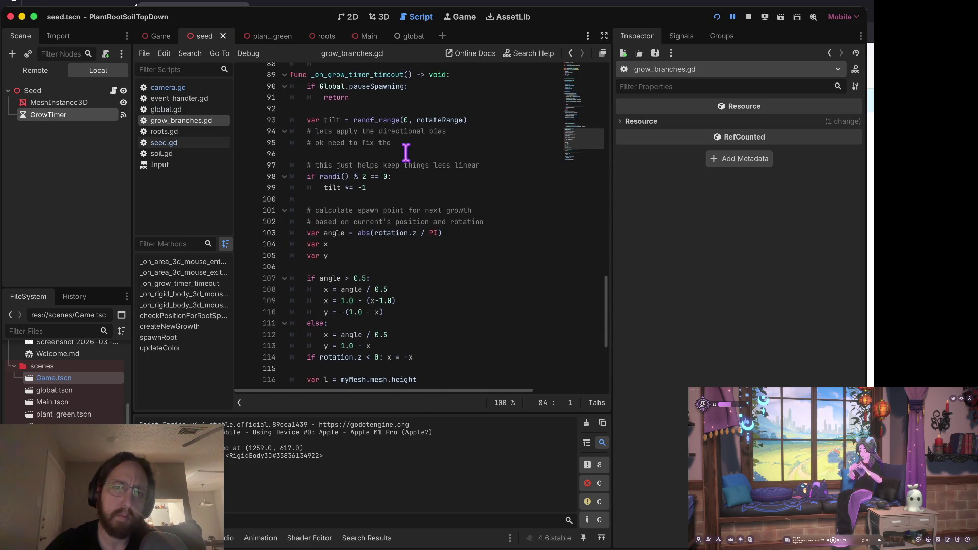
pyautogui.scroll(-6, 405, 153)
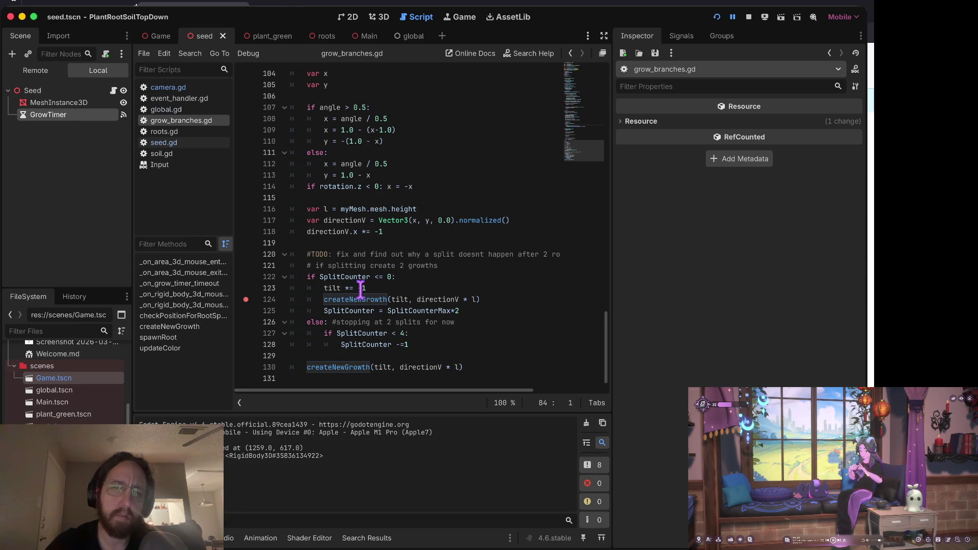
pyautogui.moveTo(325, 288); pyautogui.dragTo(434, 288)
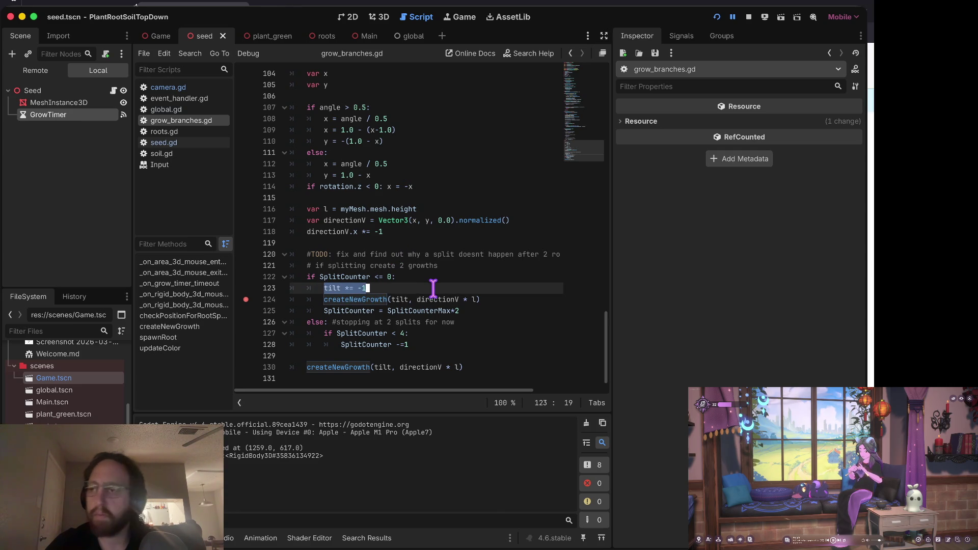
pyautogui.click(408, 288)
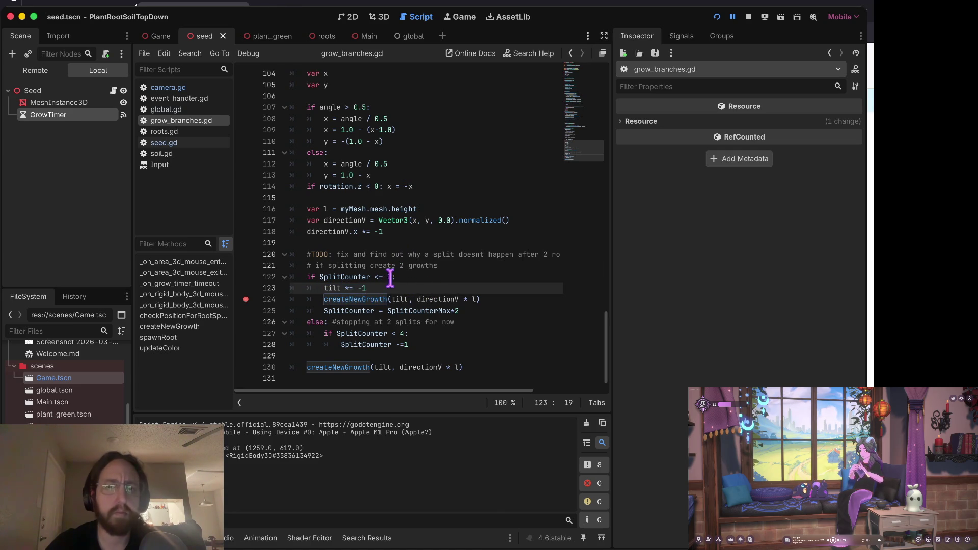
pyautogui.scroll(1, 422, 238)
pyautogui.scroll(1, 422, 238)
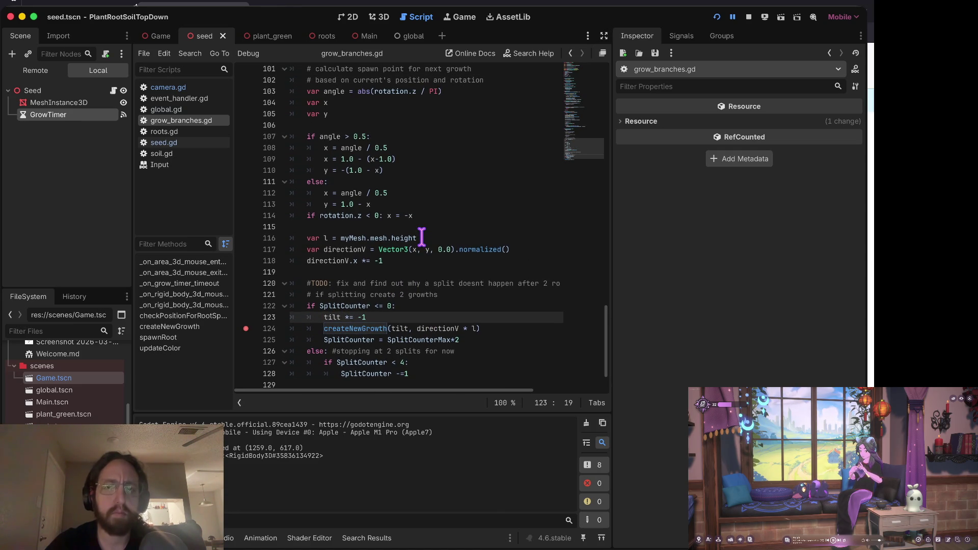
pyautogui.scroll(-3, 421, 238)
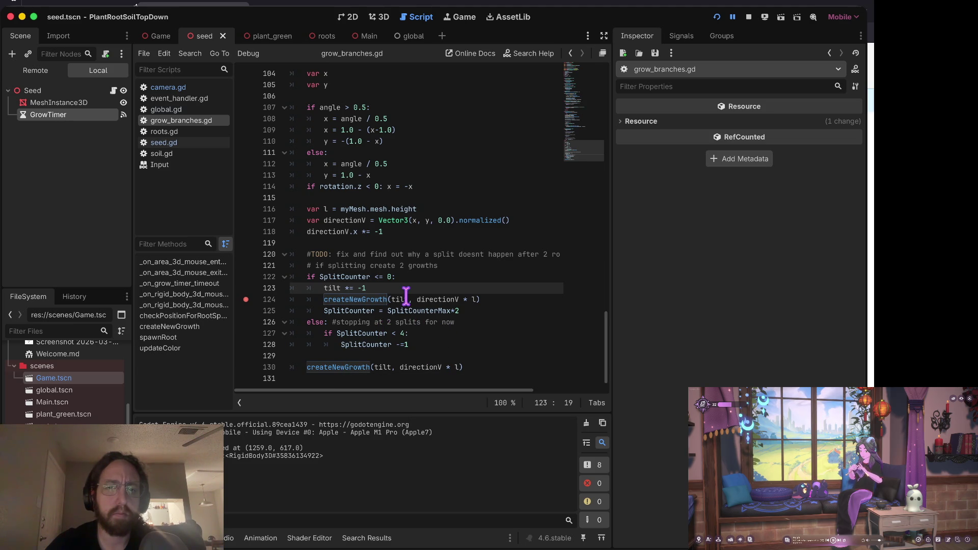
pyautogui.press('Home')
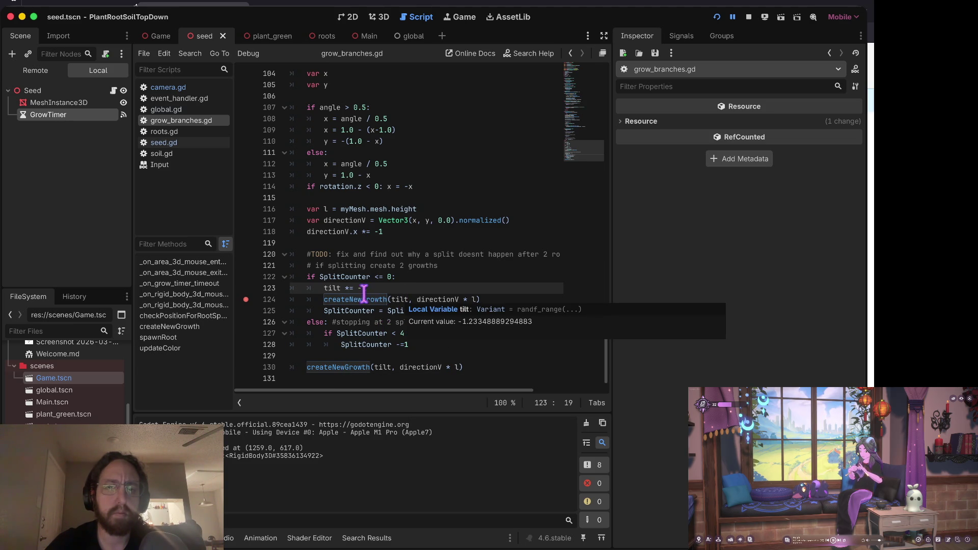
pyautogui.press('Right')
pyautogui.press('Right')
pyautogui.press('Right')
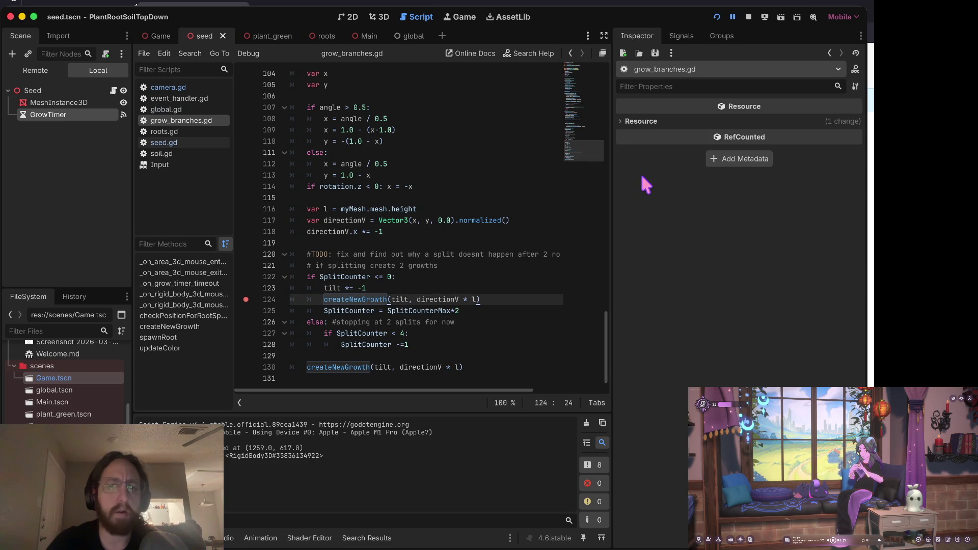
pyautogui.press('Right')
pyautogui.press('Right')
pyautogui.press('Right')
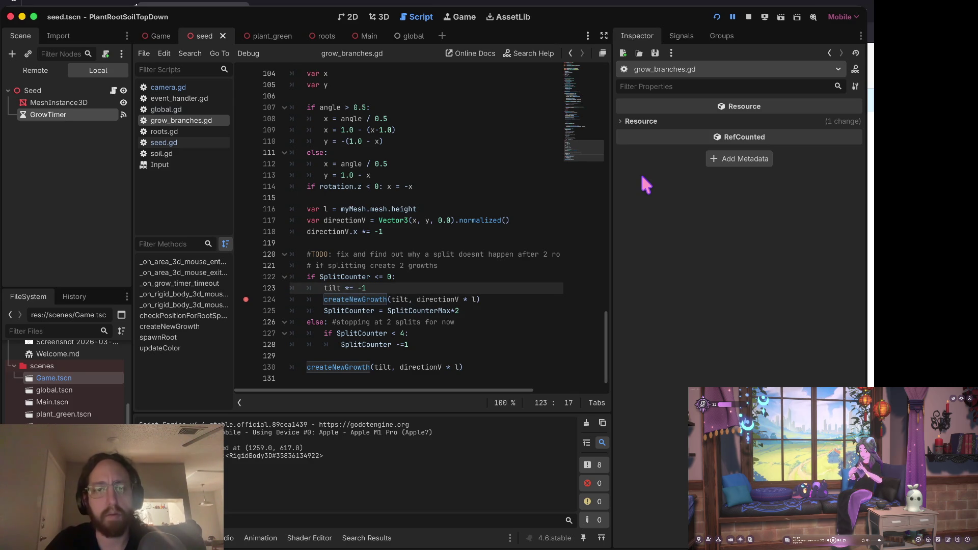
# - Pass tilt * -1 directly into the line 124 createNewGrowth call and remove the separate negation line
pyautogui.press('Down')
pyautogui.hotkey('alt', 'Right')
pyautogui.write('* -1')
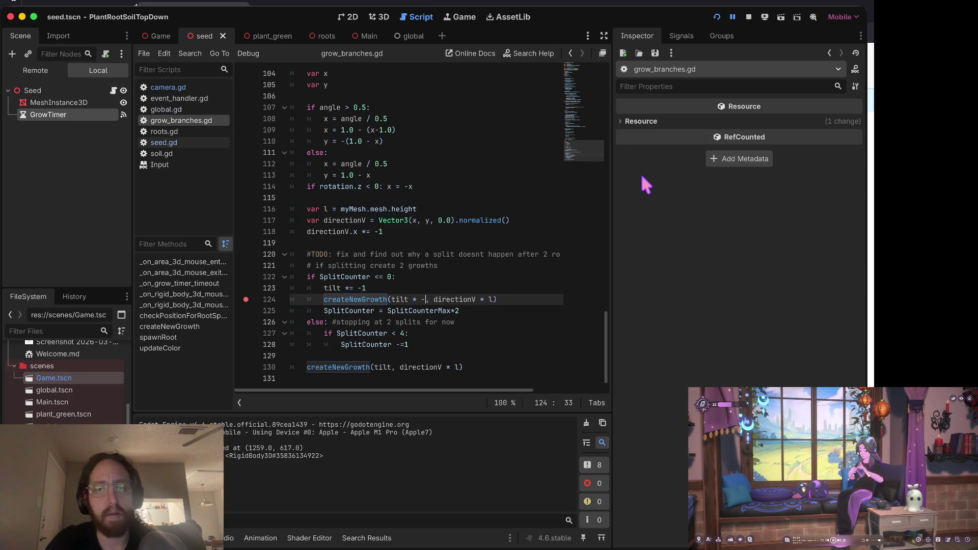
pyautogui.press('Up')
pyautogui.hotkey('ctrl', 'shift', 'k')
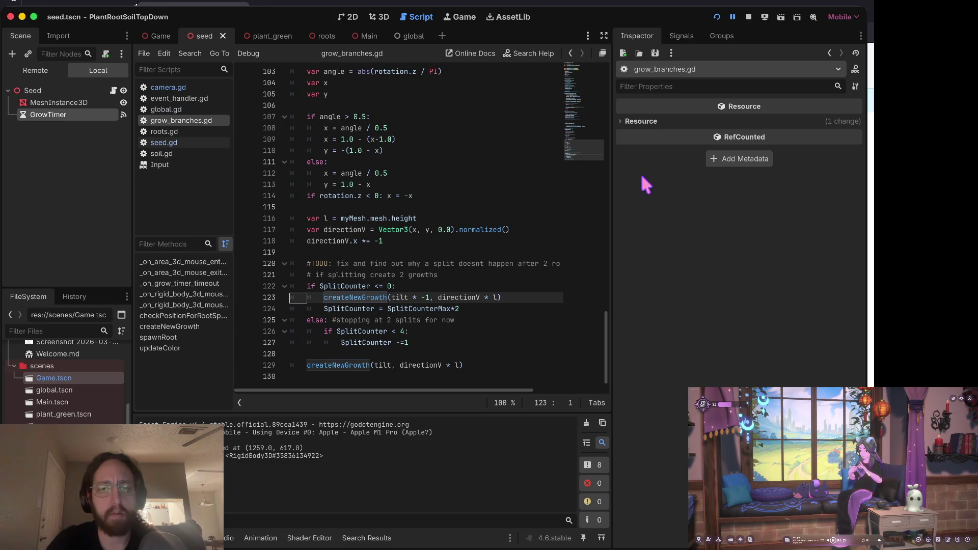
pyautogui.press('Down')
pyautogui.hotkey('ctrl', 'shift', 'k')
pyautogui.press('Up')
pyautogui.press('Up')
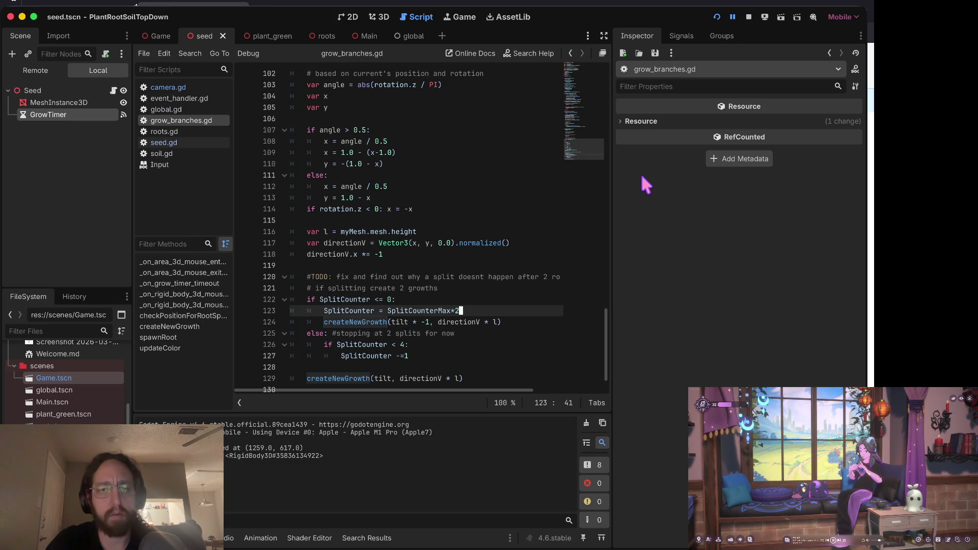
pyautogui.hotkey('ctrl', 'z')
# - Relaunch the game, plant three seeds in the soil, and stop the run
pyautogui.press('F5')
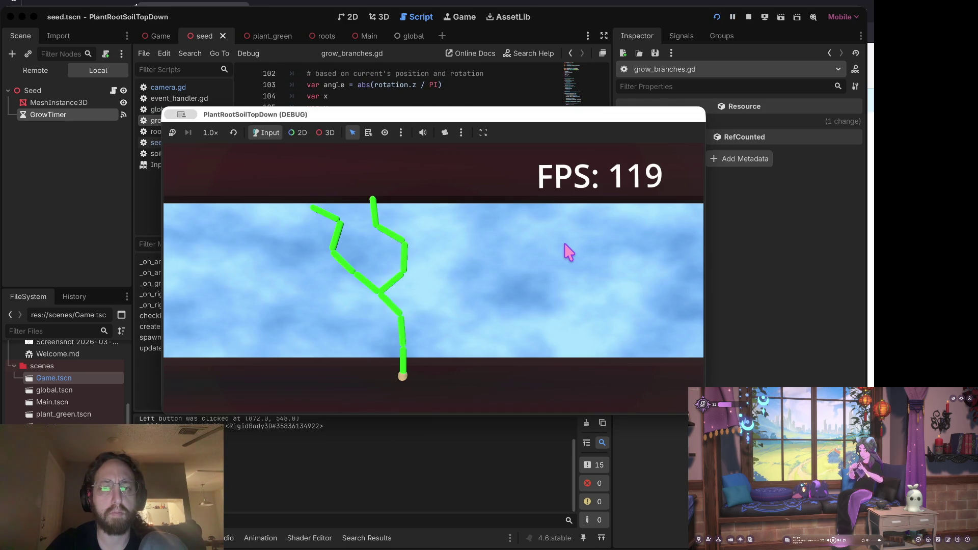
pyautogui.click(555, 262)
pyautogui.click(478, 287)
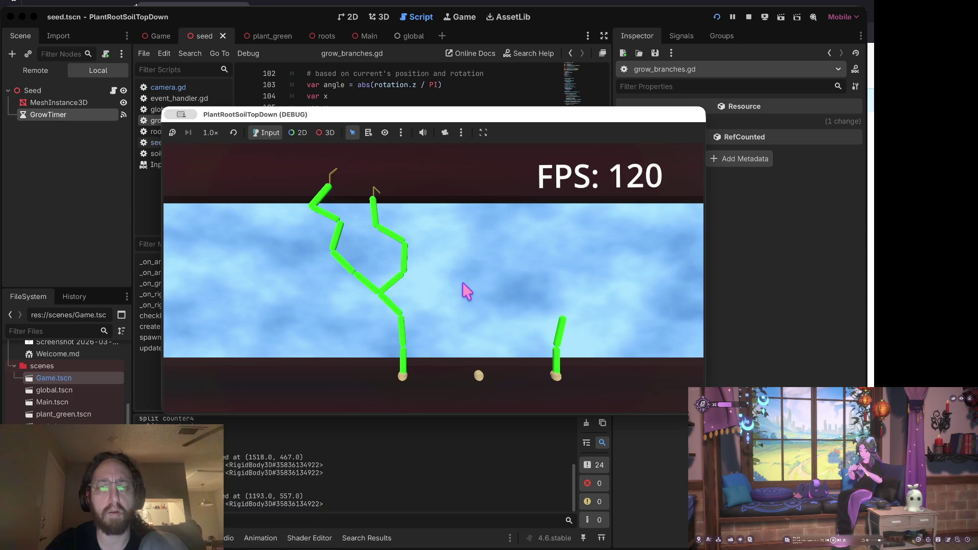
pyautogui.click(304, 326)
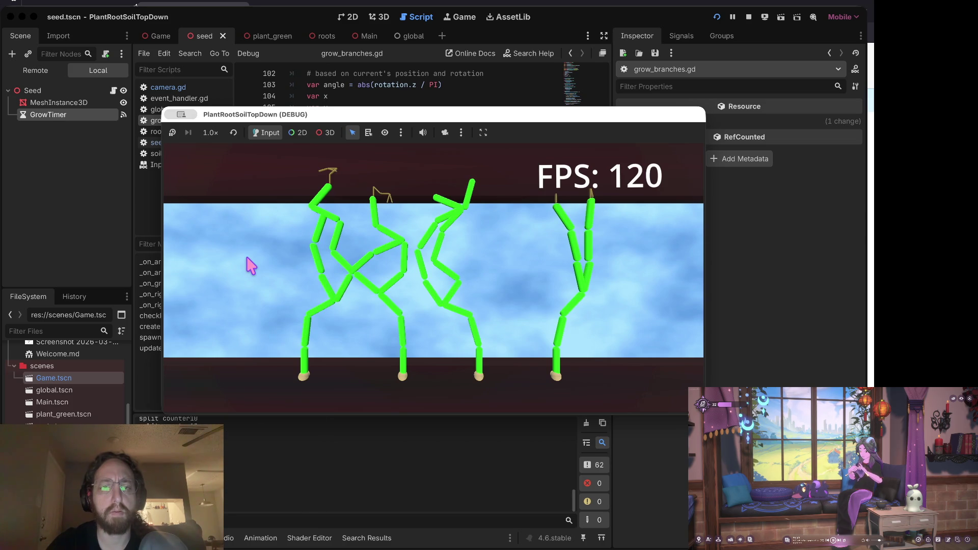
pyautogui.click(747, 17)
# - Go to SplitCounterMax on line 13, rerun the game, plant two more seeds, and stop it
pyautogui.scroll(20, 489, 193)
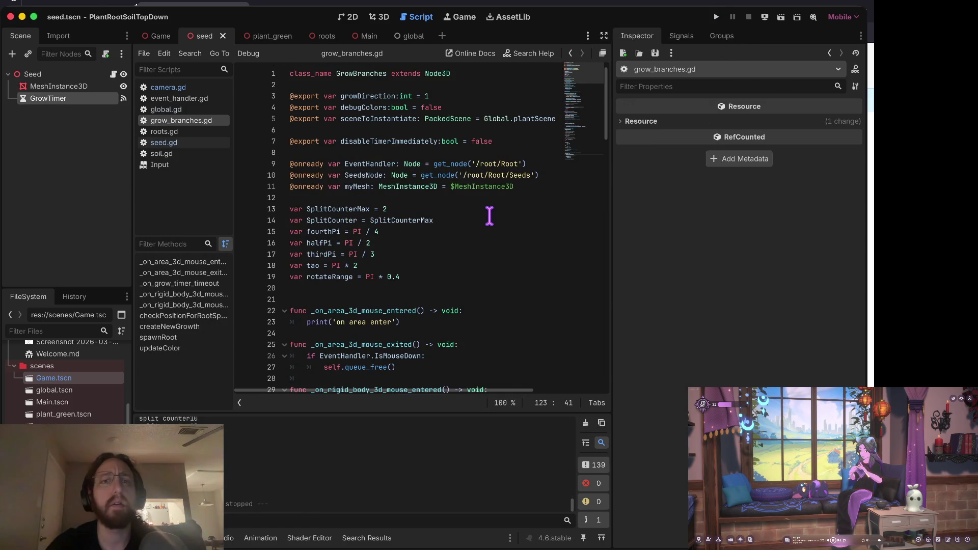
pyautogui.click(438, 209)
pyautogui.write('1')
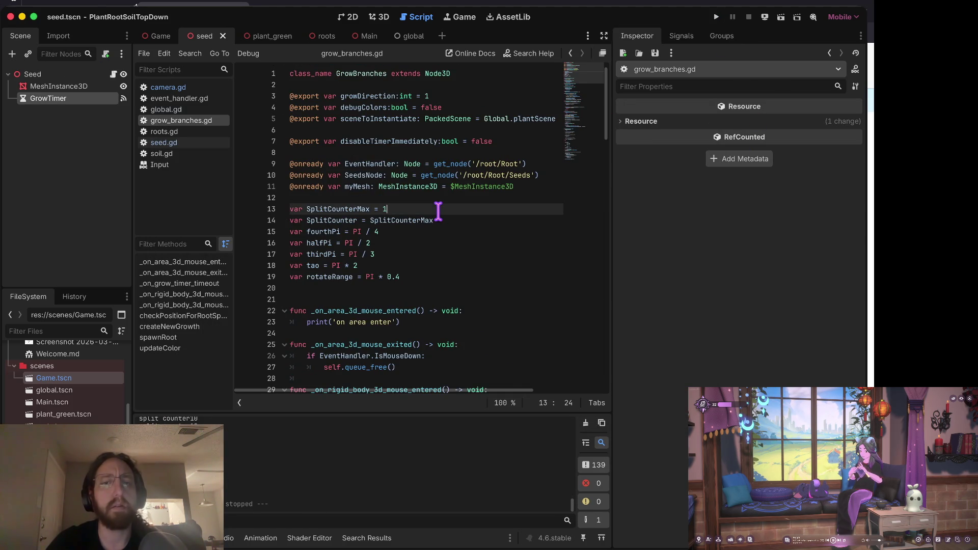
pyautogui.press('super+b')
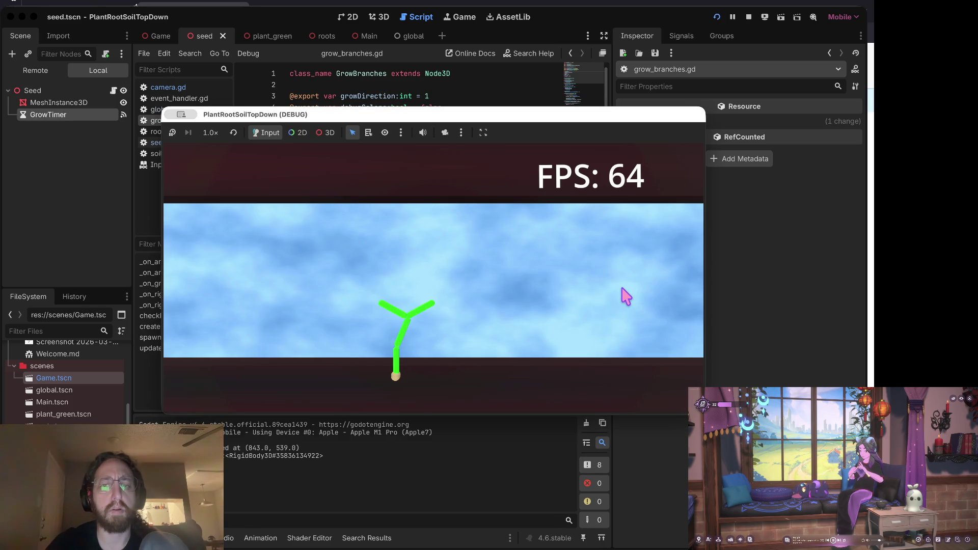
pyautogui.click(502, 326)
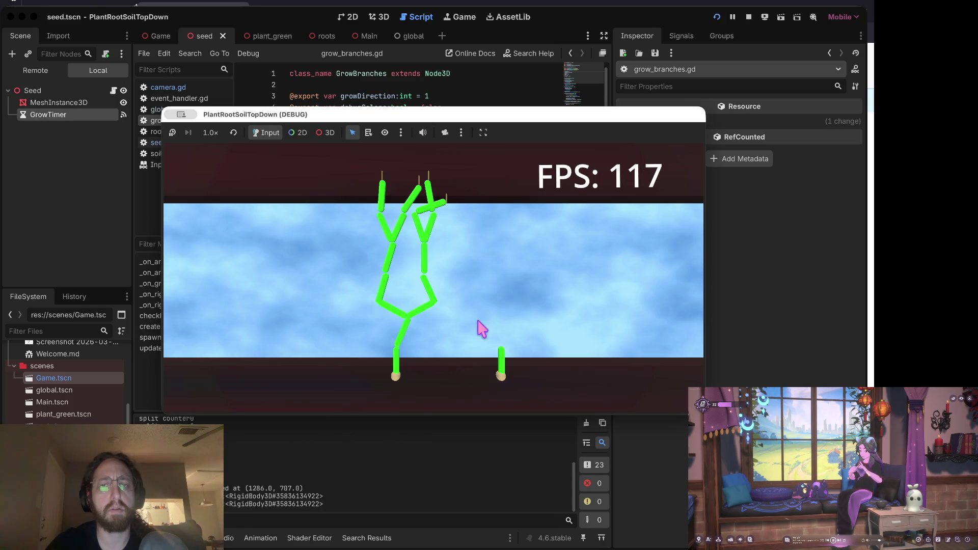
pyautogui.click(269, 304)
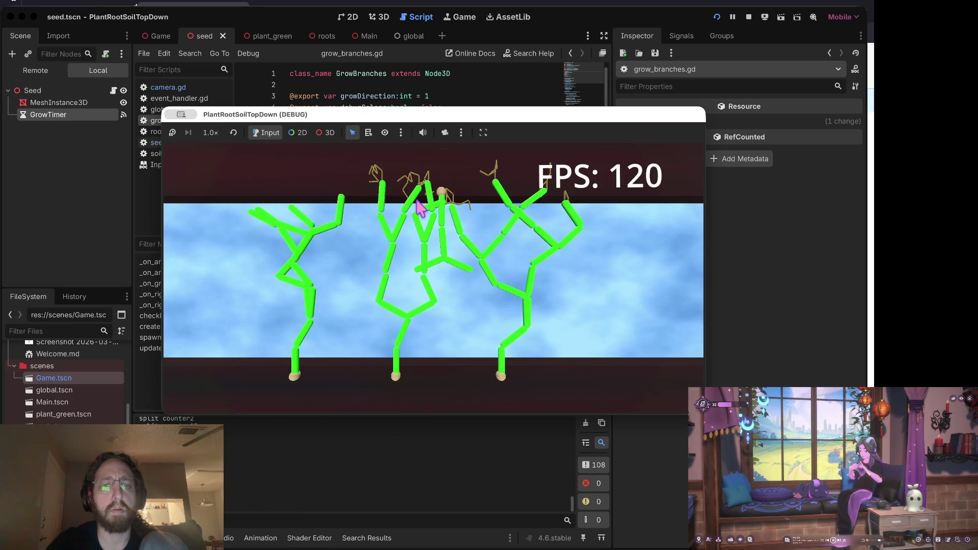
pyautogui.click(748, 17)
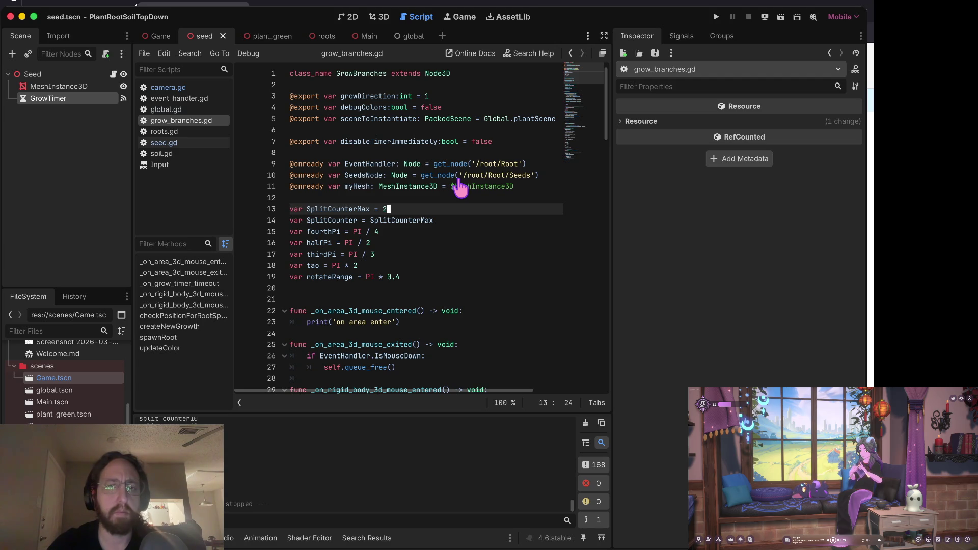
# - Run git status in the terminal and commit the enemy-plants changes, 4 files changed
pyautogui.hotkey('ctrl', 'Right')
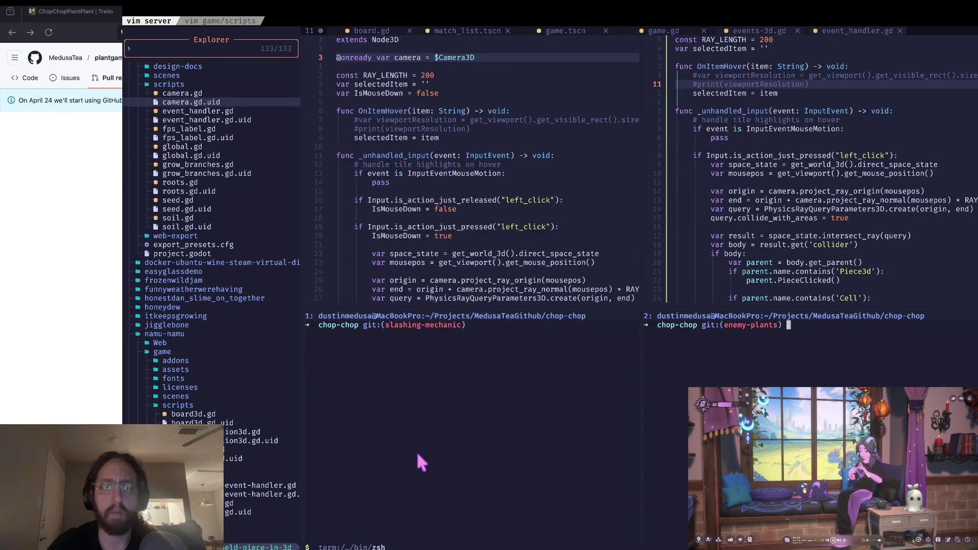
pyautogui.press('Return')
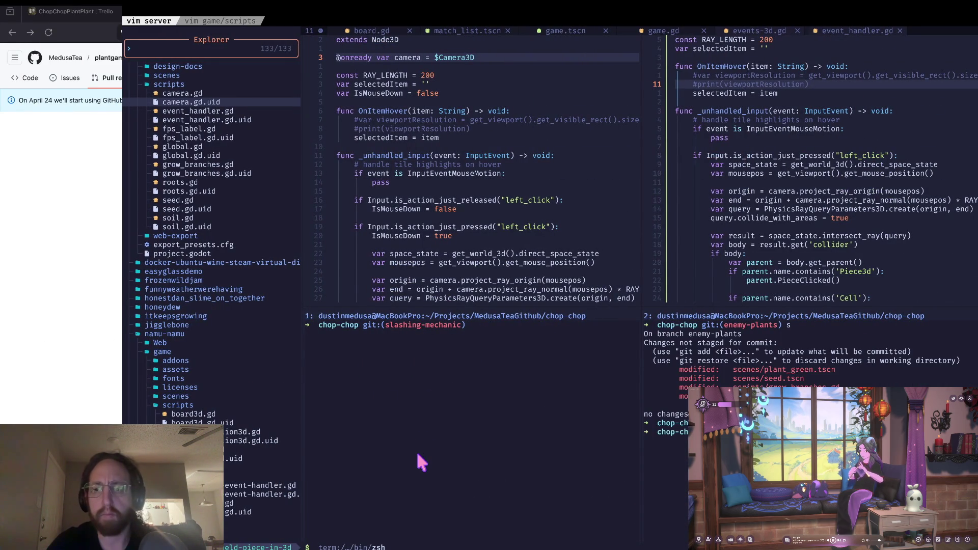
pyautogui.write('s')
pyautogui.press('Return')
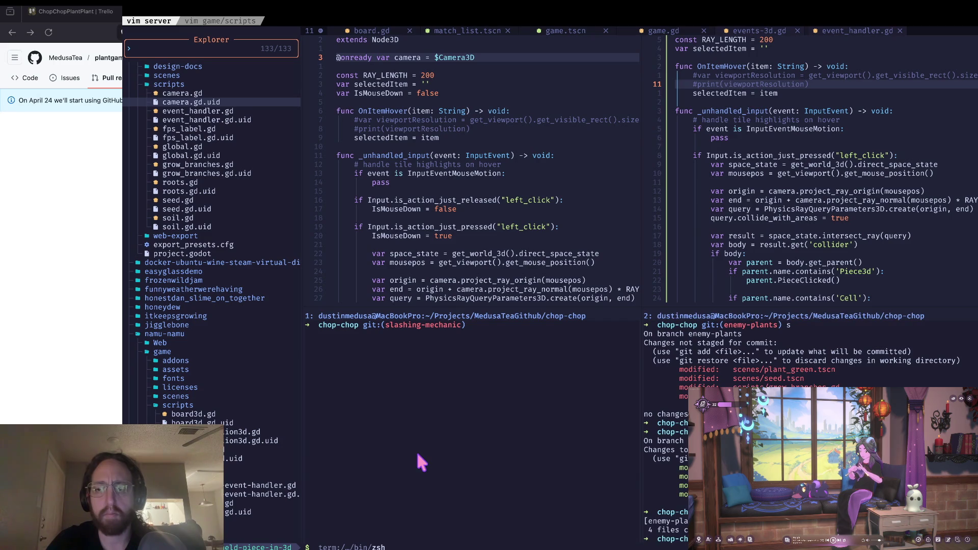
pyautogui.press('super+Tab')
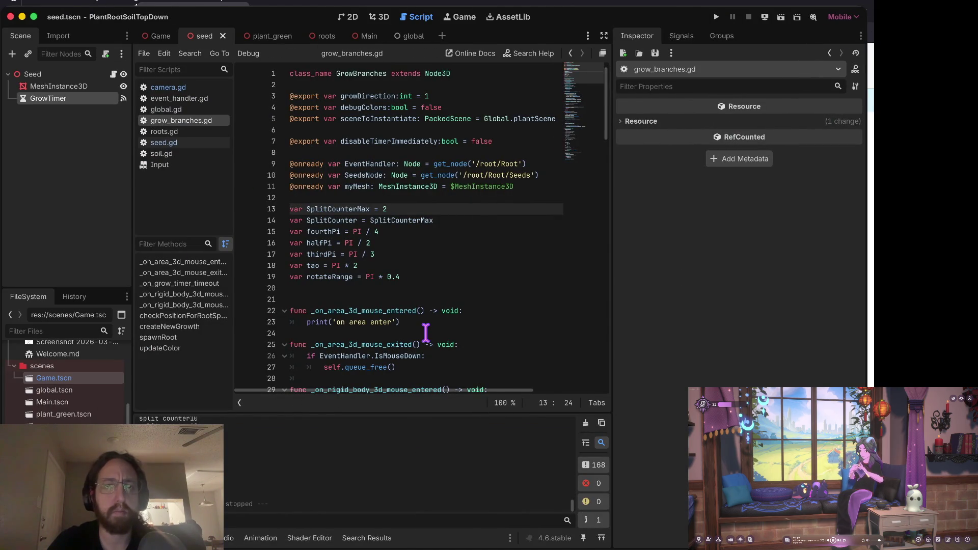
# - Remove the TODO comment about splits stopping on line 120 and save grow_branches.gd
pyautogui.press('Down')
pyautogui.press('Down')
pyautogui.press('Down')
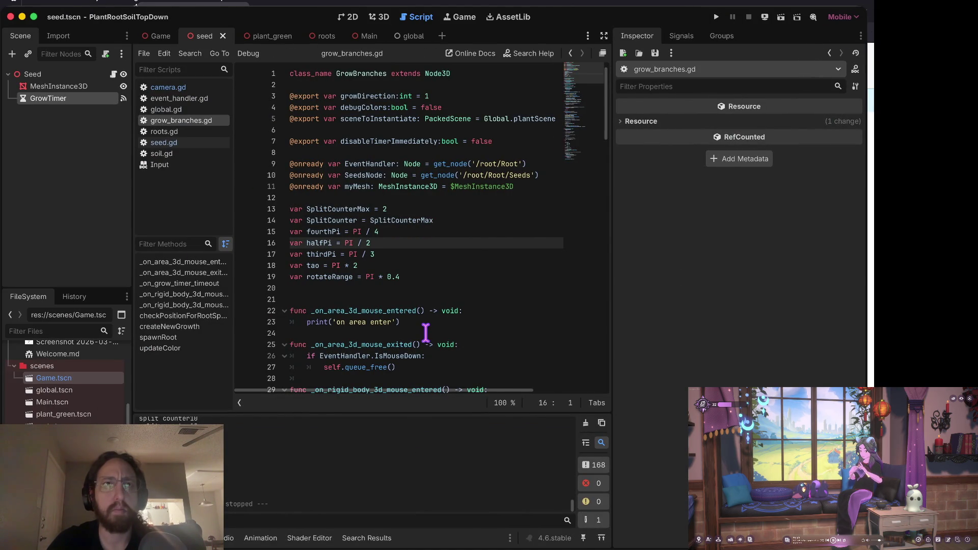
pyautogui.hotkey('ctrl', 'End')
pyautogui.press('Up')
pyautogui.press('Up')
pyautogui.press('Up')
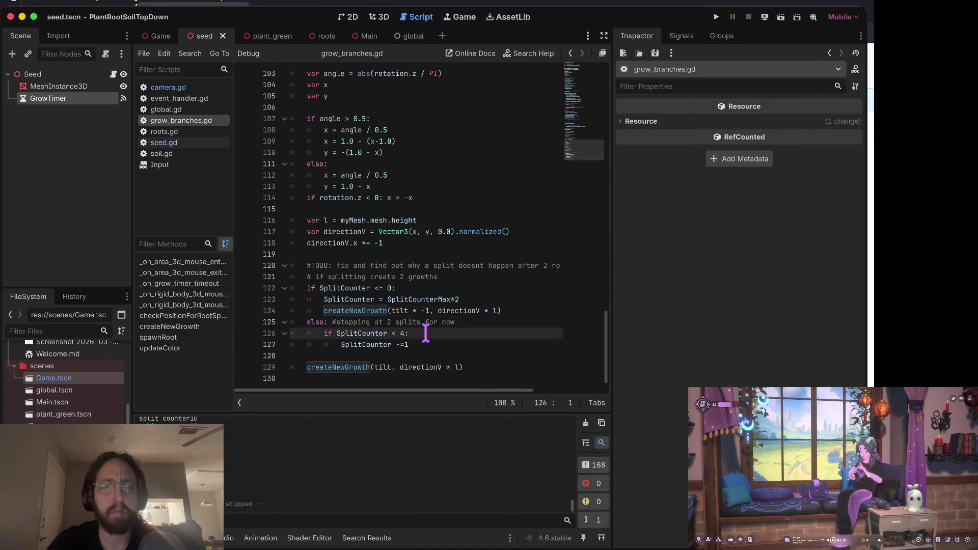
pyautogui.scroll(1, 425, 334)
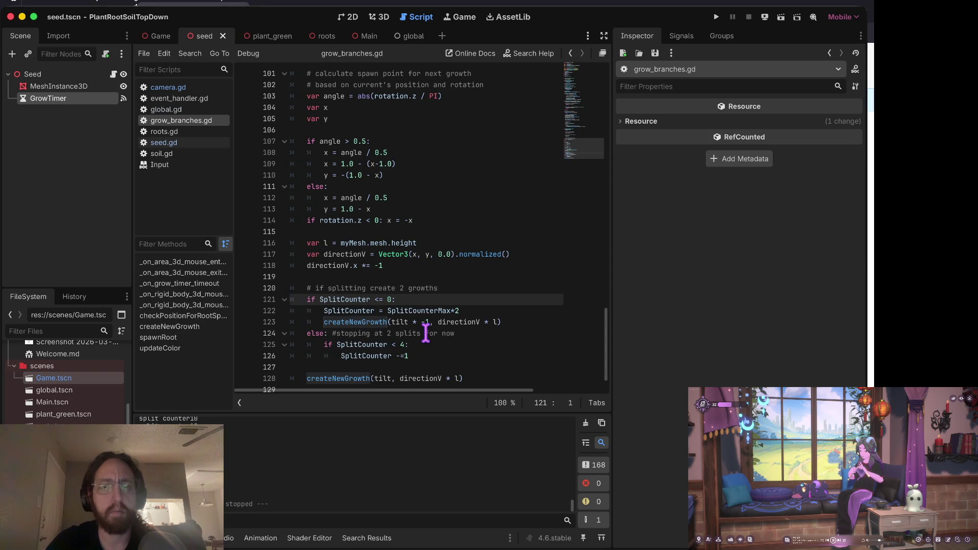
pyautogui.hotkey('ctrl', 's')
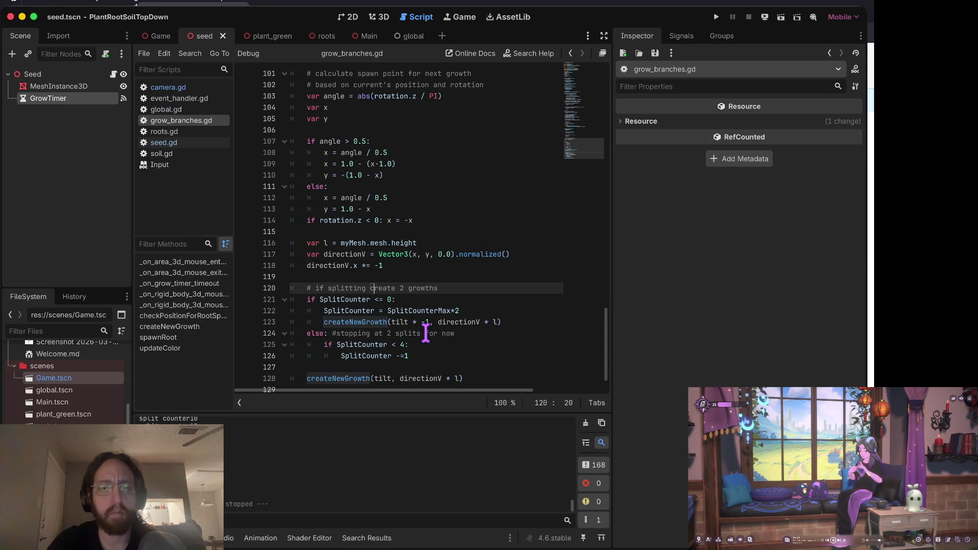
pyautogui.press('Down')
pyautogui.press('Down')
pyautogui.press('Down')
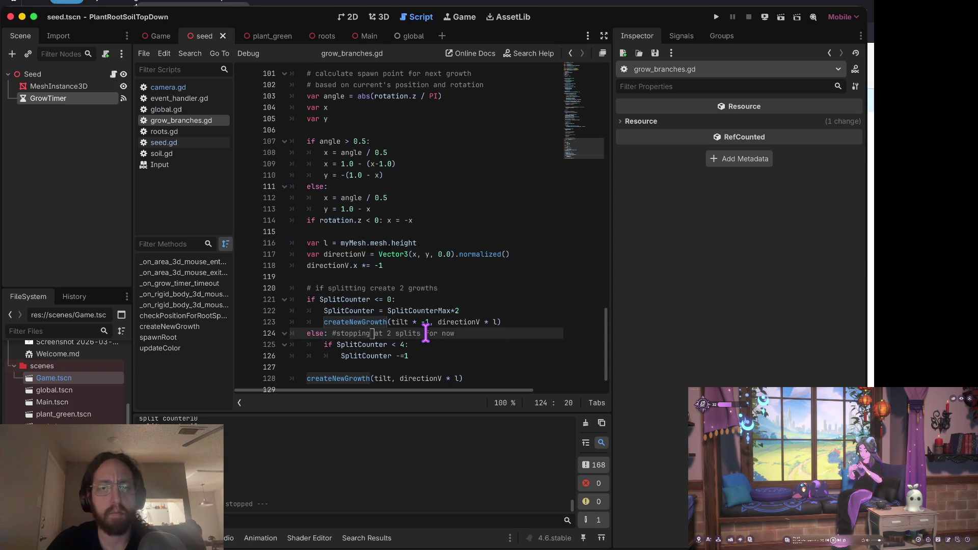
pyautogui.hotkey('ctrl', 'Right')
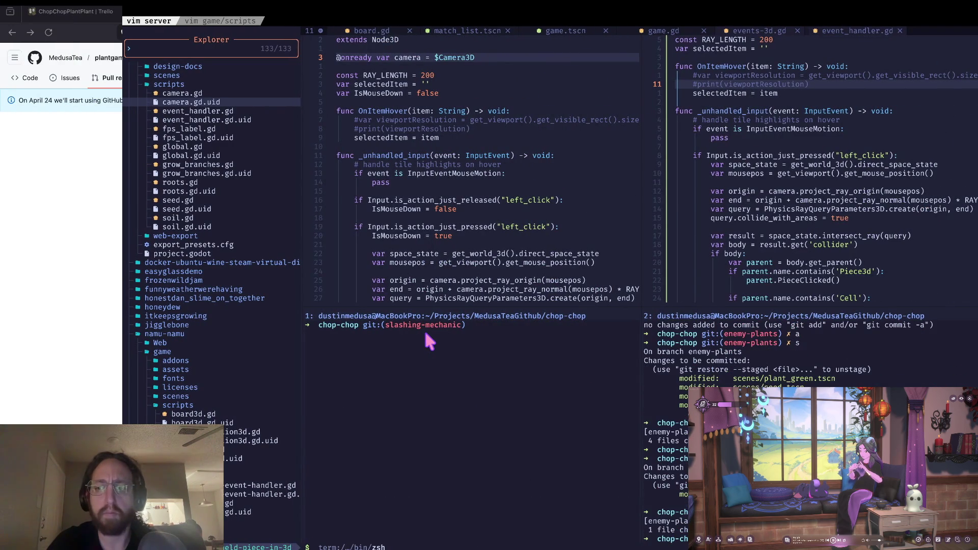
# - Rebase interactively onto origin/main, squashing the follow-up commit into 'fixed plant split bug'
pyautogui.press('Return')
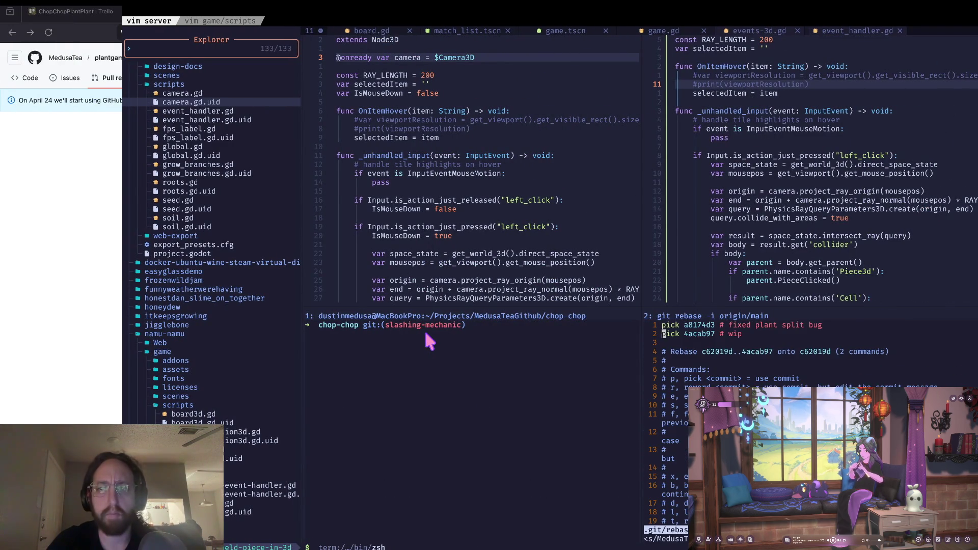
pyautogui.write('jdwisquash')
pyautogui.press('Escape')
pyautogui.write(':wqa')
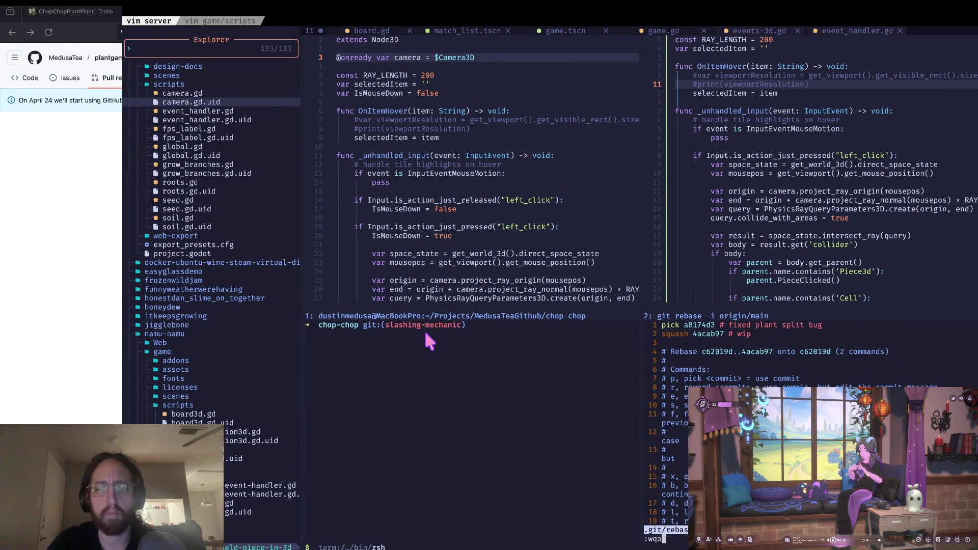
pyautogui.press('Return')
pyautogui.press('j')
pyautogui.press('j')
pyautogui.press('j')
pyautogui.press('d')
pyautogui.press('d')
pyautogui.press('d')
pyautogui.write(':wq')
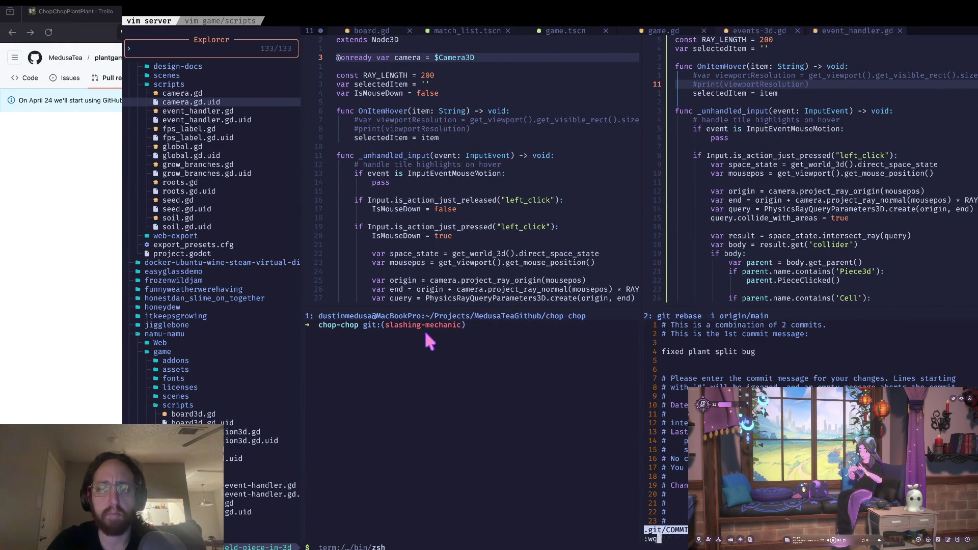
pyautogui.press('Return')
pyautogui.press('Return')
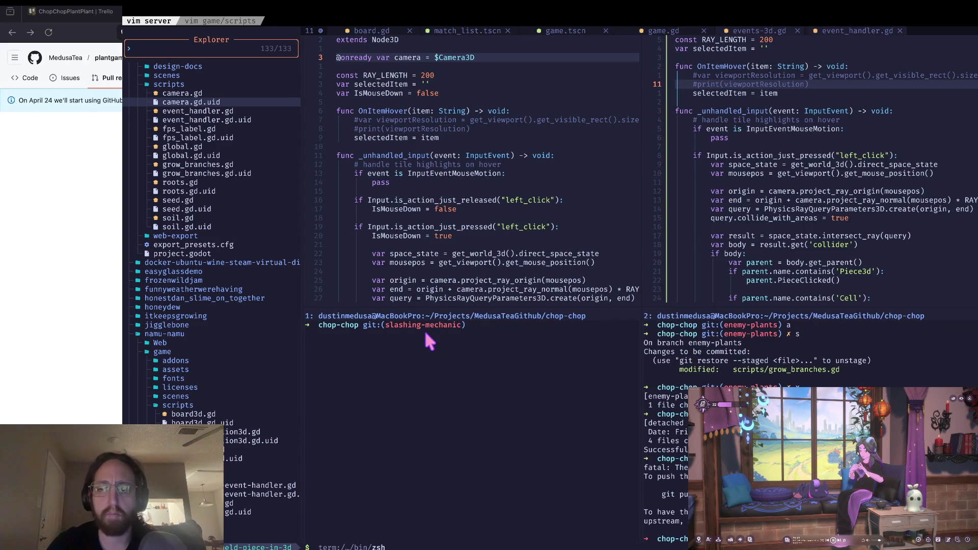
# - Push with git push --set-upstream origin enemy-plants and clear the terminal pane
pyautogui.click(644, 493)
pyautogui.write('git push --set-upstream origin enemy-plants')
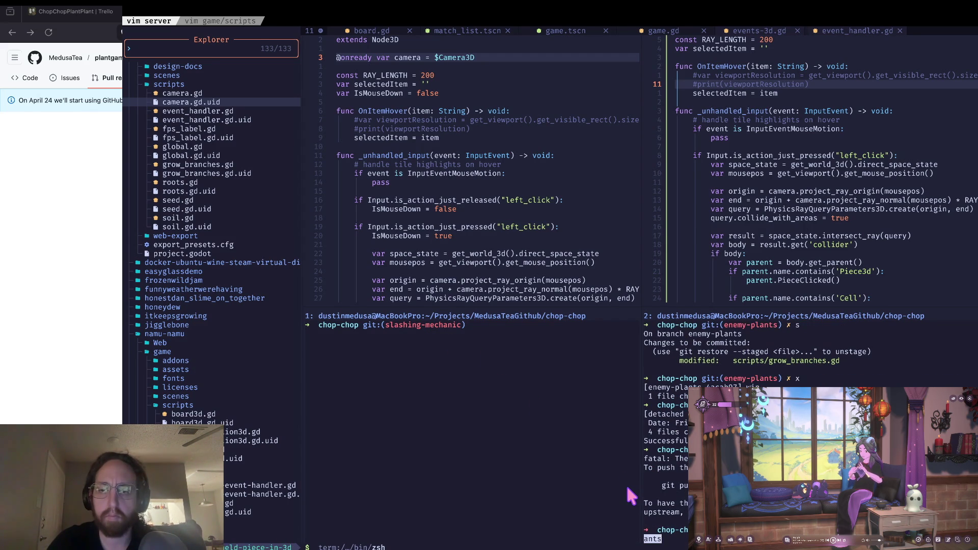
pyautogui.press('Return')
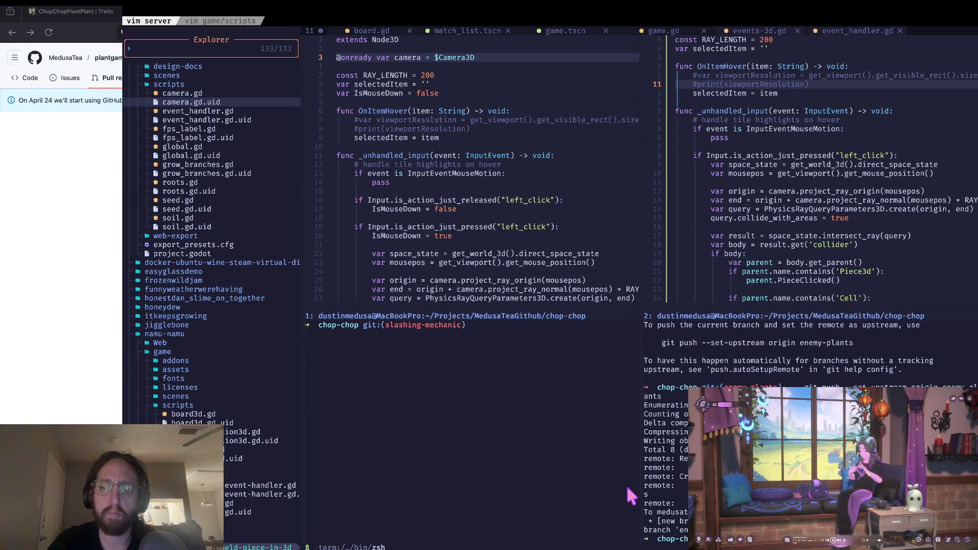
pyautogui.hotkey('ctrl', 'l')
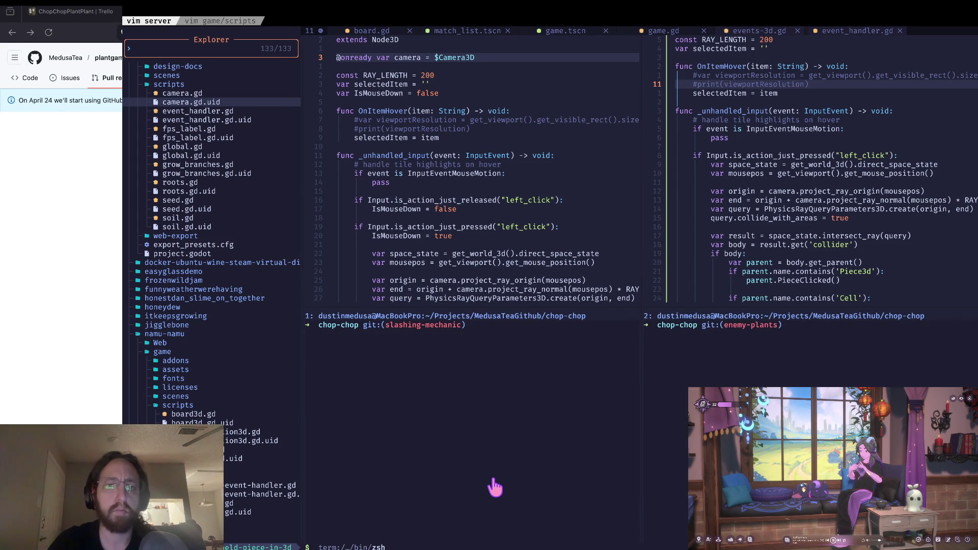
pyautogui.press('super+Tab')
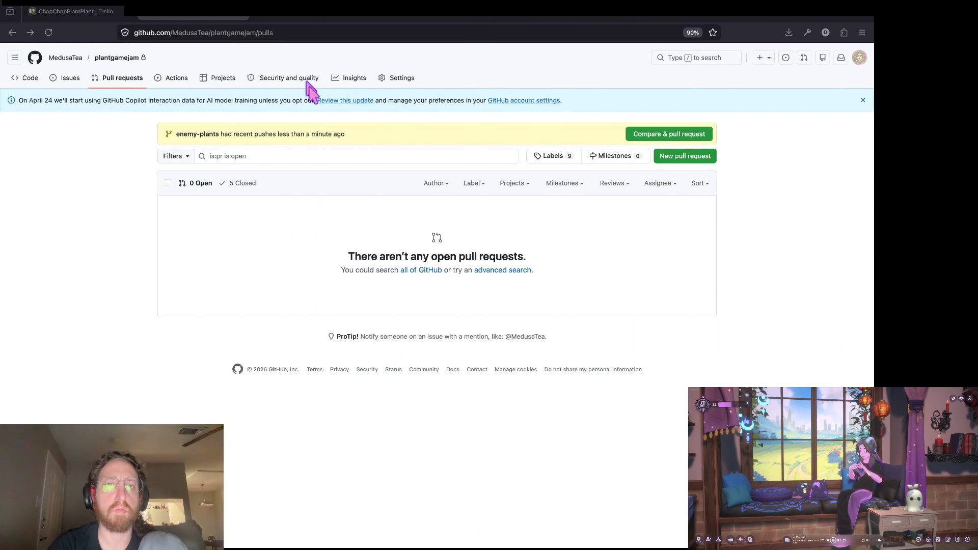
# - Create pull request #6 'fixed plant split bug' from enemy-plants and scroll its Files changed diff
pyautogui.click(659, 133)
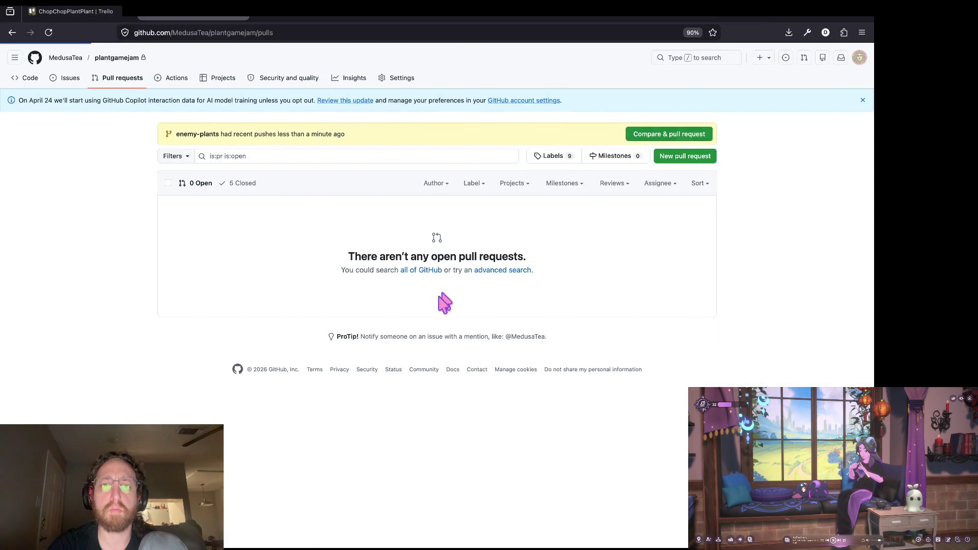
pyautogui.click(502, 406)
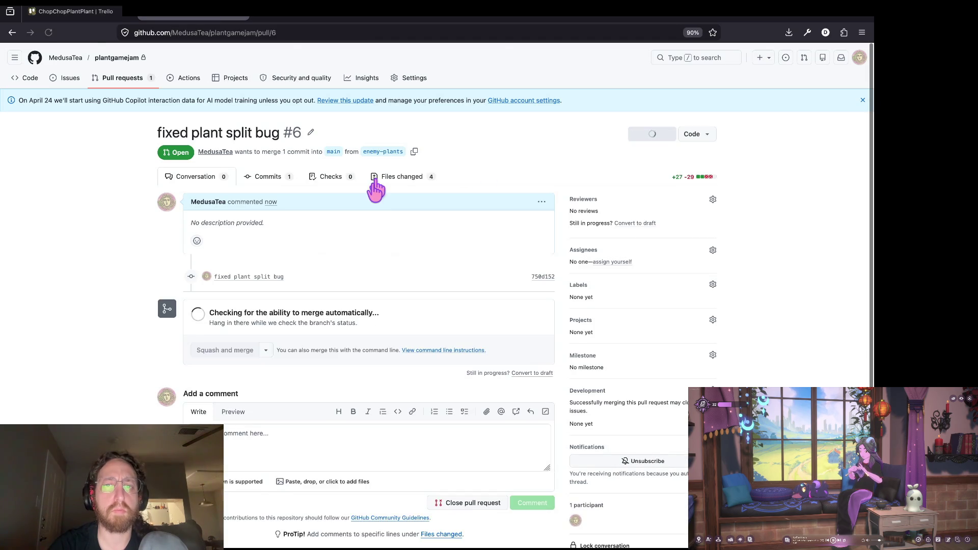
pyautogui.click(375, 183)
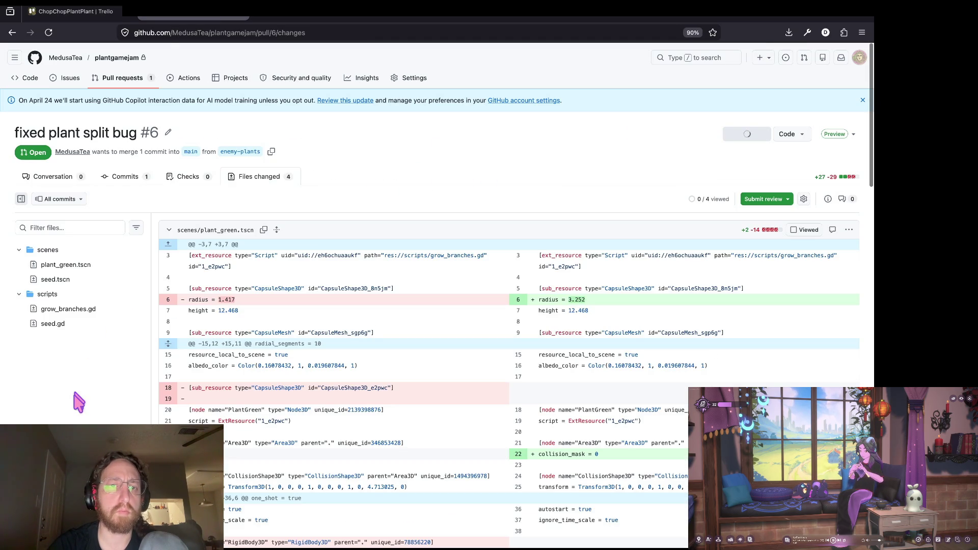
pyautogui.scroll(-15, 79, 402)
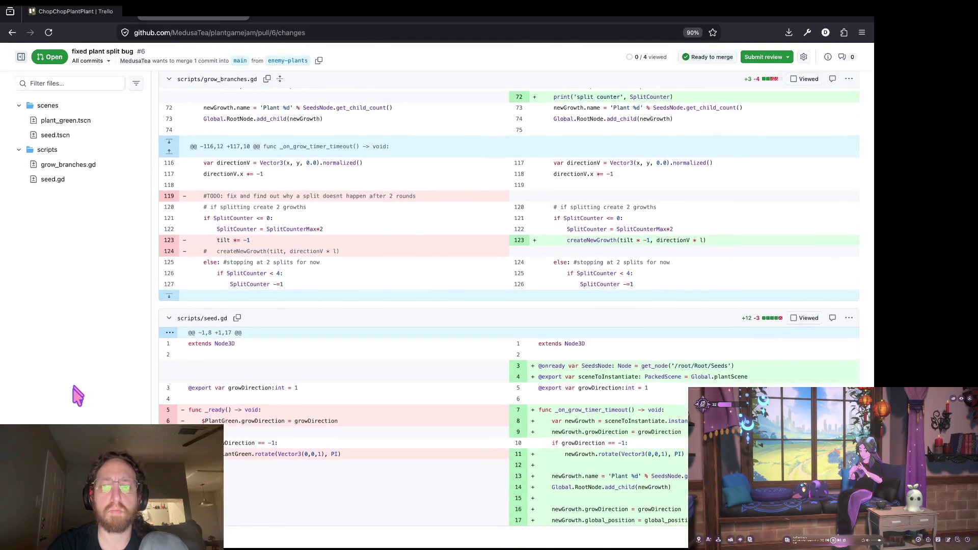
pyautogui.scroll(1, 78, 395)
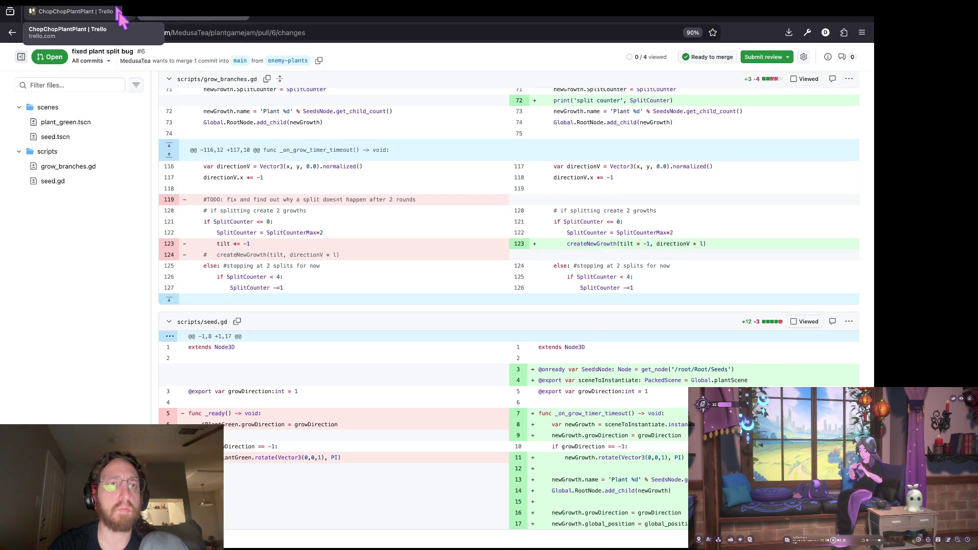
pyautogui.click(112, 12)
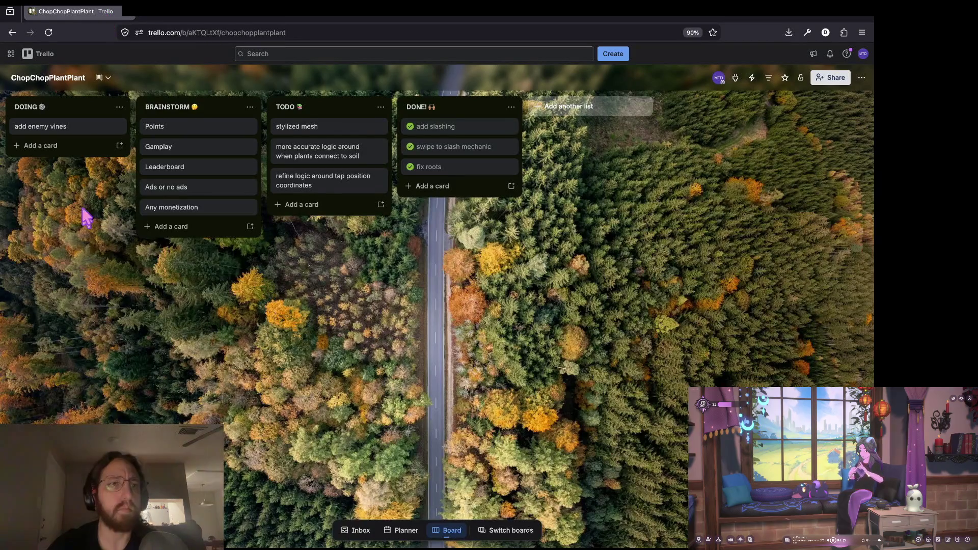
# - Switch from the Trello board through the terminal back to grow_branches.gd in Godot
pyautogui.press('super+Tab')
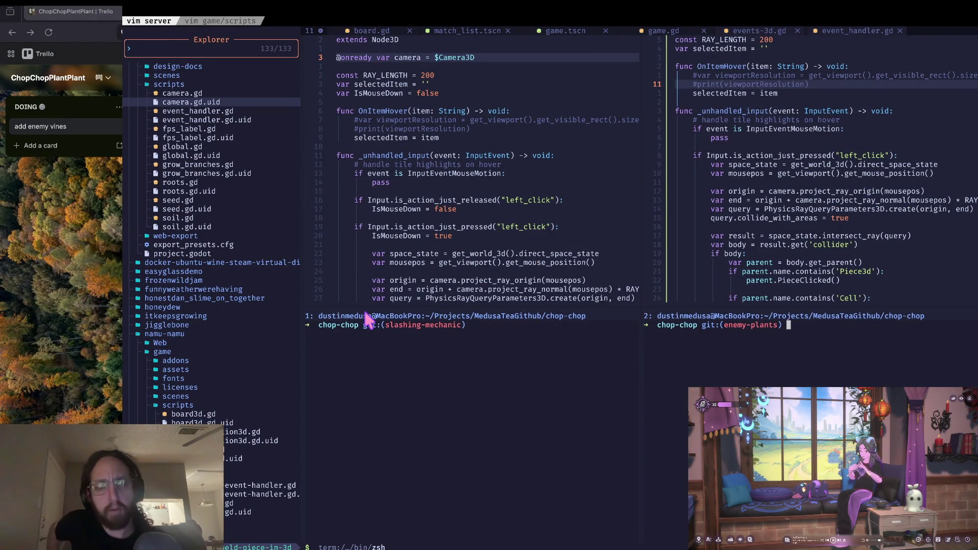
pyautogui.press('super+Tab')
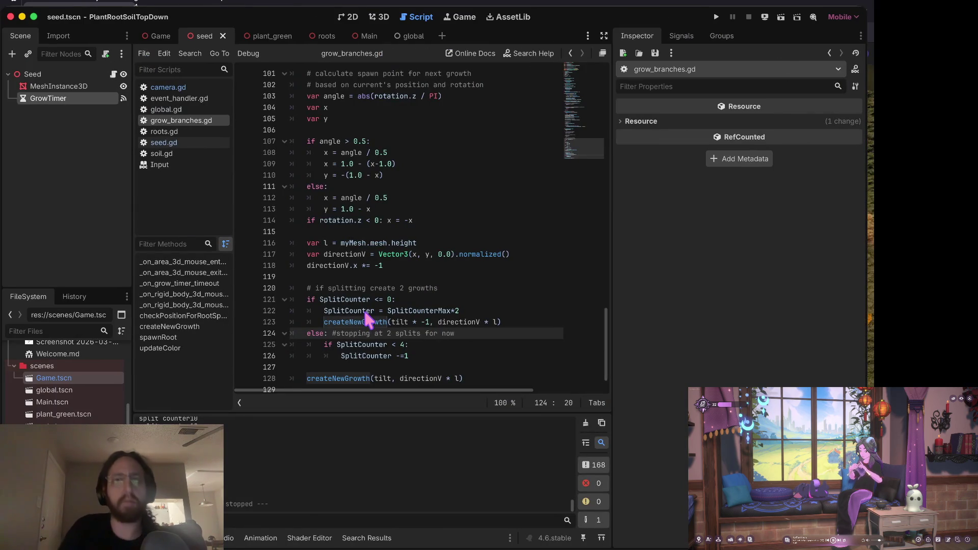